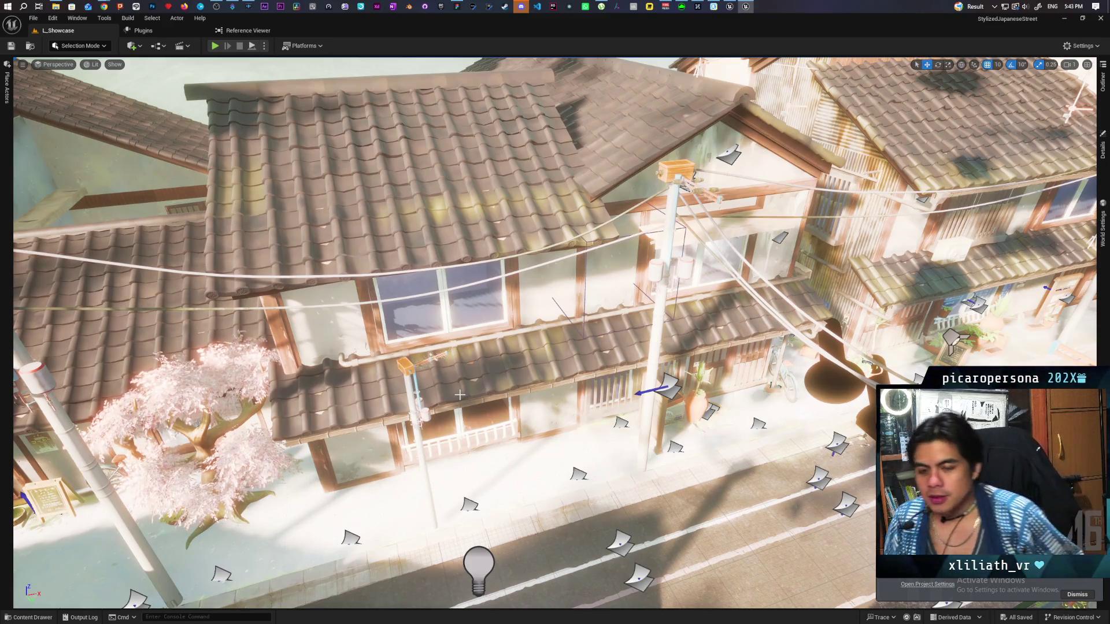
Fly the camera left toward the houses of the Japanese street, then bring Chrome to the front.
left_click_drag(460, 395, 460, 395)
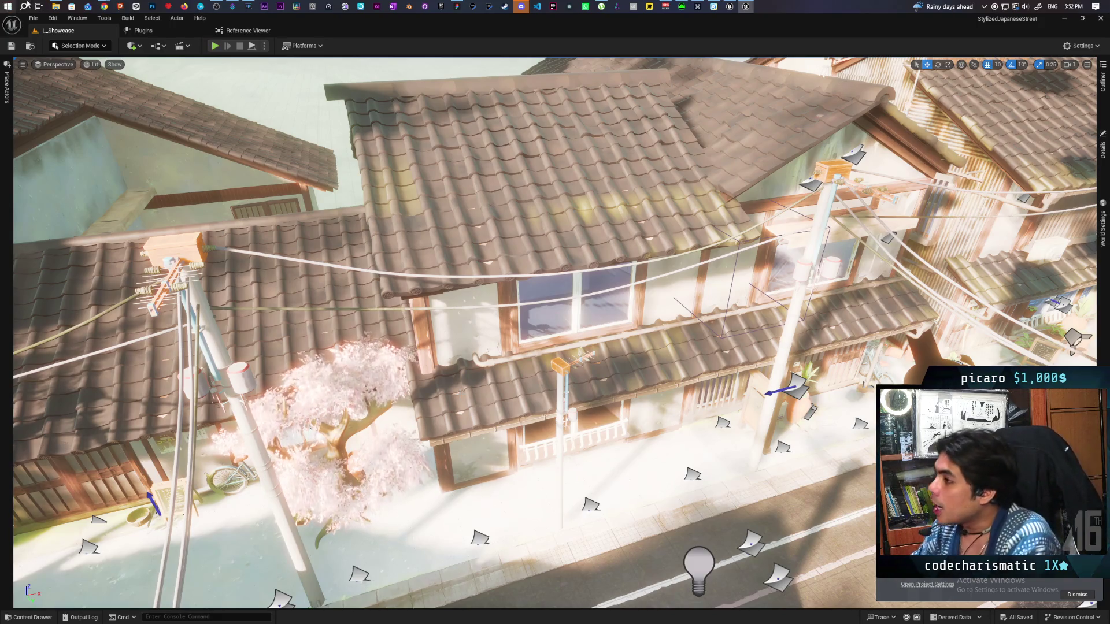
mouse_move(104, 7)
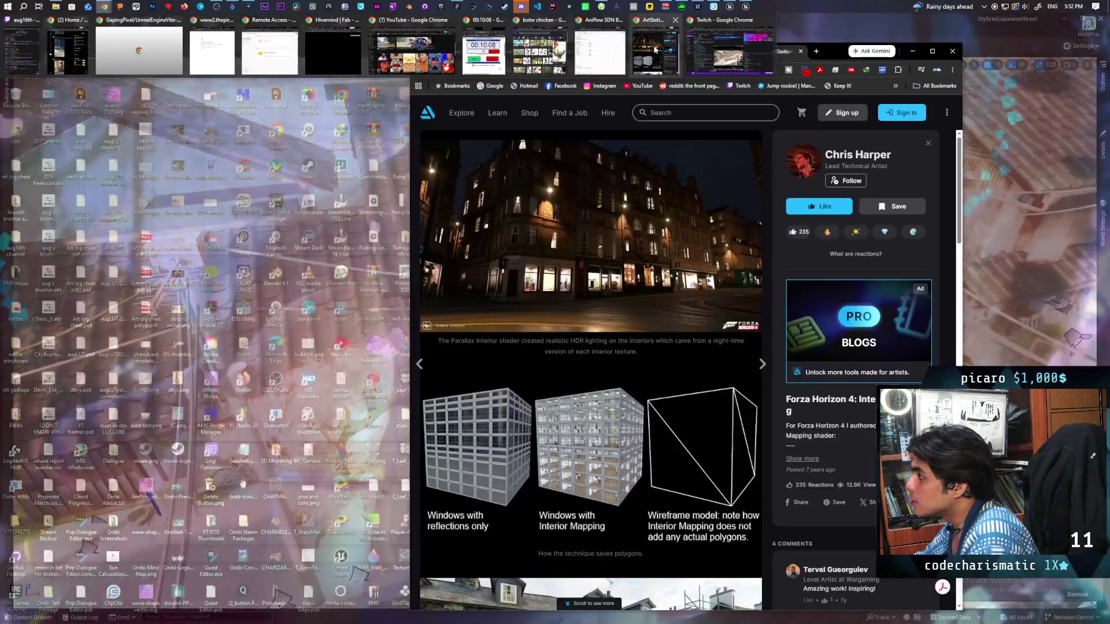
left_click(656, 51)
Search the web for 'scritch' (Scritchy Scratchy) and enlarge the game's cover image.
left_click(816, 51)
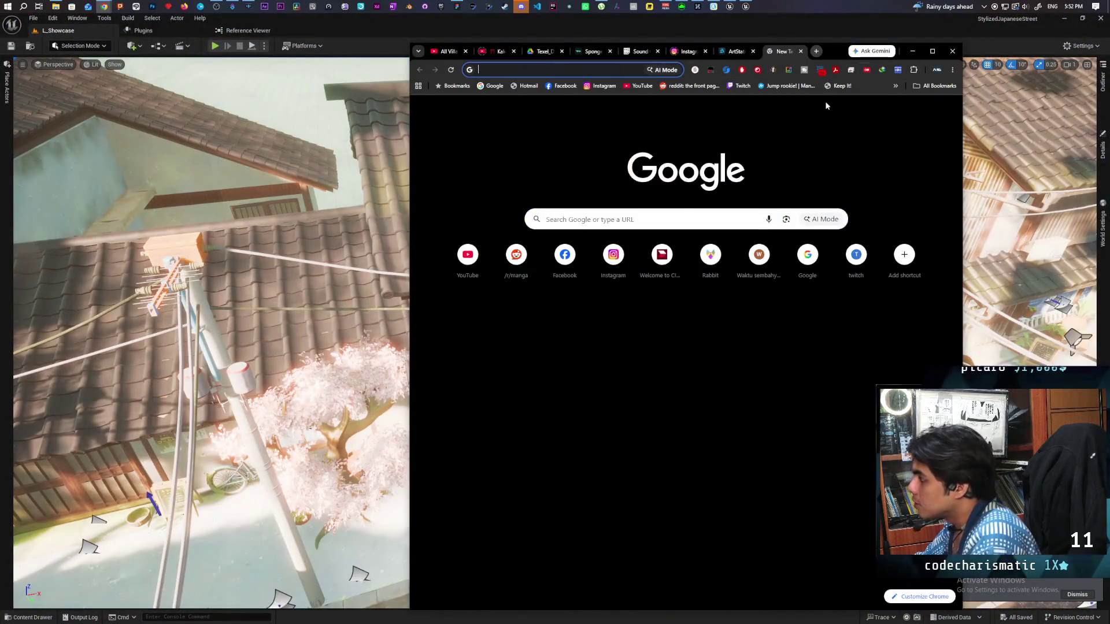
type("scritch")
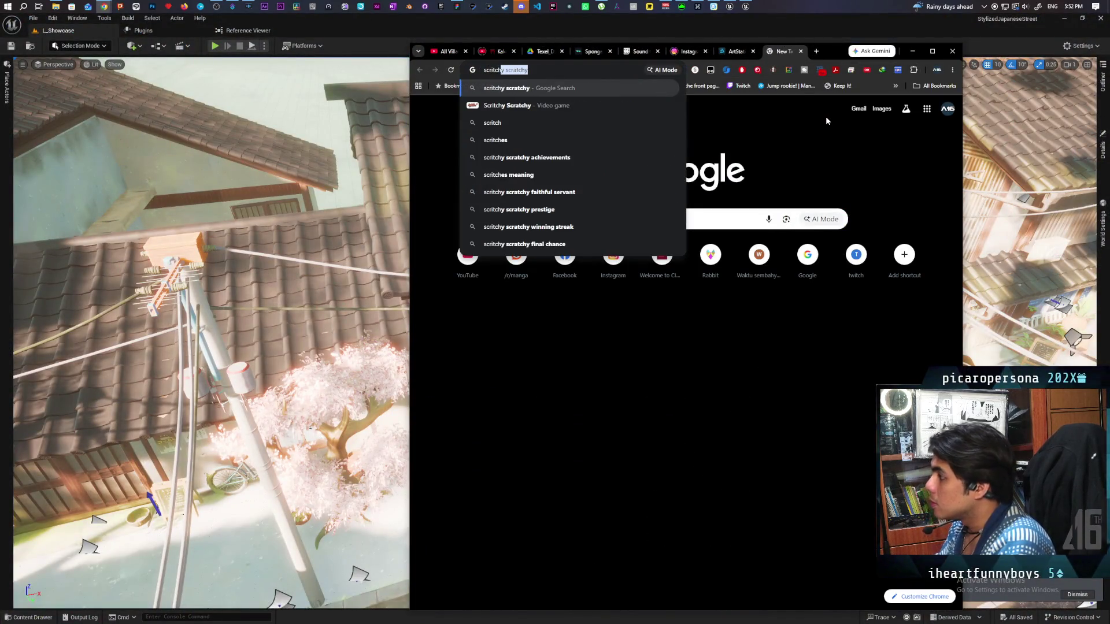
key("Return")
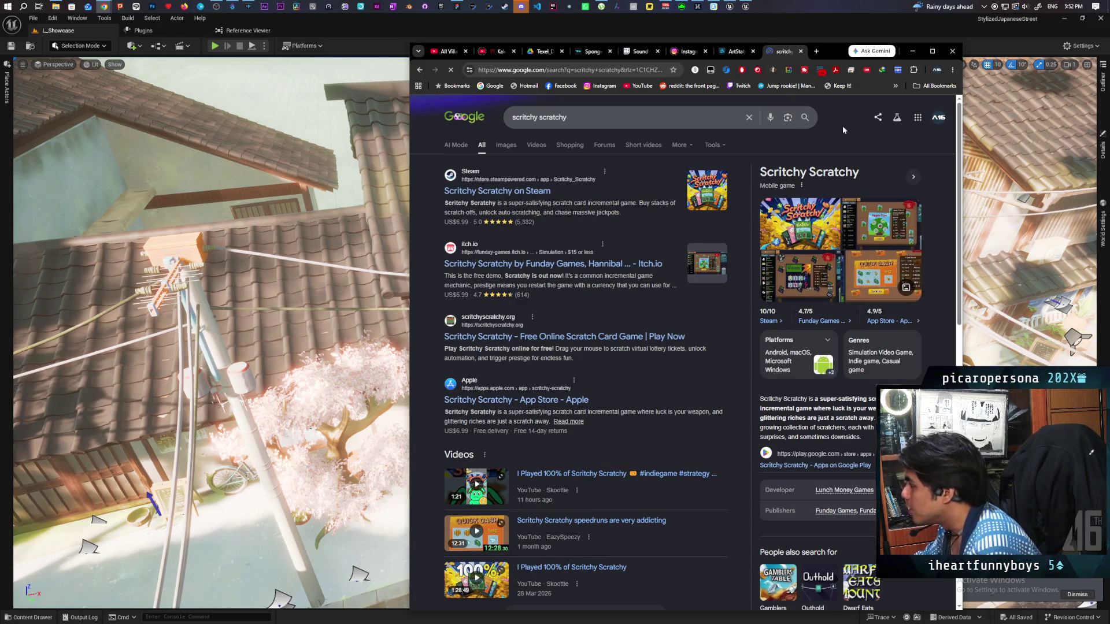
left_click(804, 235)
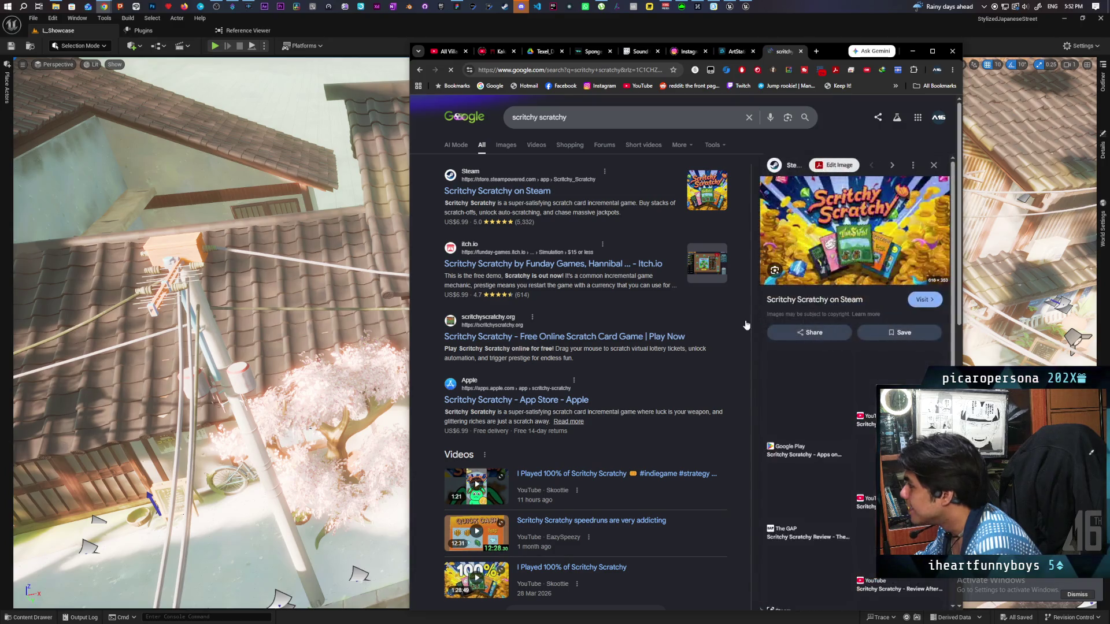
Browse the image results and preview the Steam cover image.
left_click(506, 145)
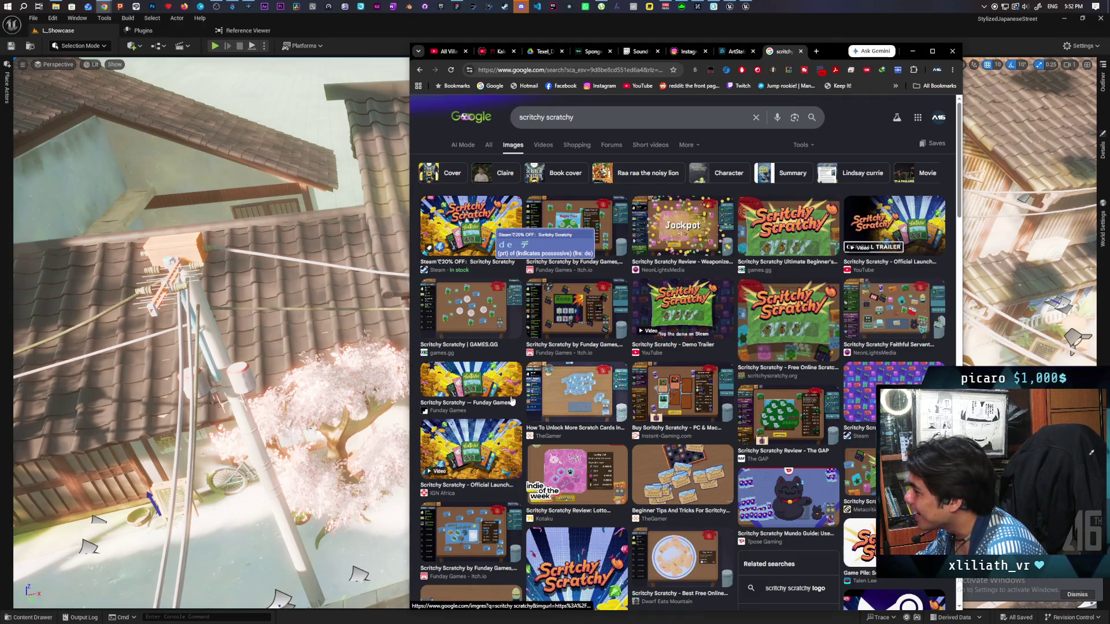
left_click(475, 226)
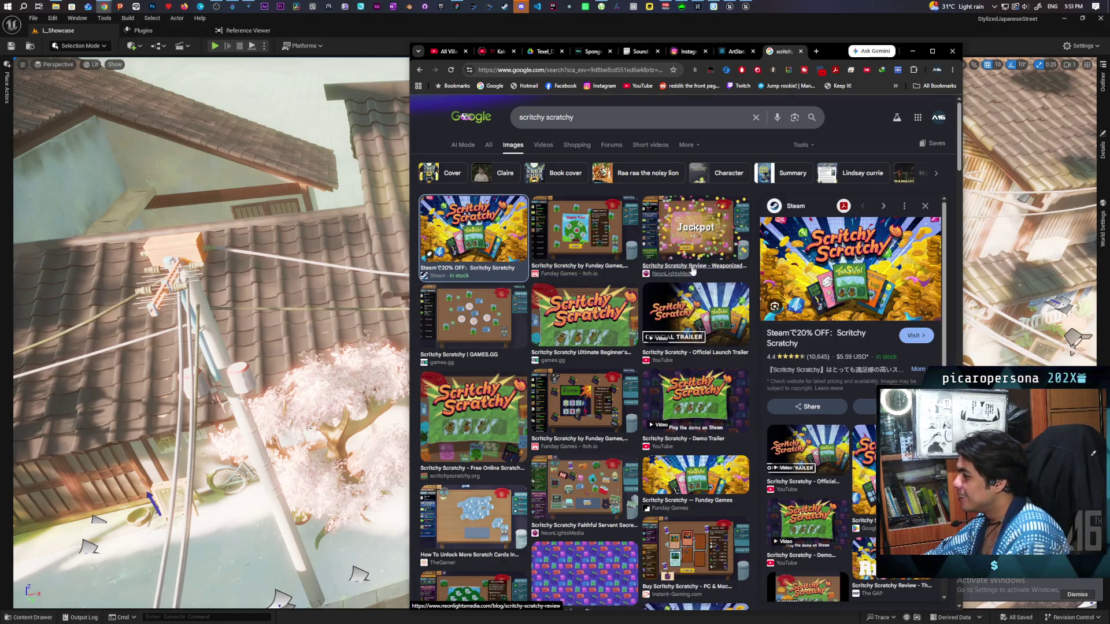
scroll(665, 281, "down", 4)
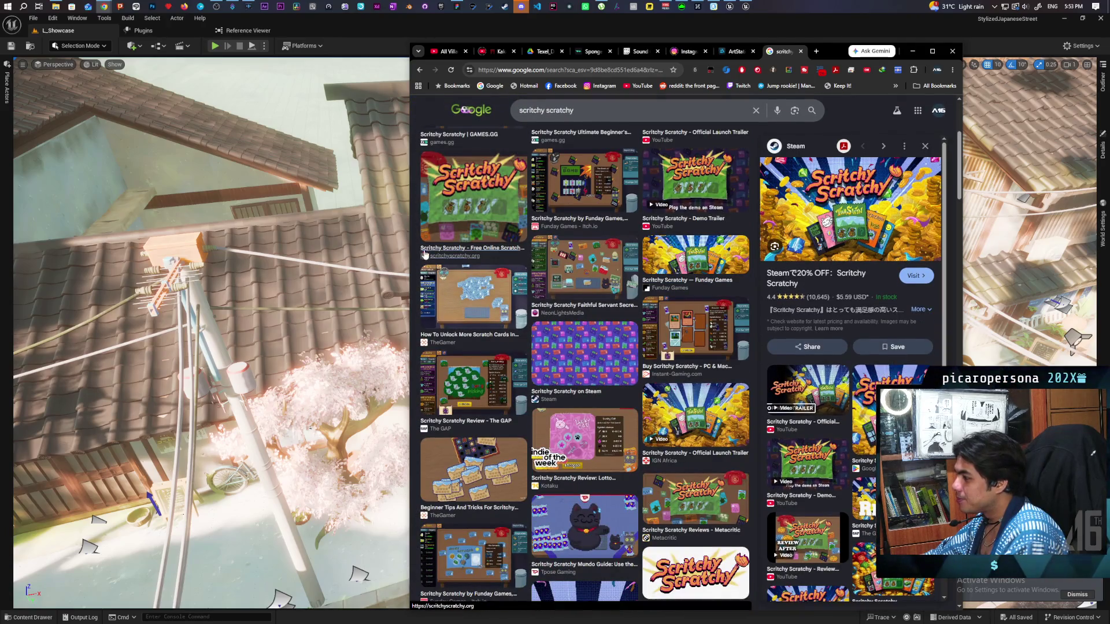
scroll(474, 231, "up", 4)
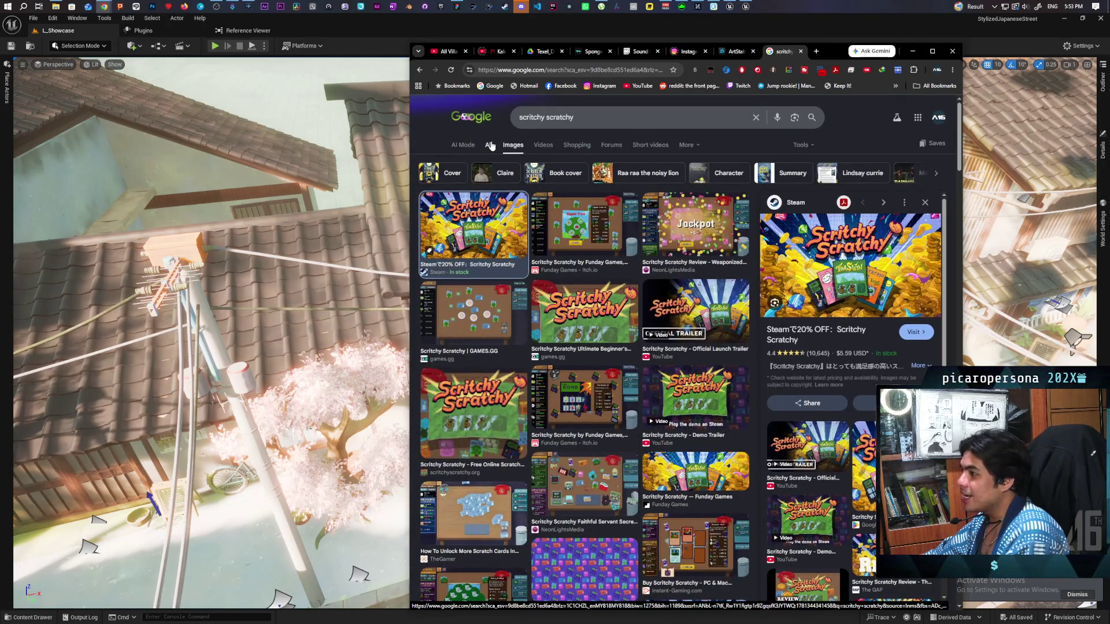
Return to All results, open the Scritchy Scratchy Steam store page and maximize Chrome.
left_click(488, 145)
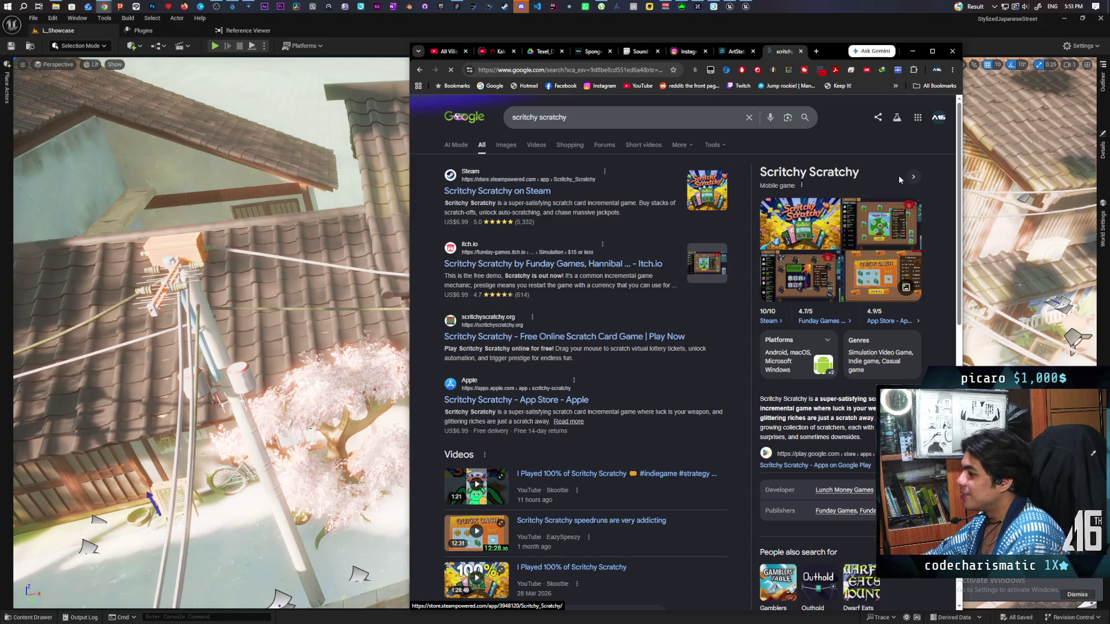
left_click(768, 322)
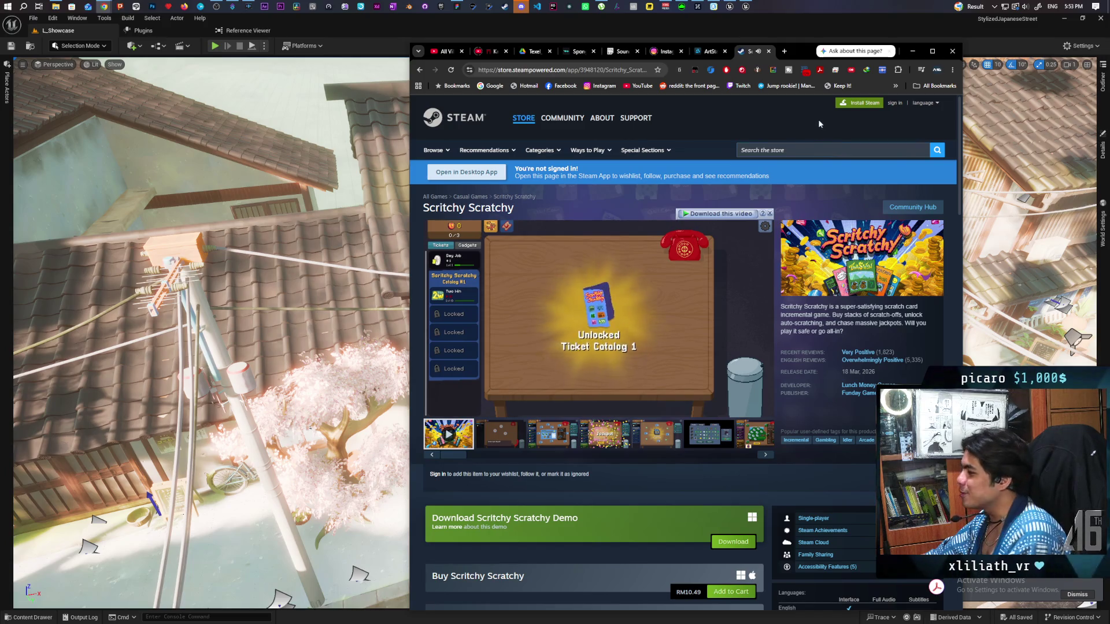
double_click(796, 52)
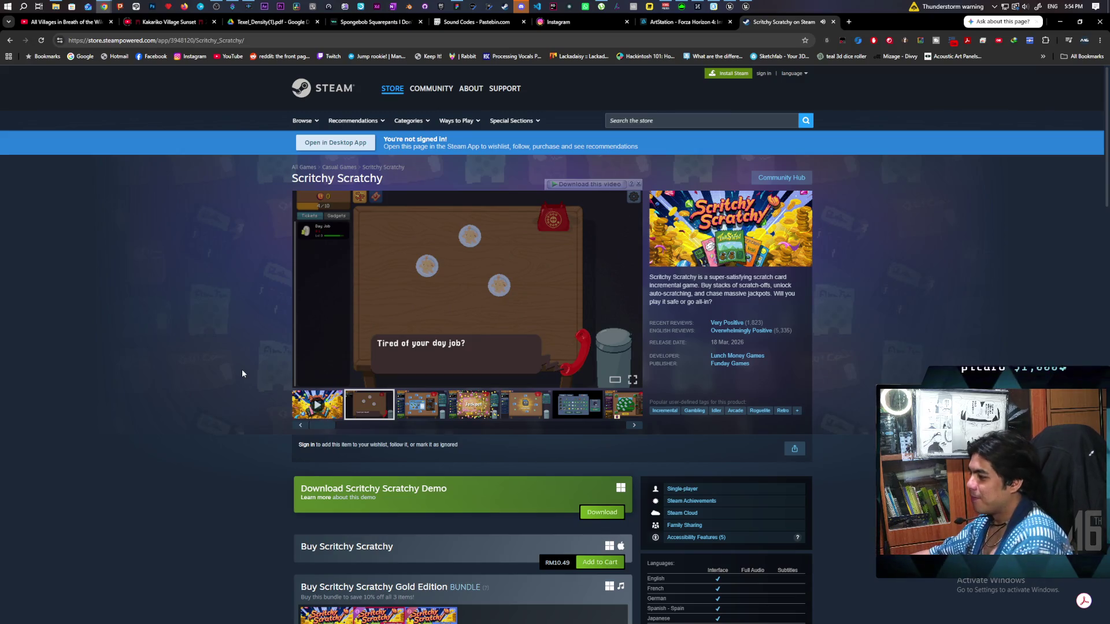
Scroll through the Scritchy Scratchy store page, then close its tab and minimize Chrome.
scroll(451, 336, "down", 3)
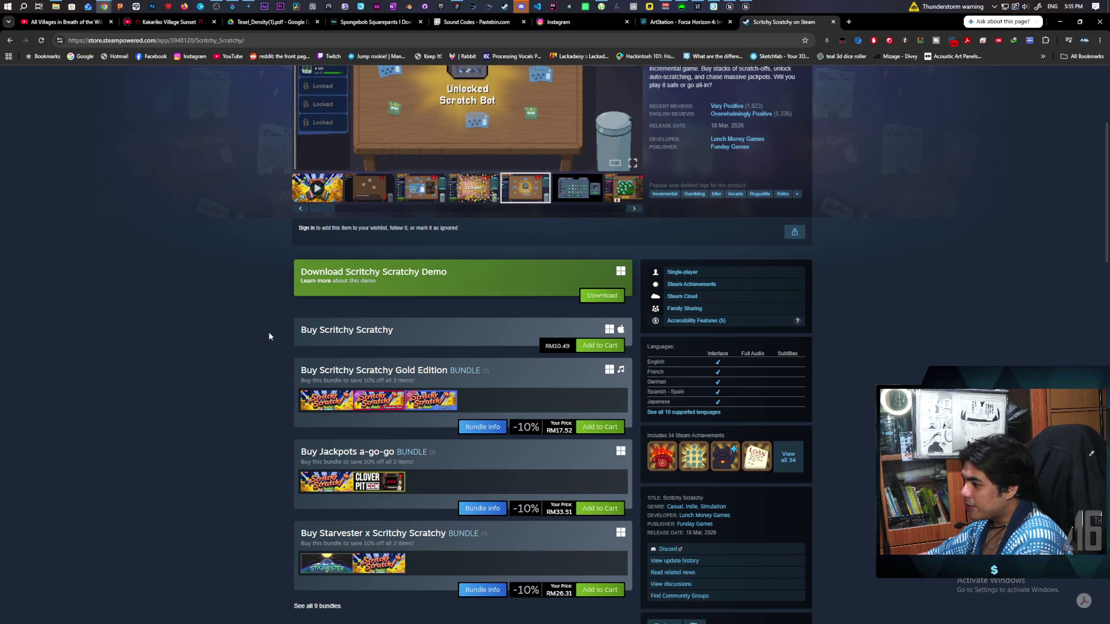
scroll(269, 337, "down", 2)
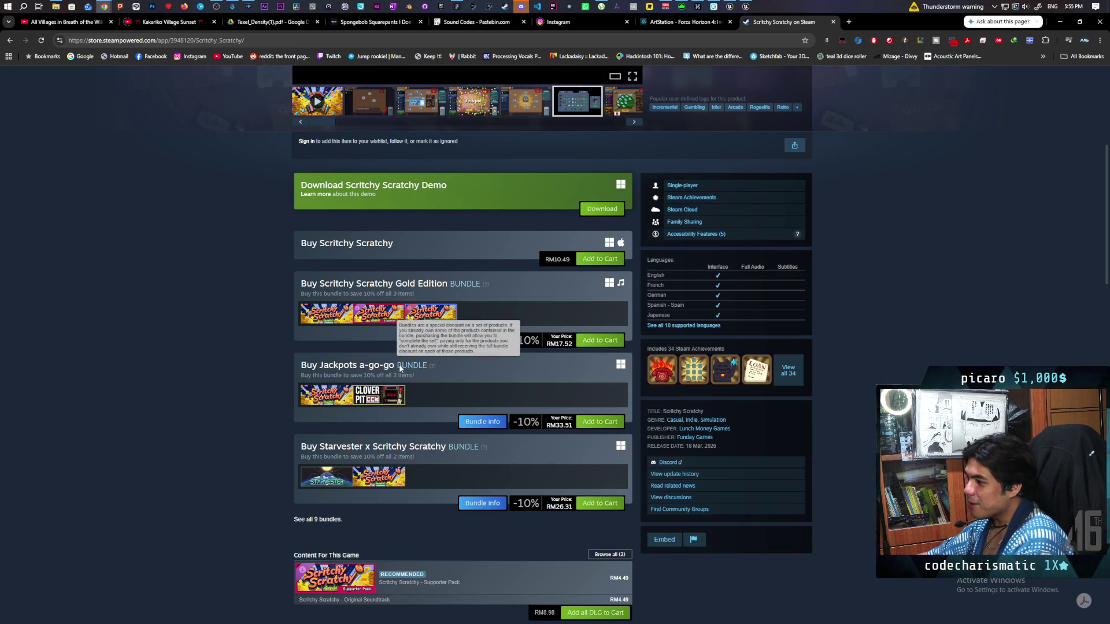
scroll(389, 462, "down", 2)
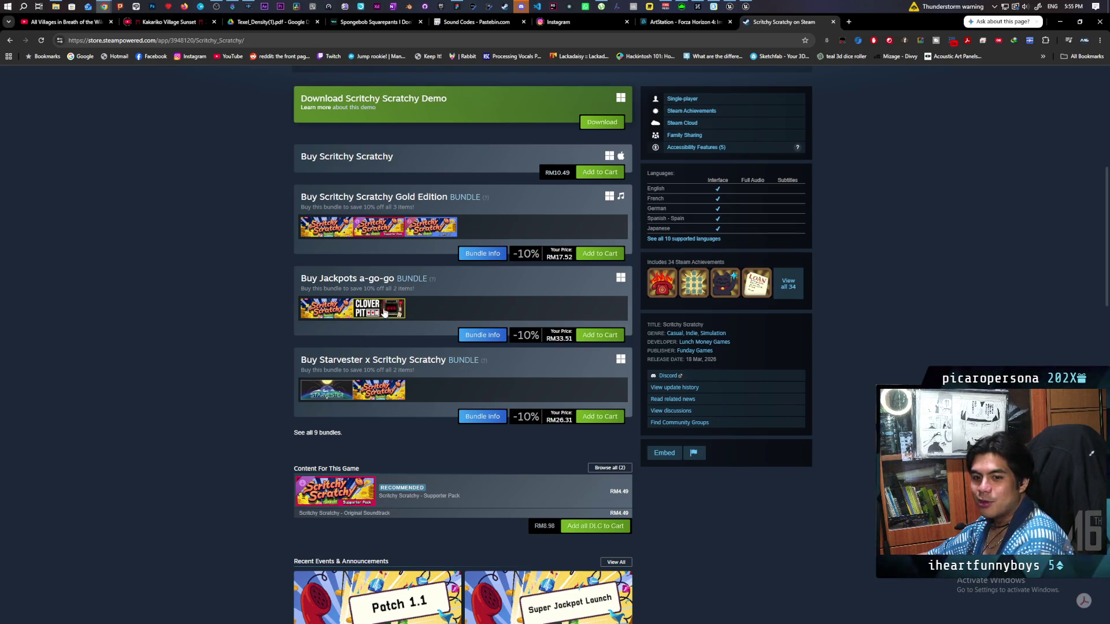
scroll(386, 312, "down", 2)
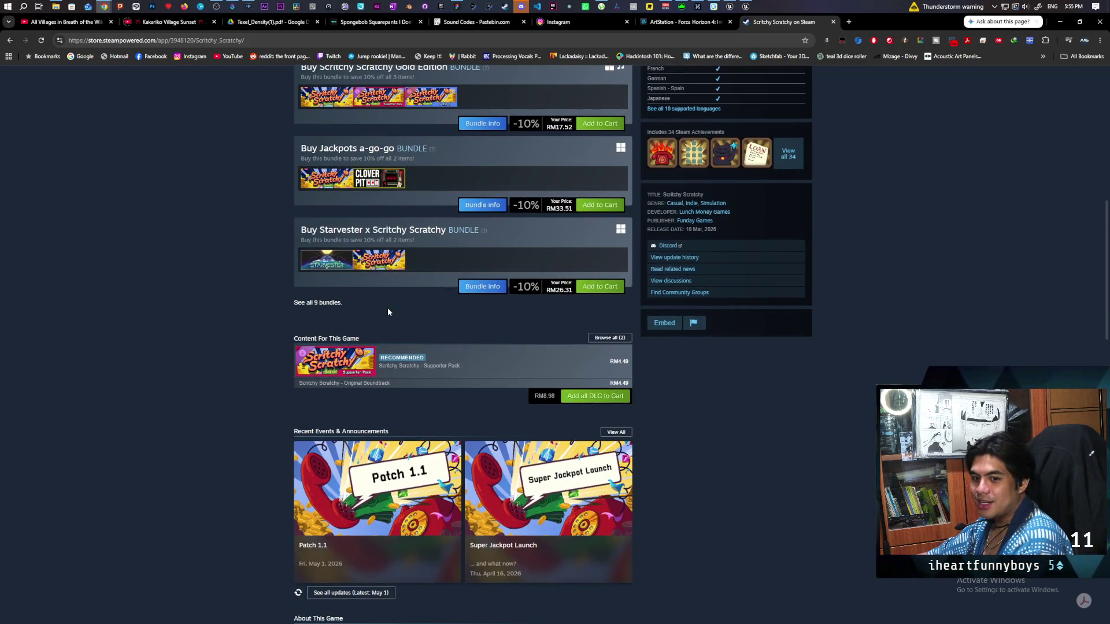
scroll(387, 308, "up", 8)
scroll(388, 312, "up", 2)
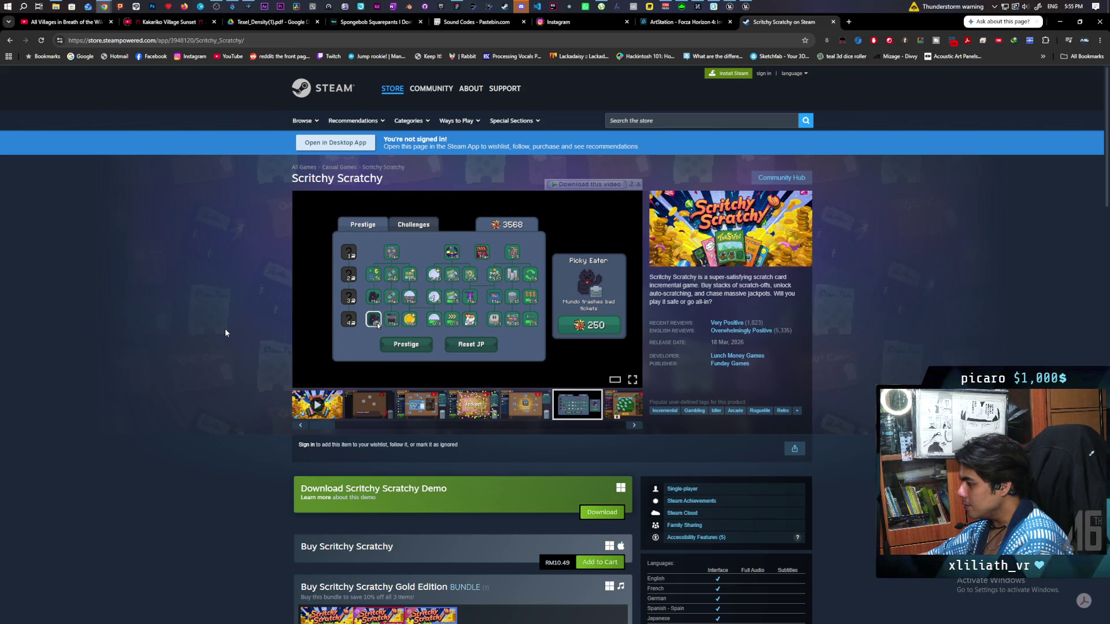
scroll(604, 443, "down", 3)
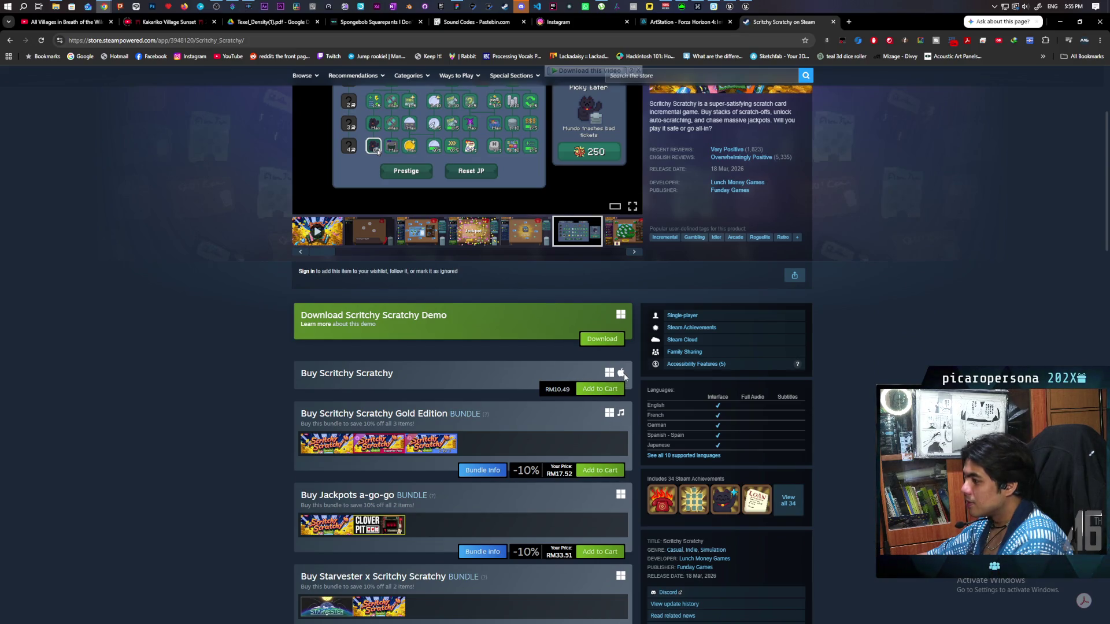
scroll(702, 285, "up", 3)
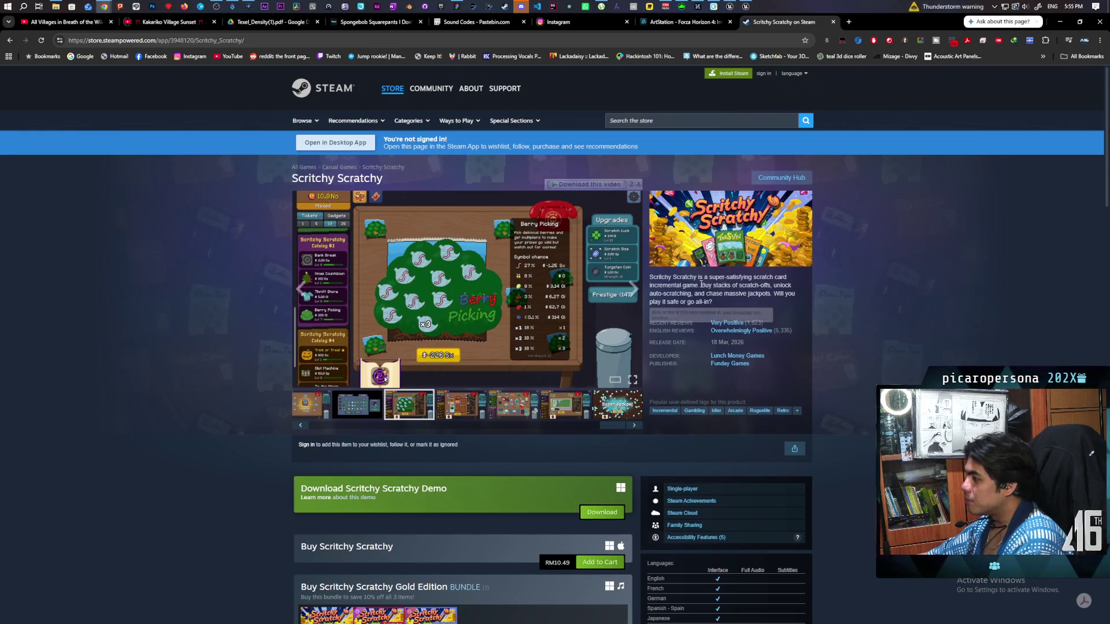
middle_click(776, 26)
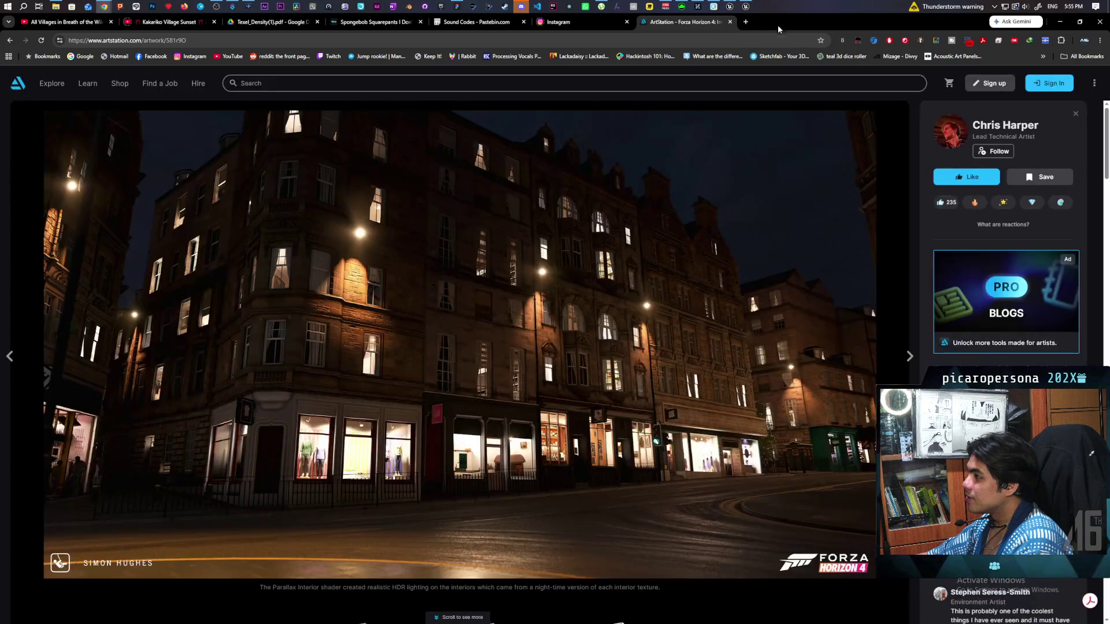
left_click(1060, 23)
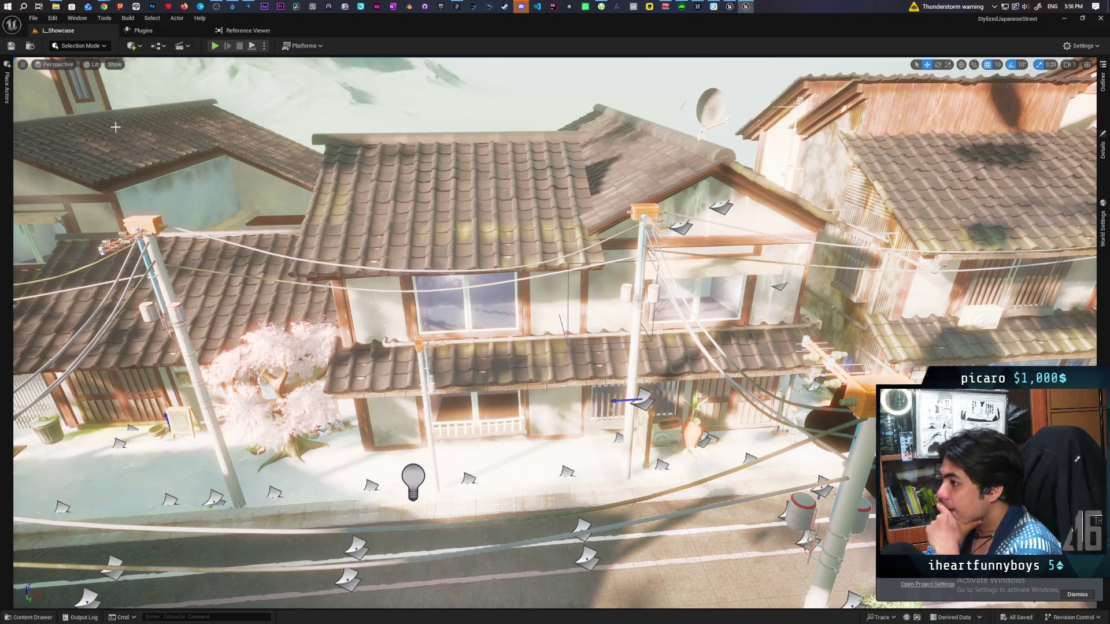
Open the Content Drawer to show the project's asset folders.
left_click(30, 46)
Open the L_Overview level and fly toward the antennas and modular wall pieces.
double_click(98, 508)
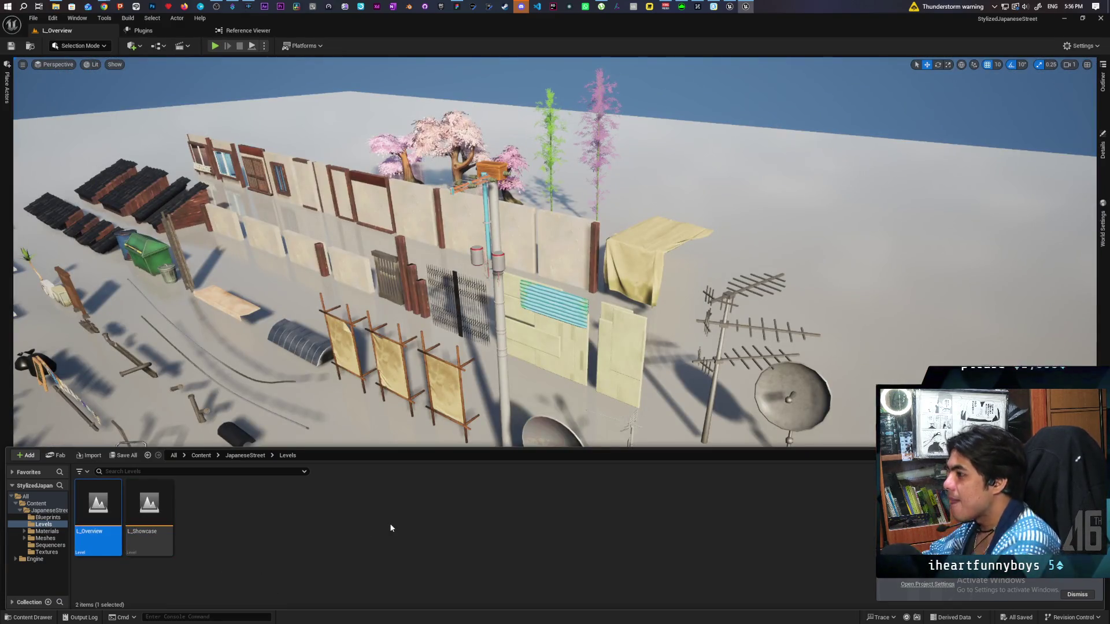
mouse_move(390, 347)
left_mouse_down()
mouse_move(405, 306)
mouse_move(335, 286)
mouse_move(347, 285)
left_mouse_up()
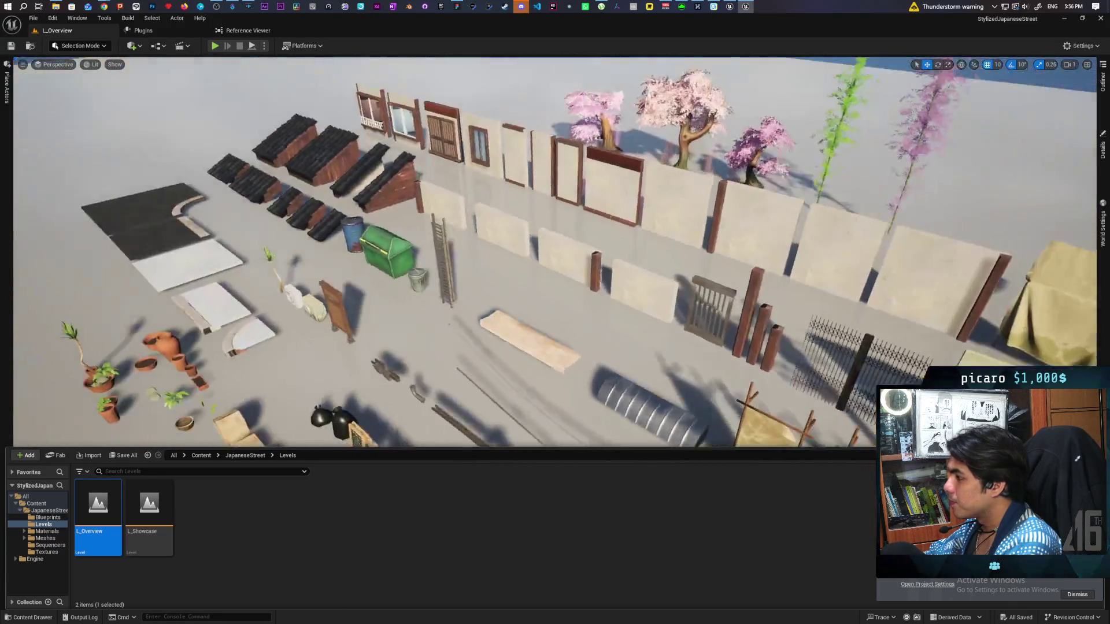
left_click_drag(347, 286, 358, 286)
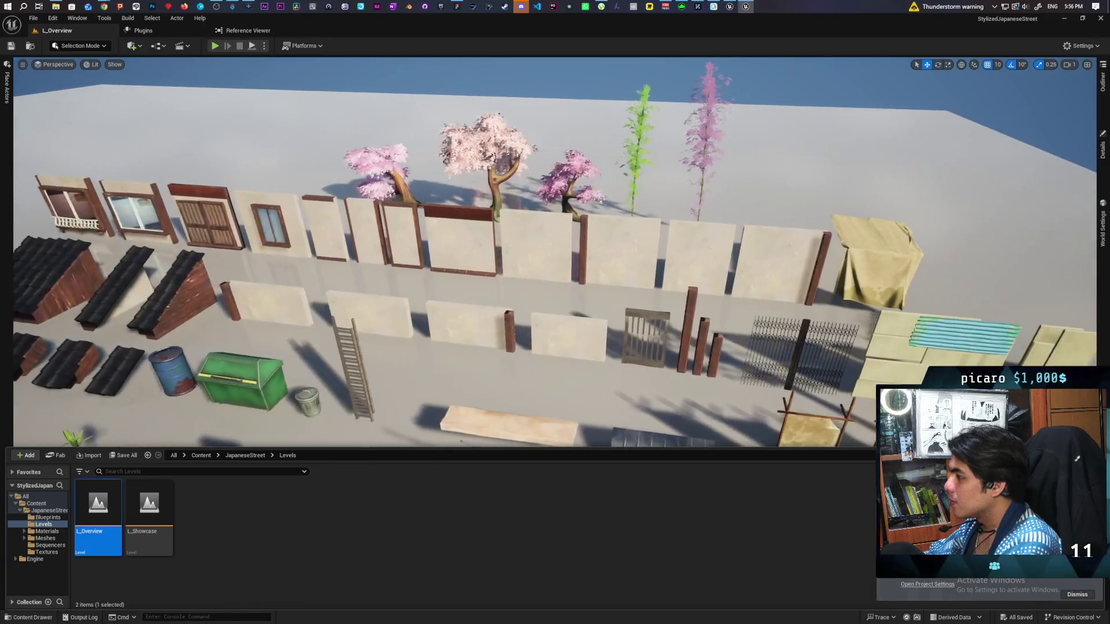
left_click_drag(359, 285, 370, 271)
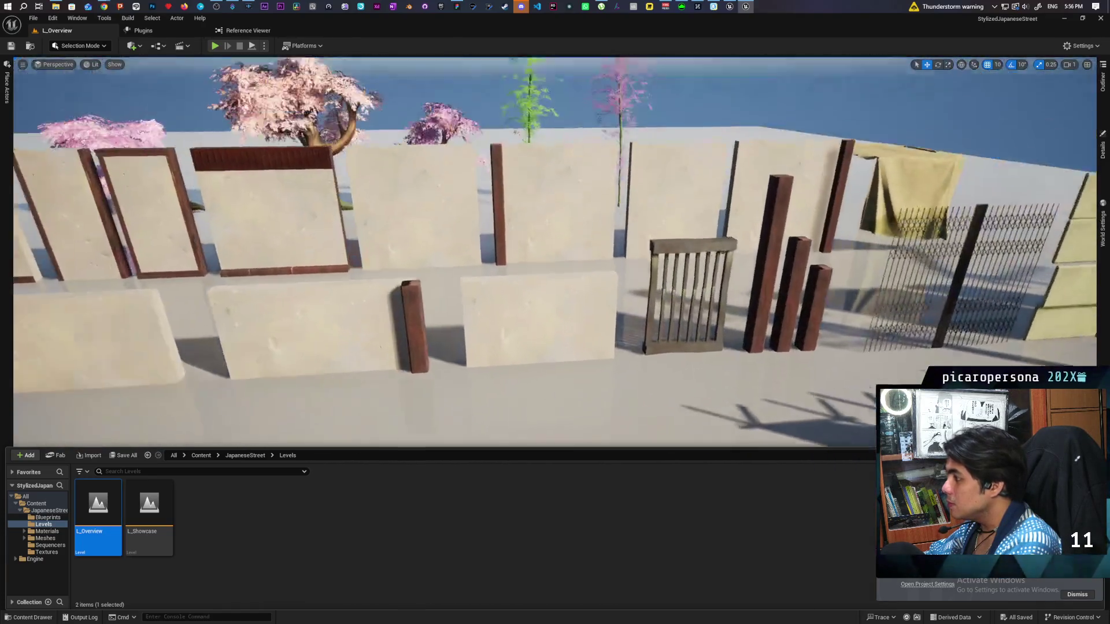
scroll(555, 252, "down", 5)
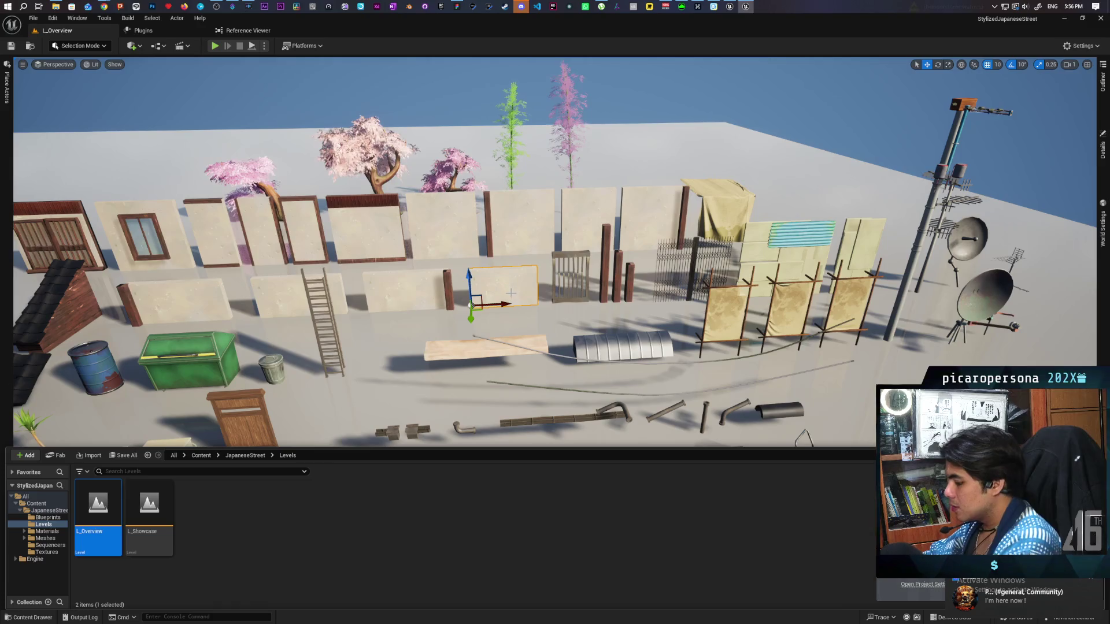
Select a short wall and locate its mesh SM_ShortWall_04 with Ctrl+B.
key("ctrl+b")
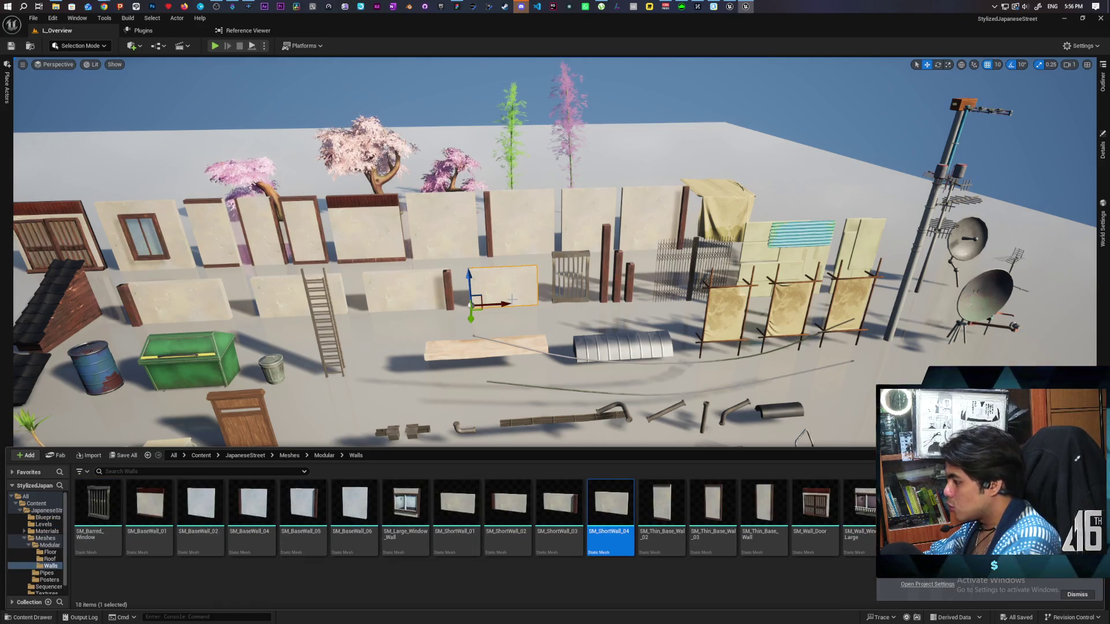
left_click(269, 291)
key("ctrl+b")
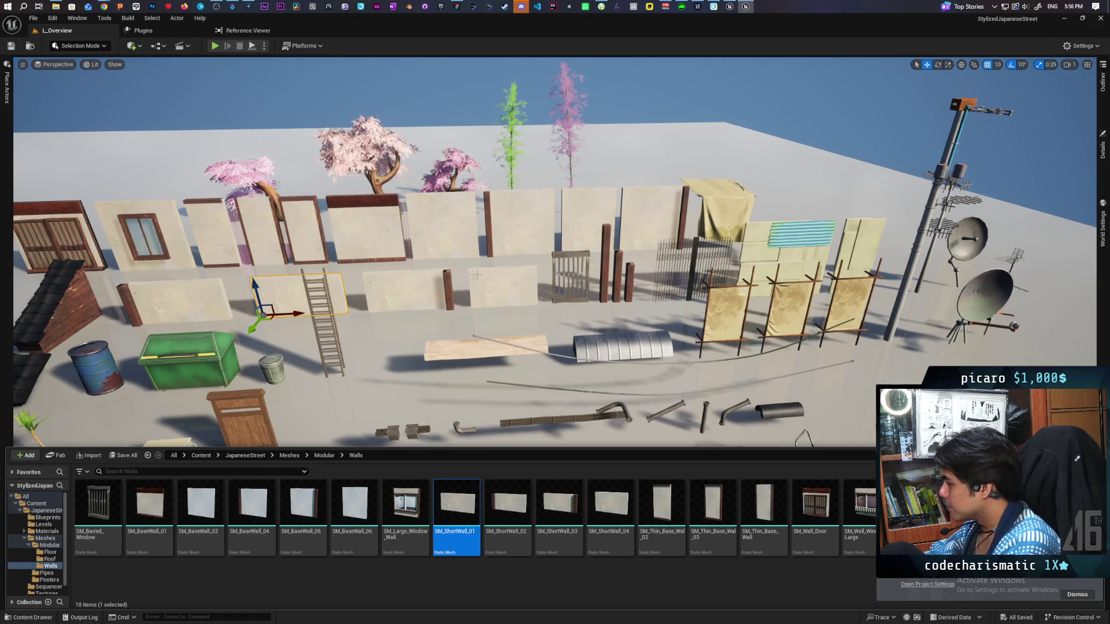
scroll(623, 320, "down", 3)
scroll(623, 320, "up", 10)
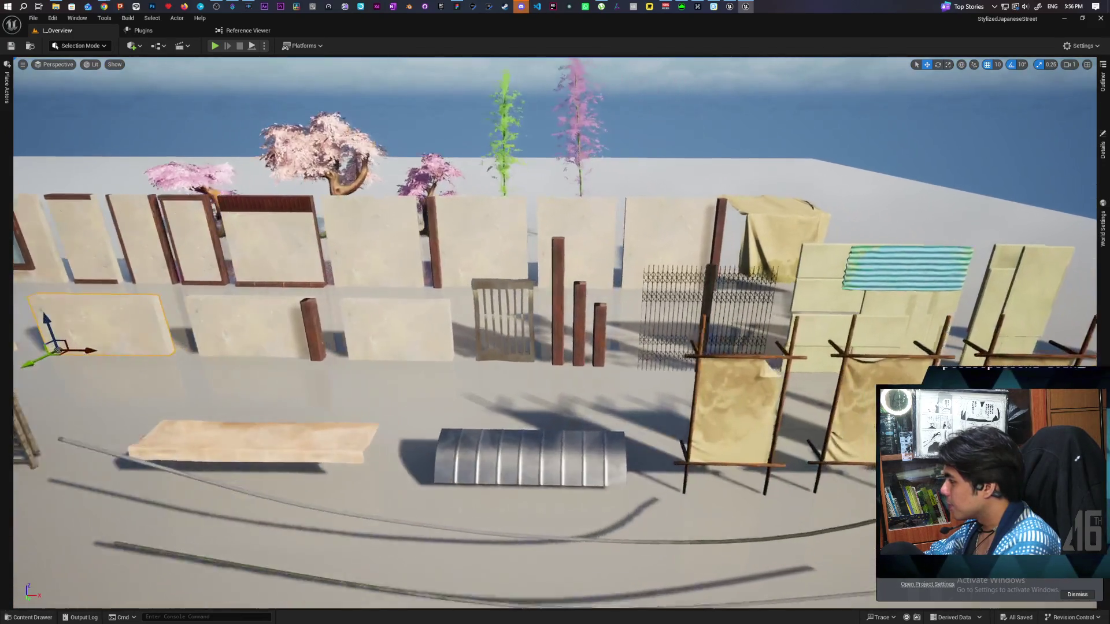
Fly around the utility pole, antennas, dishes, bicycle and crates.
key("d")
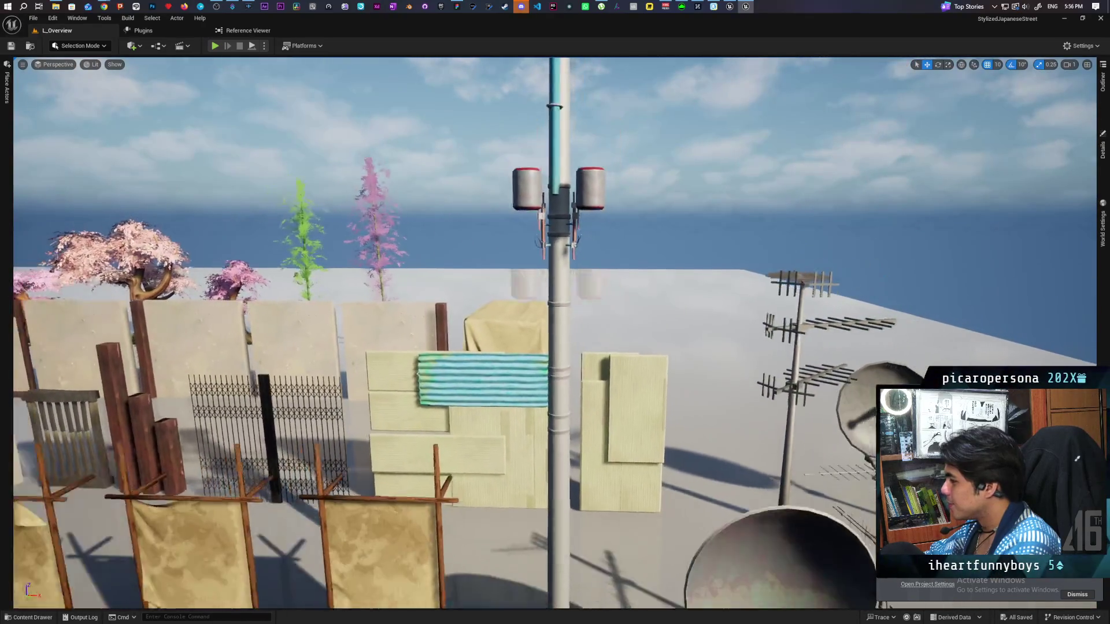
key("s")
key("w")
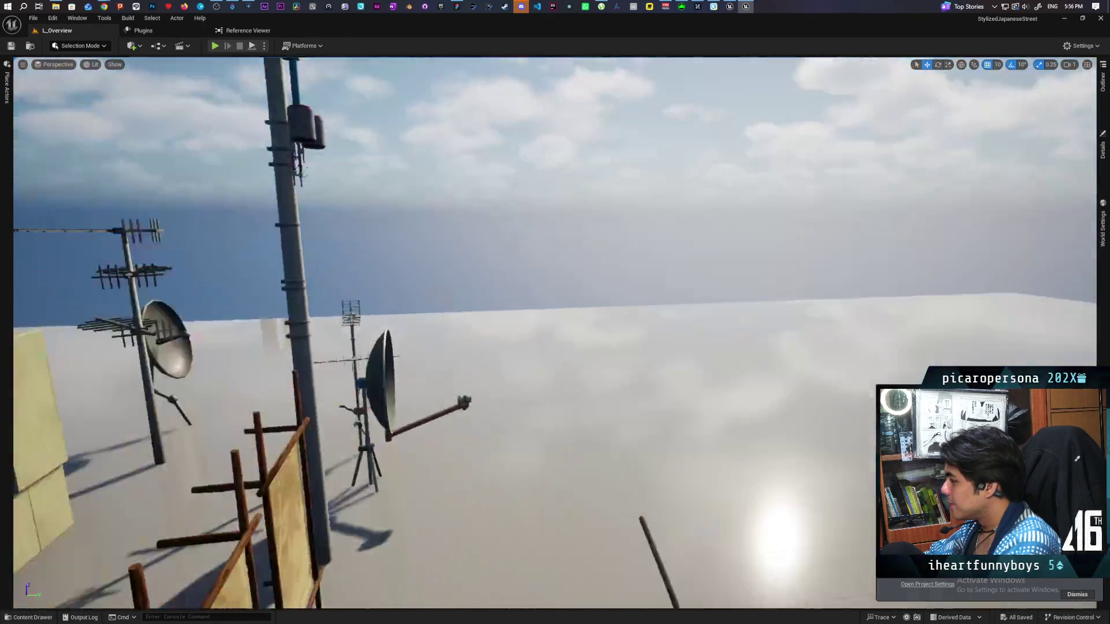
key("s")
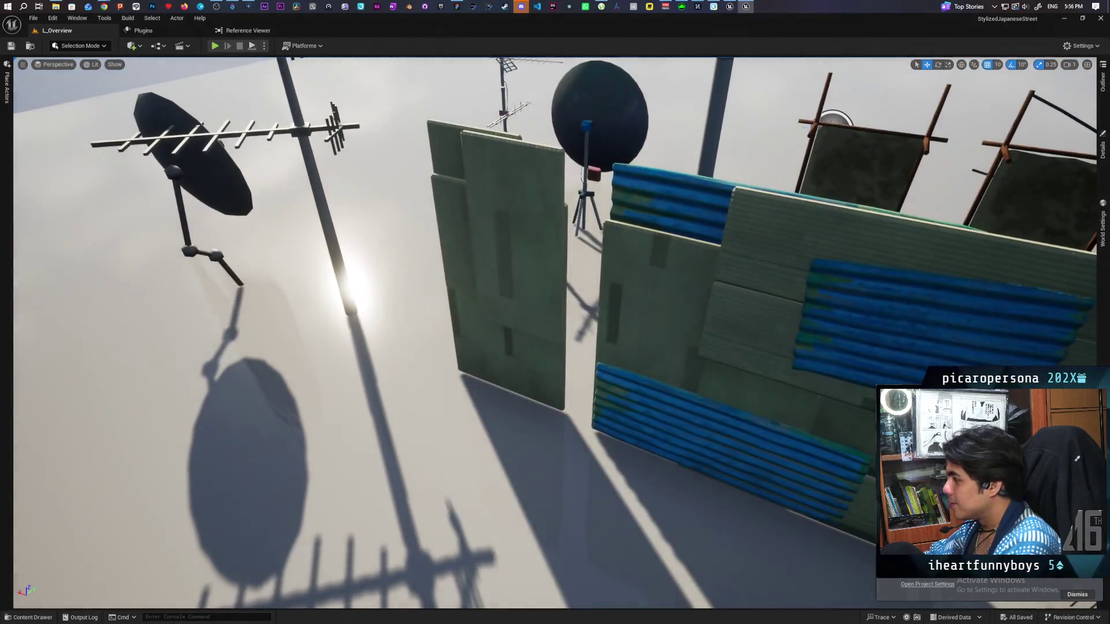
key("s")
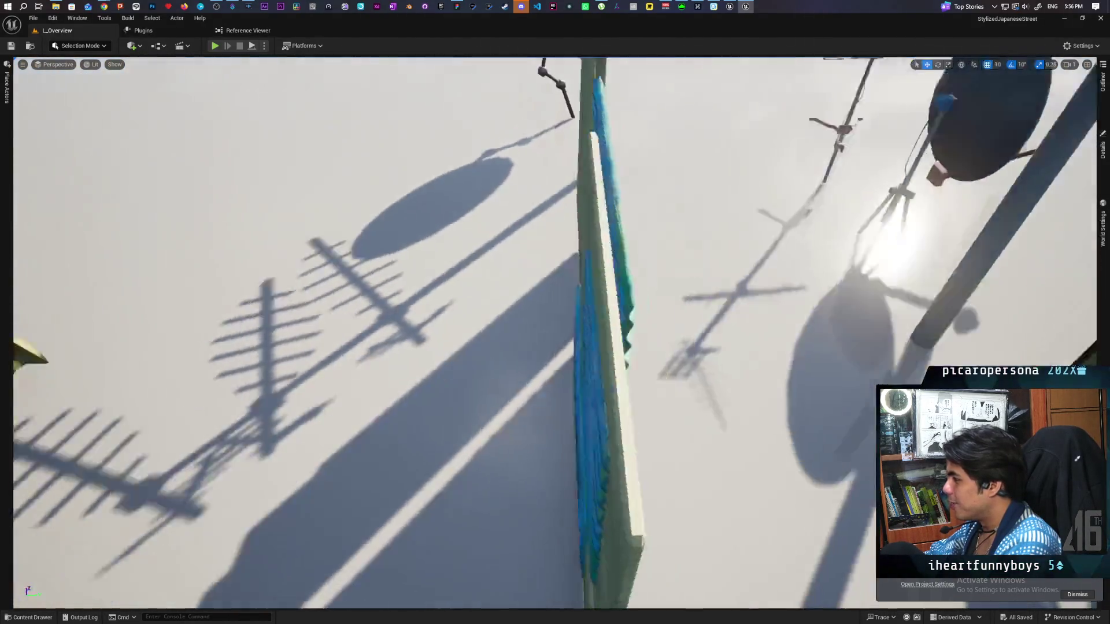
key("s")
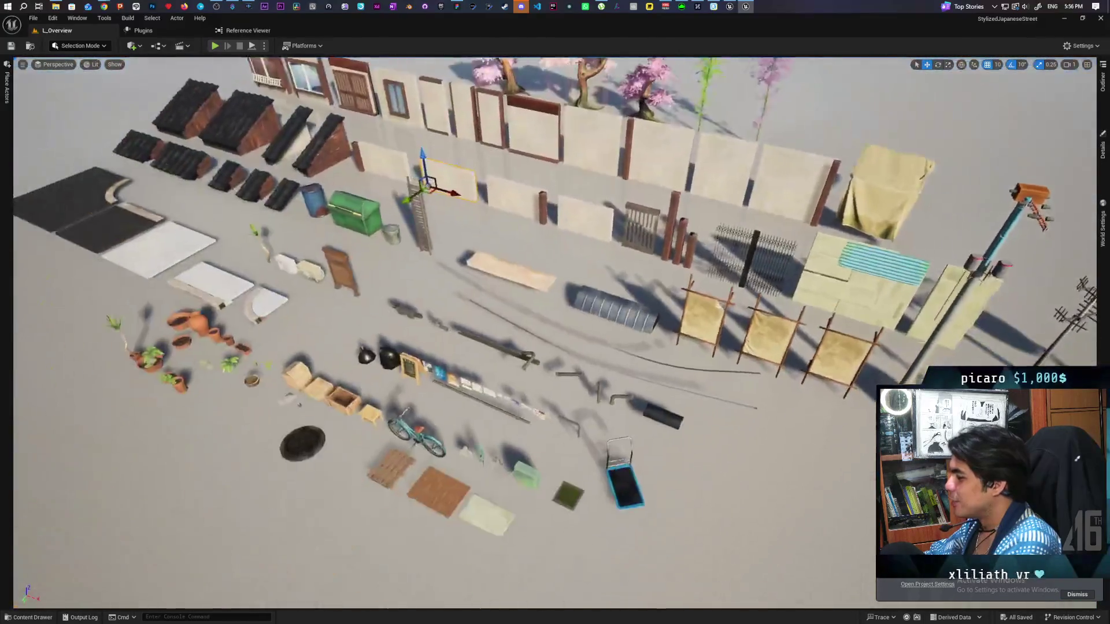
key("w")
key("w")
key("s")
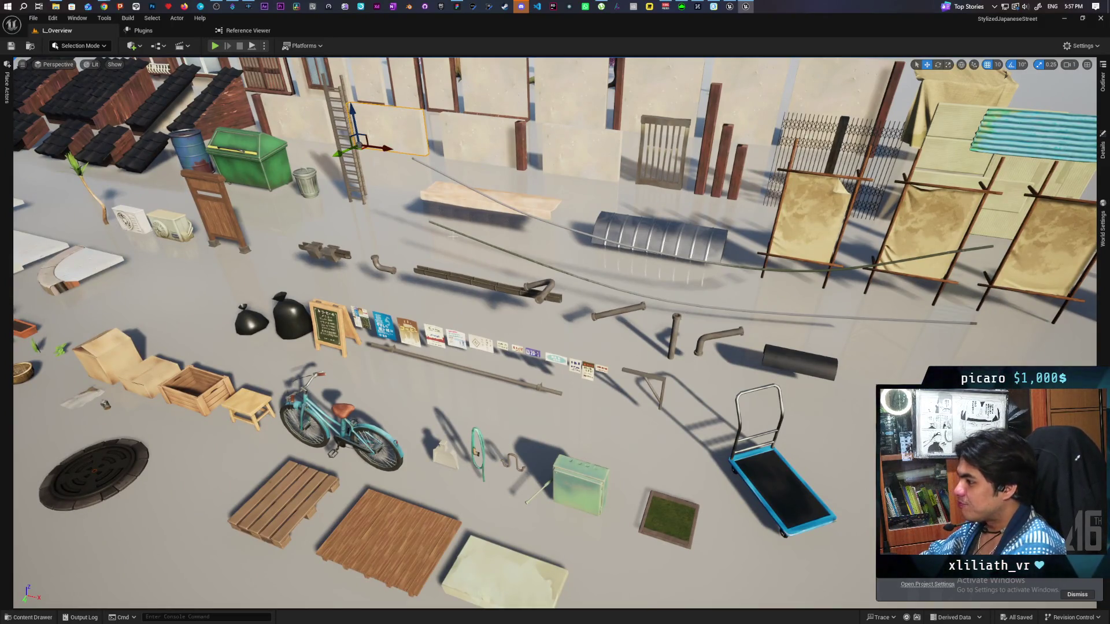
Move over the pots, floor tiles and dumpster, then pull back to a wide view.
key("a")
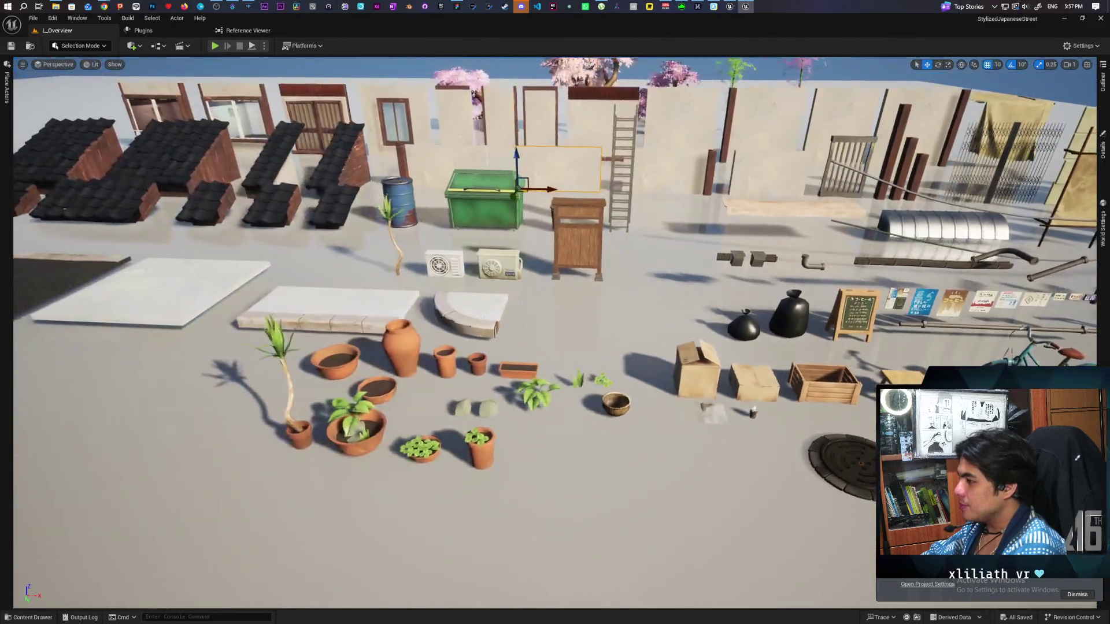
key("s")
key("w")
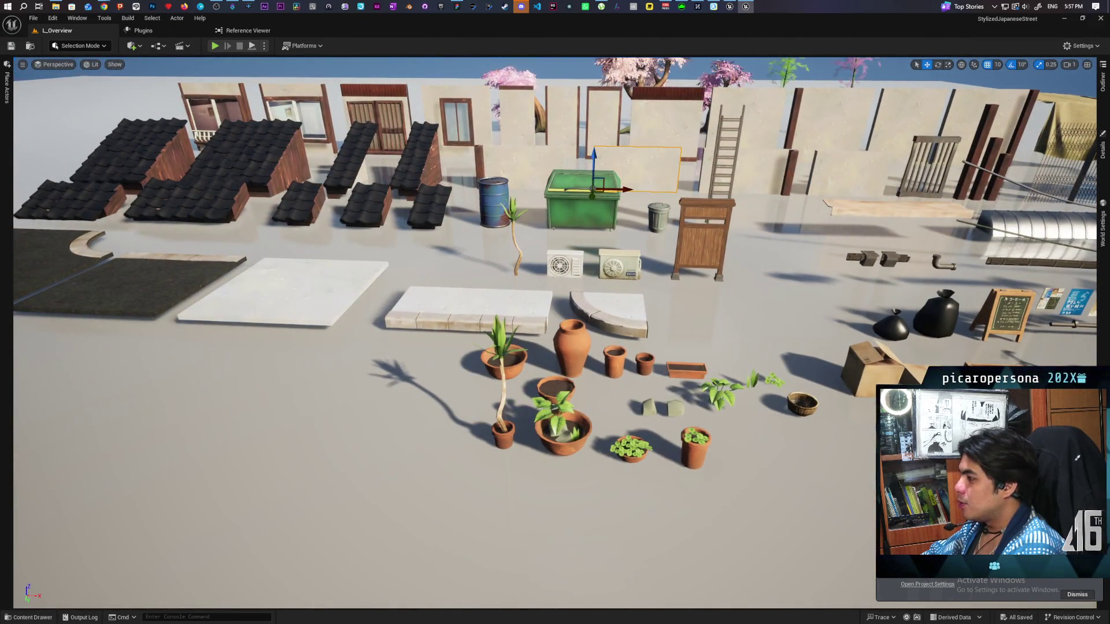
key("s")
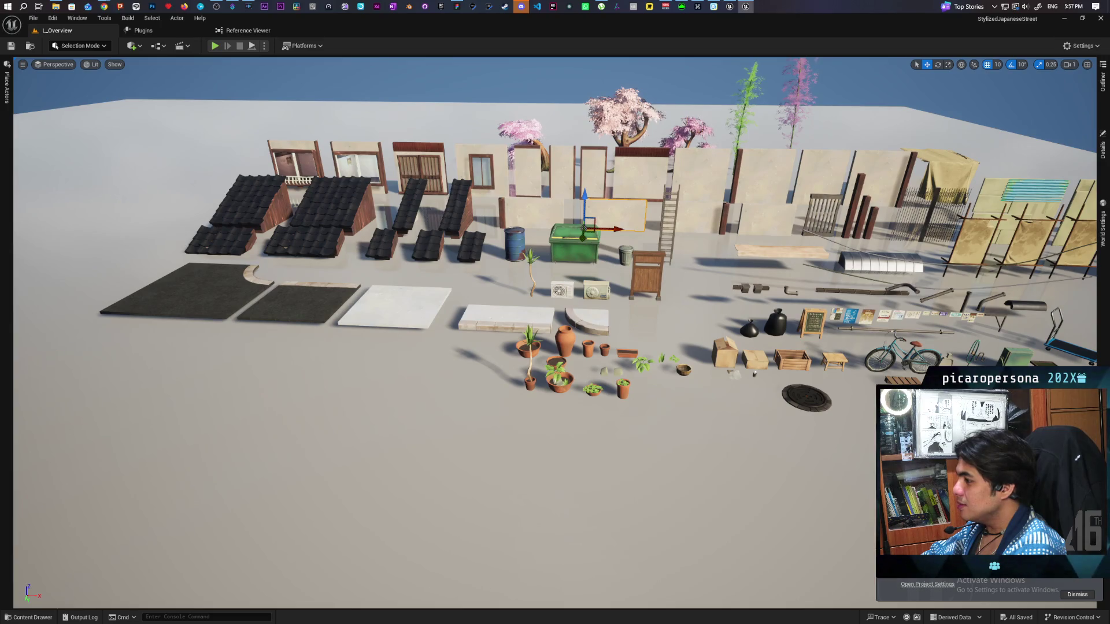
key("s")
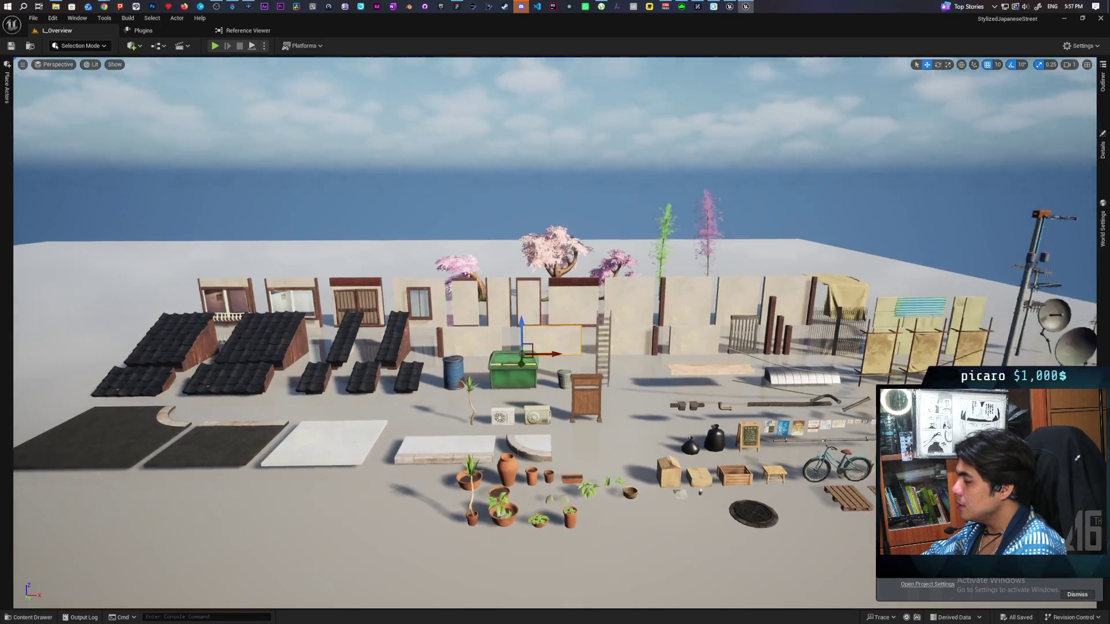
key("w")
key("s")
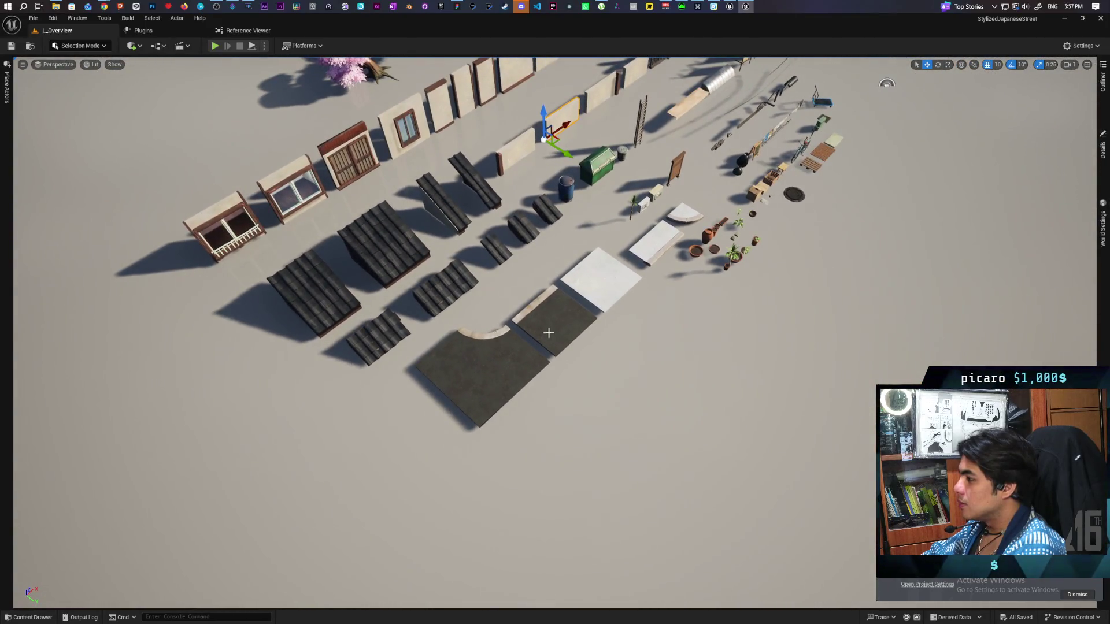
key("s")
key("w")
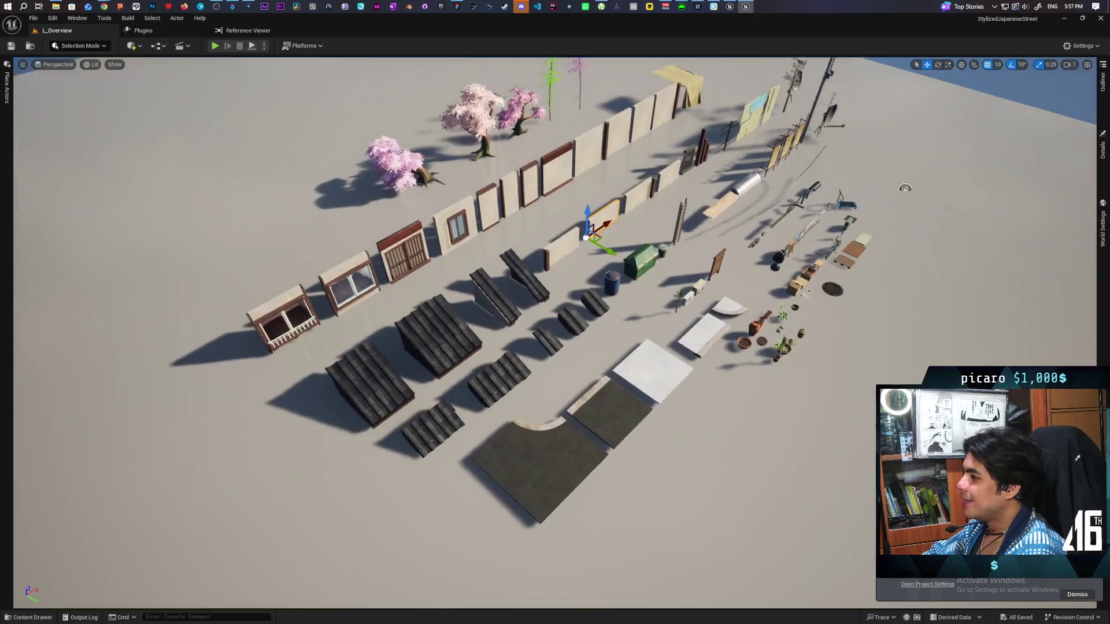
key("s")
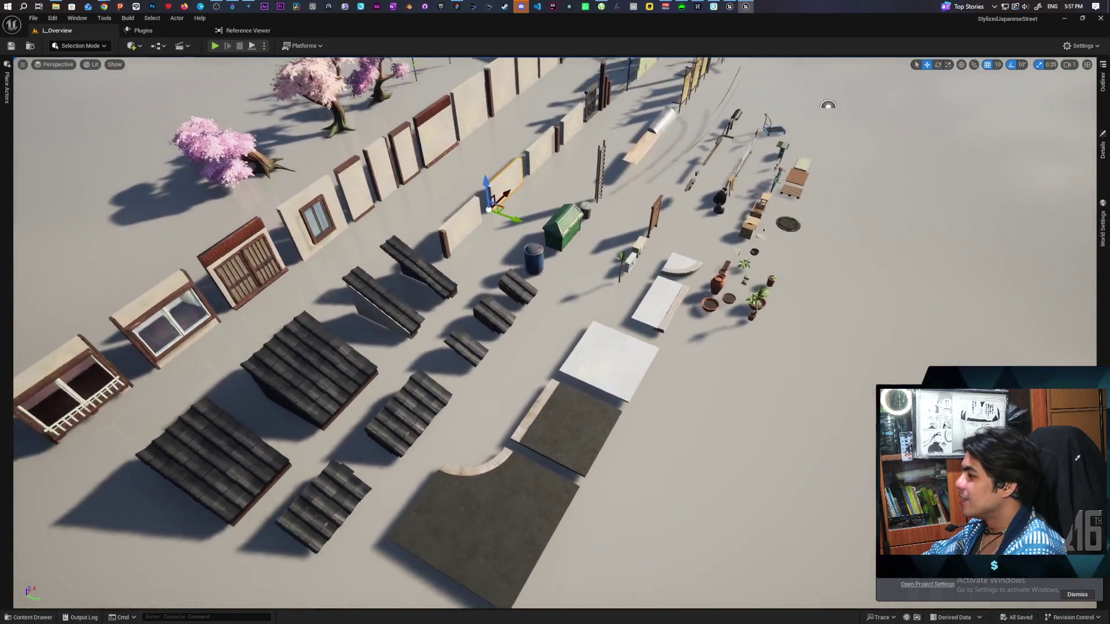
Fly in closer over the walls and down onto the roof tile pieces.
key("w")
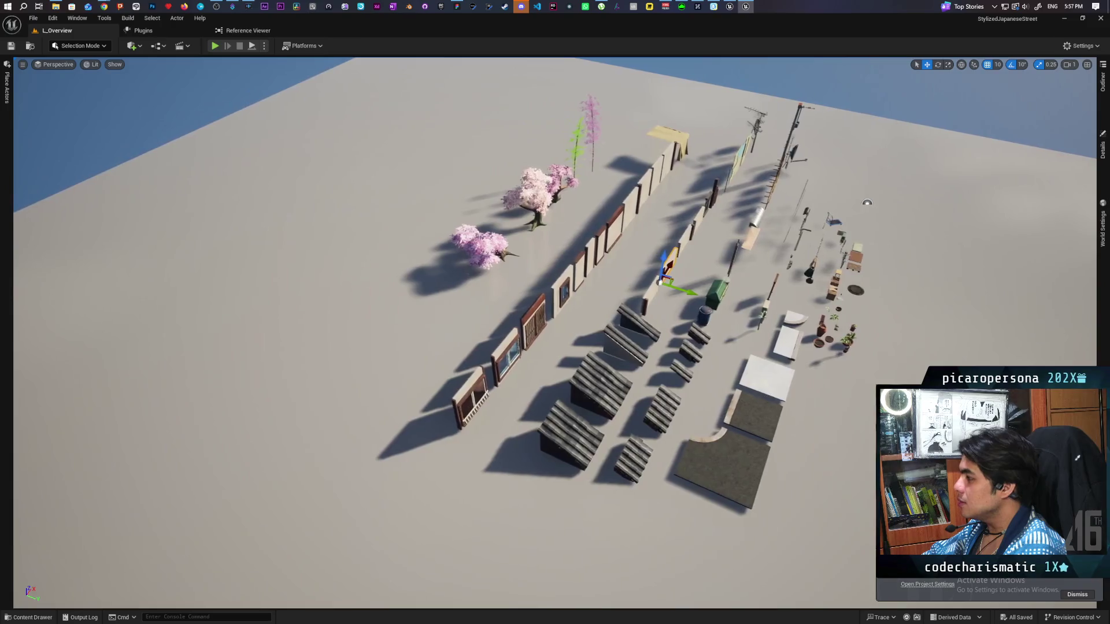
key("w")
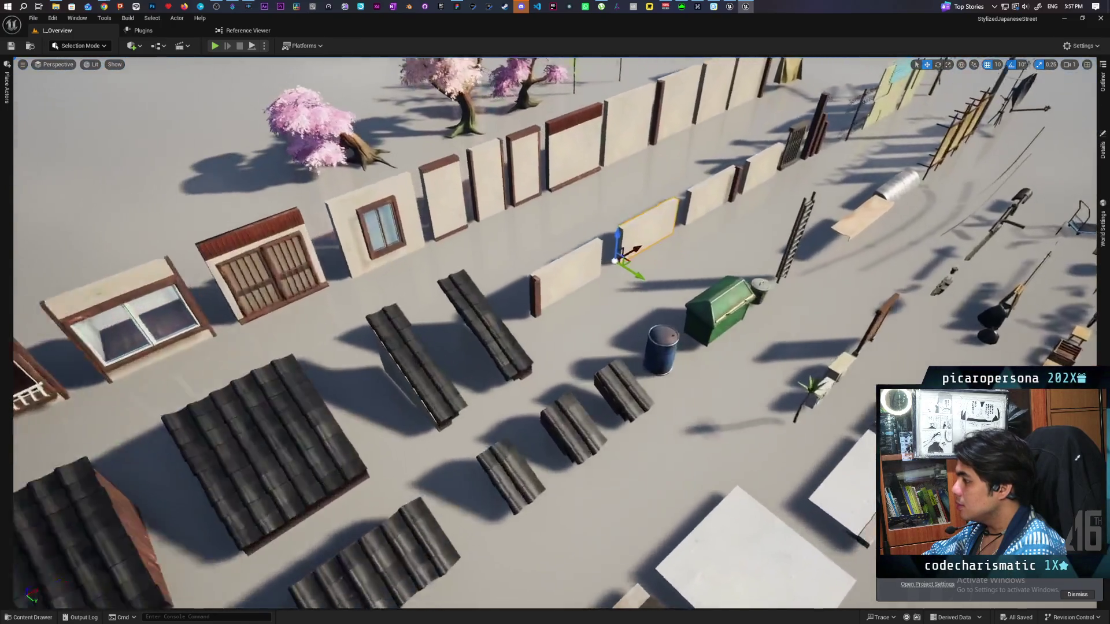
key("s")
key("w")
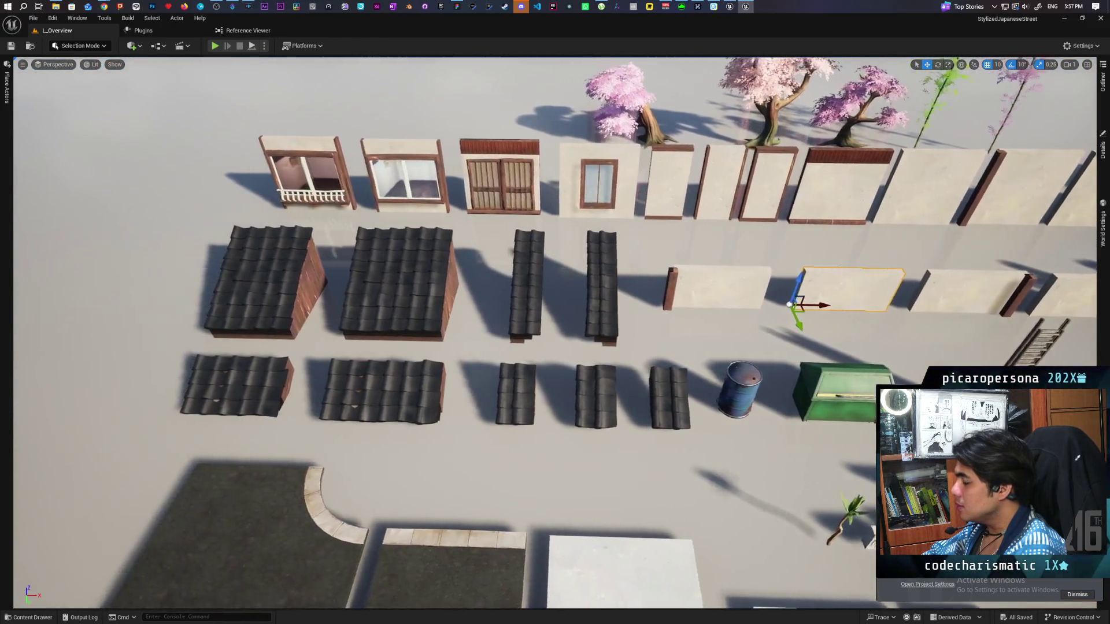
key("w")
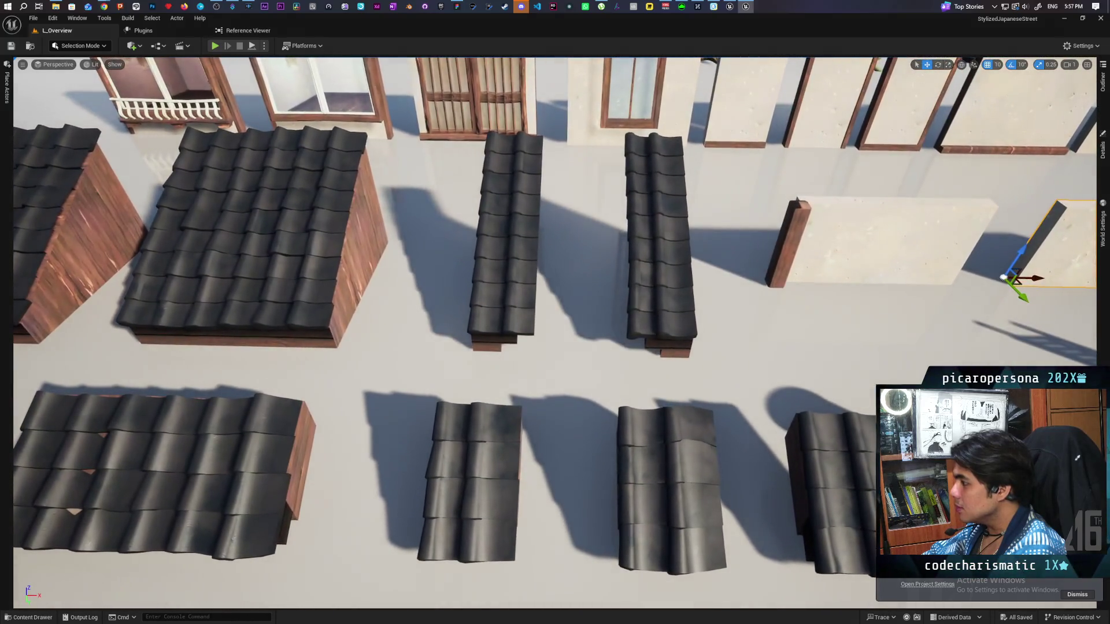
key("w")
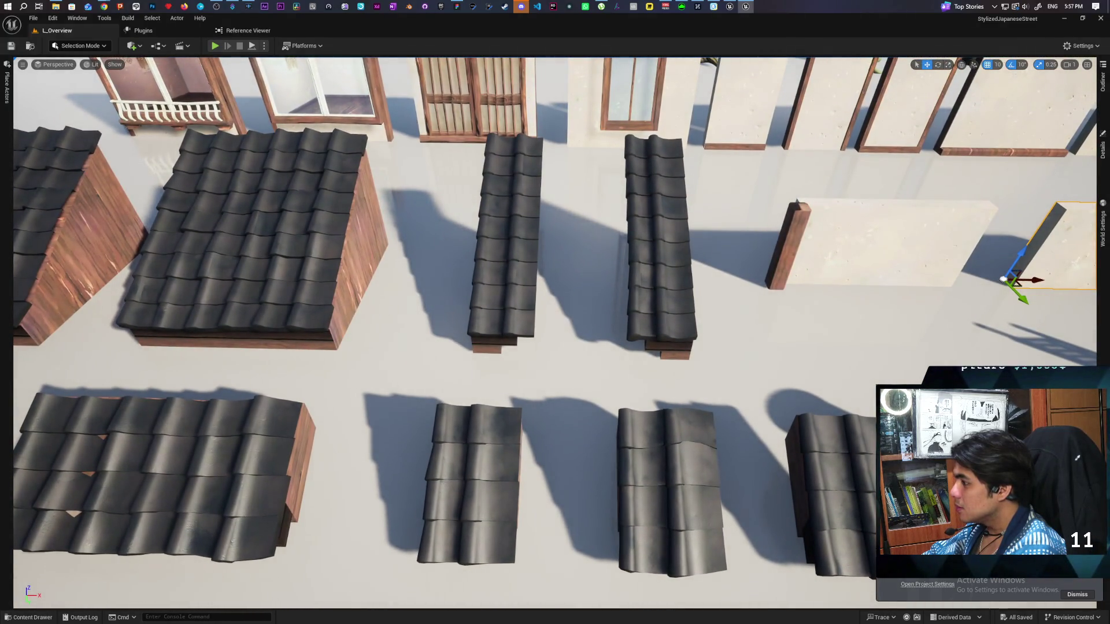
key("a")
key("s")
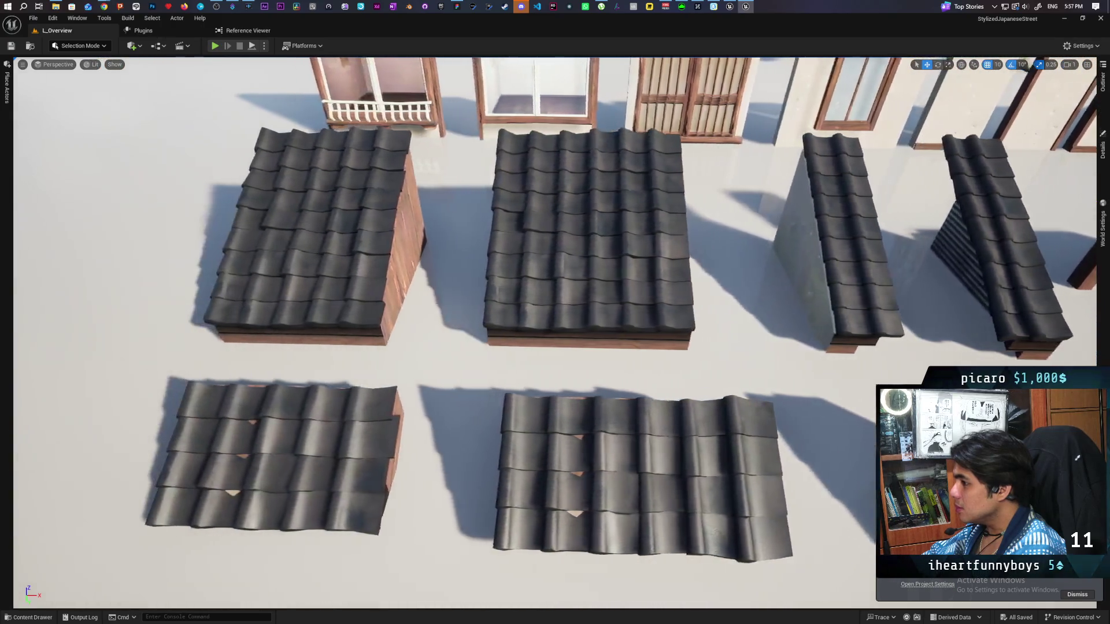
key("w")
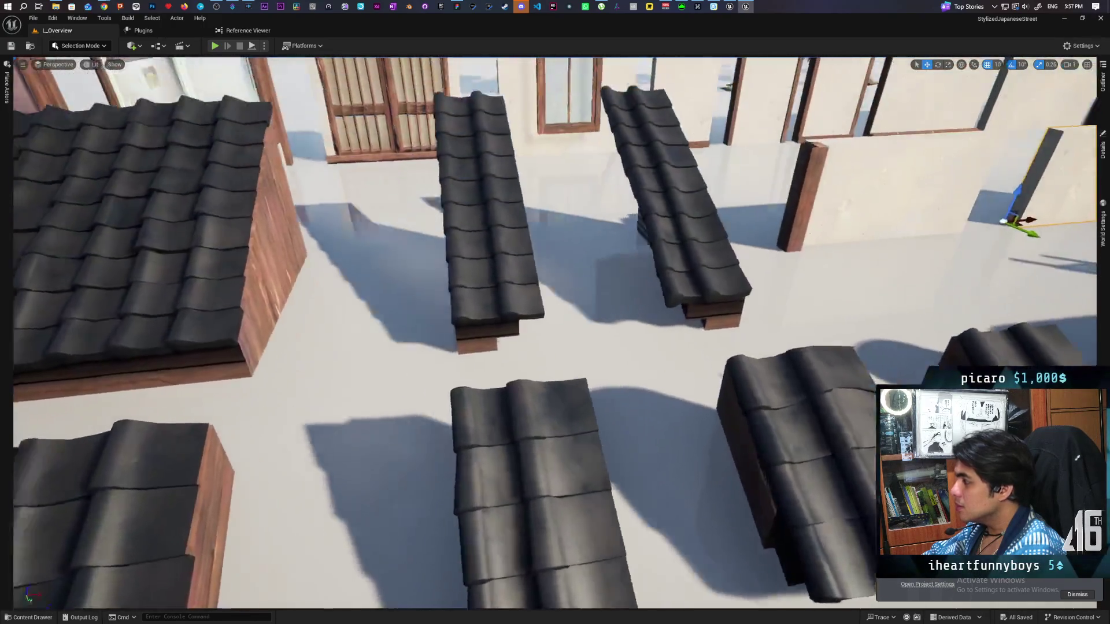
key("d")
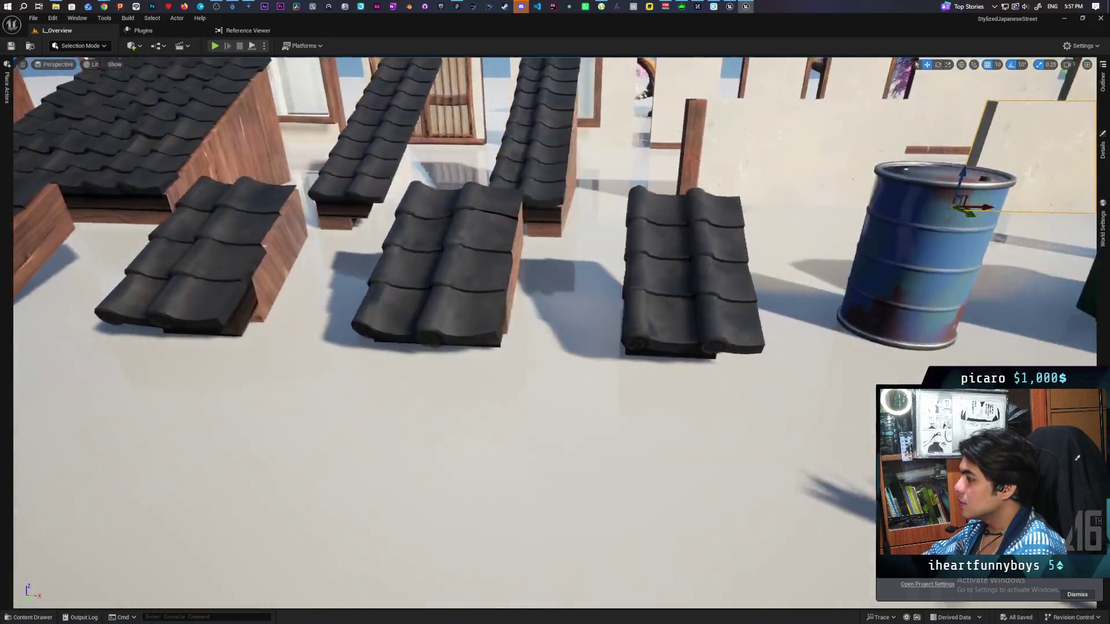
Swing around the blue barrel to the roof tiles and show the Roof meshes folder.
key("q")
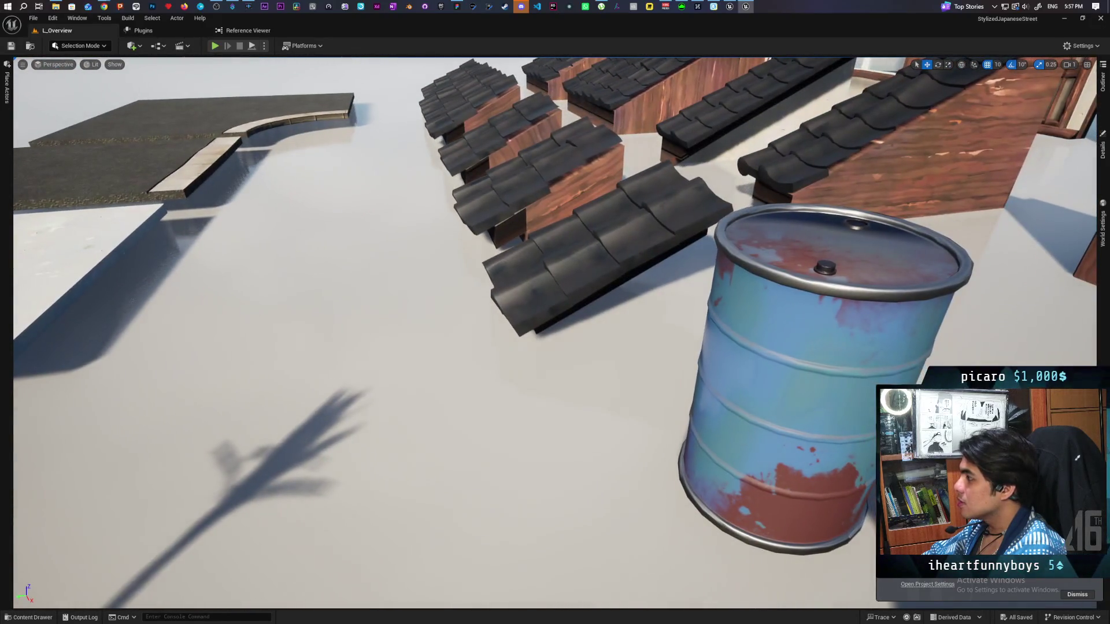
key("s")
key("d")
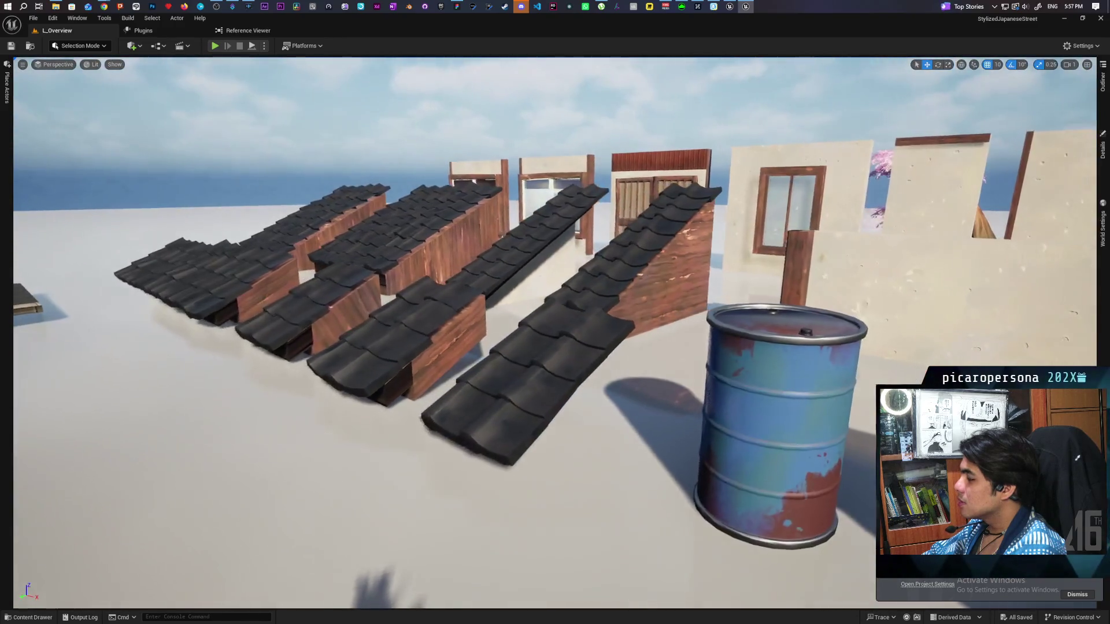
key("a")
key("w")
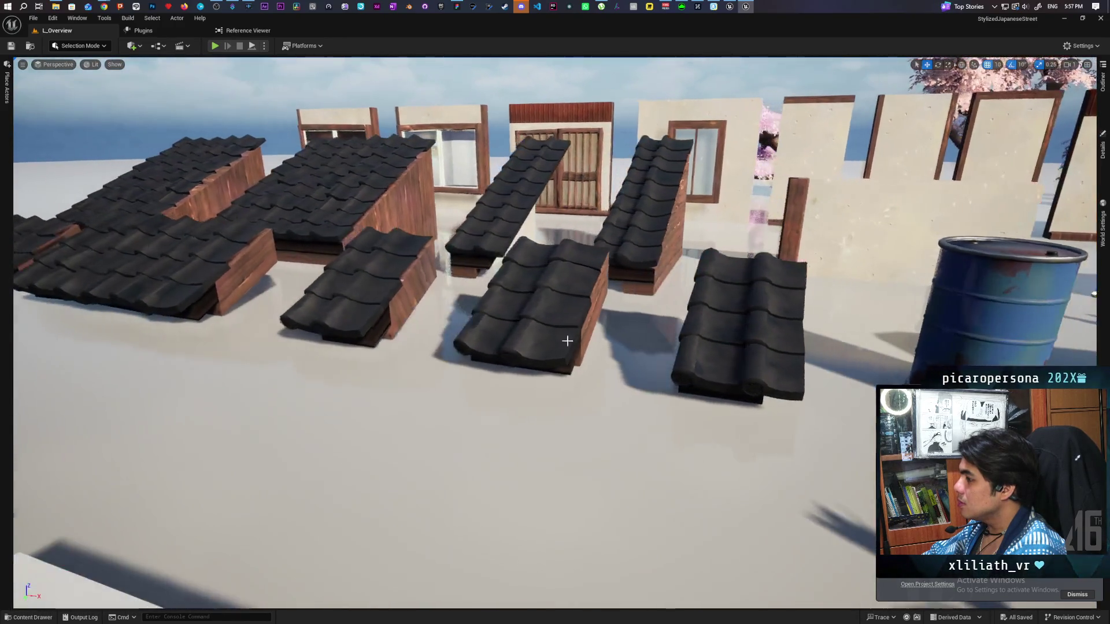
key("ctrl+space")
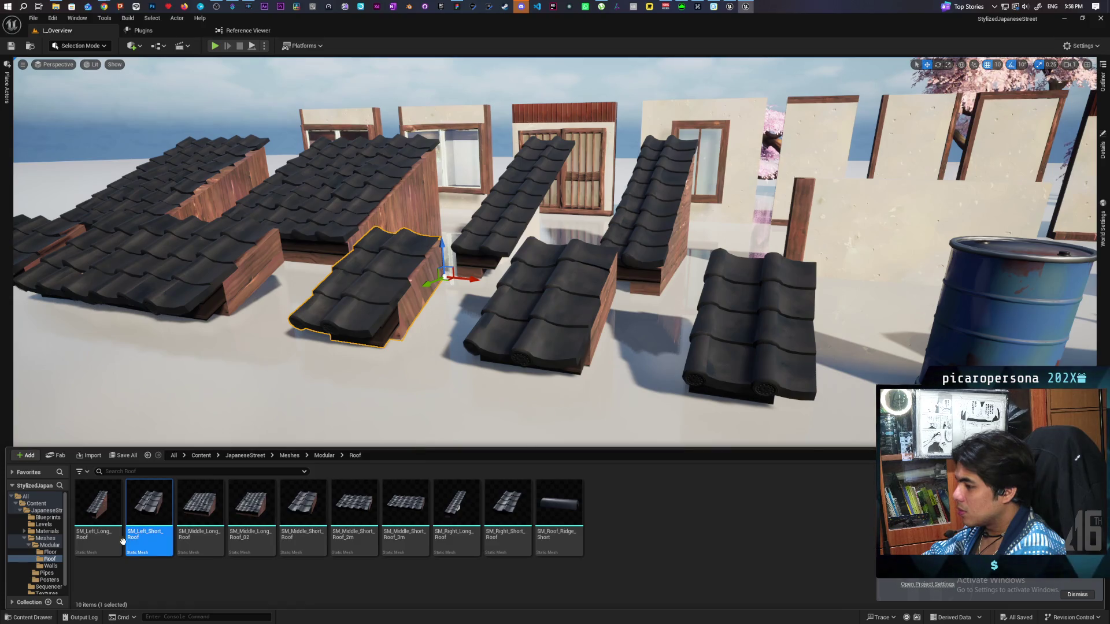
key("w")
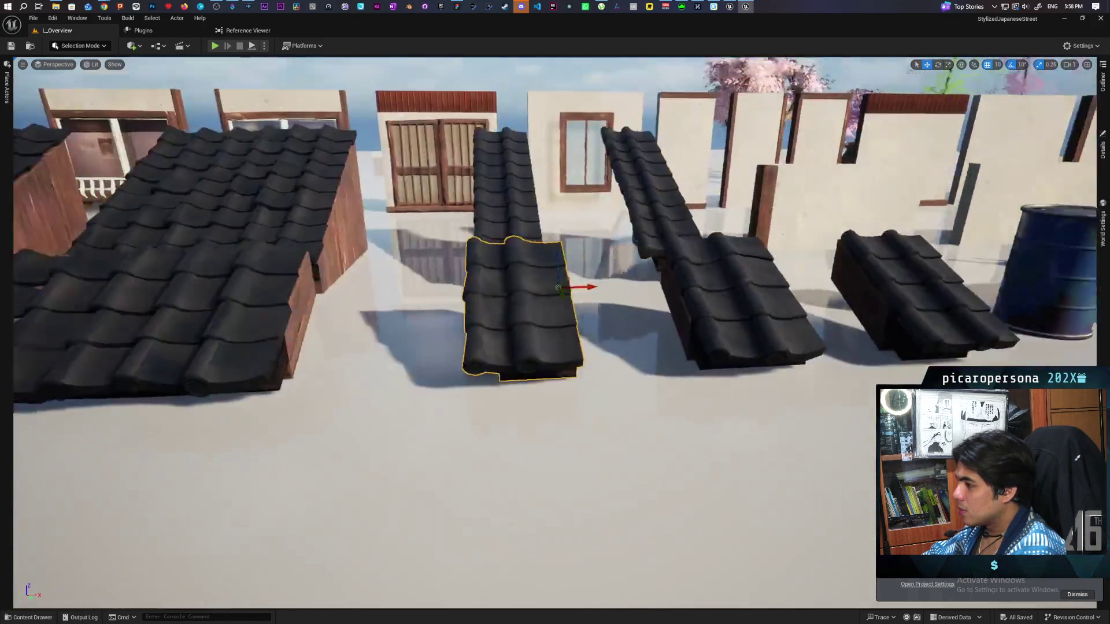
key("s")
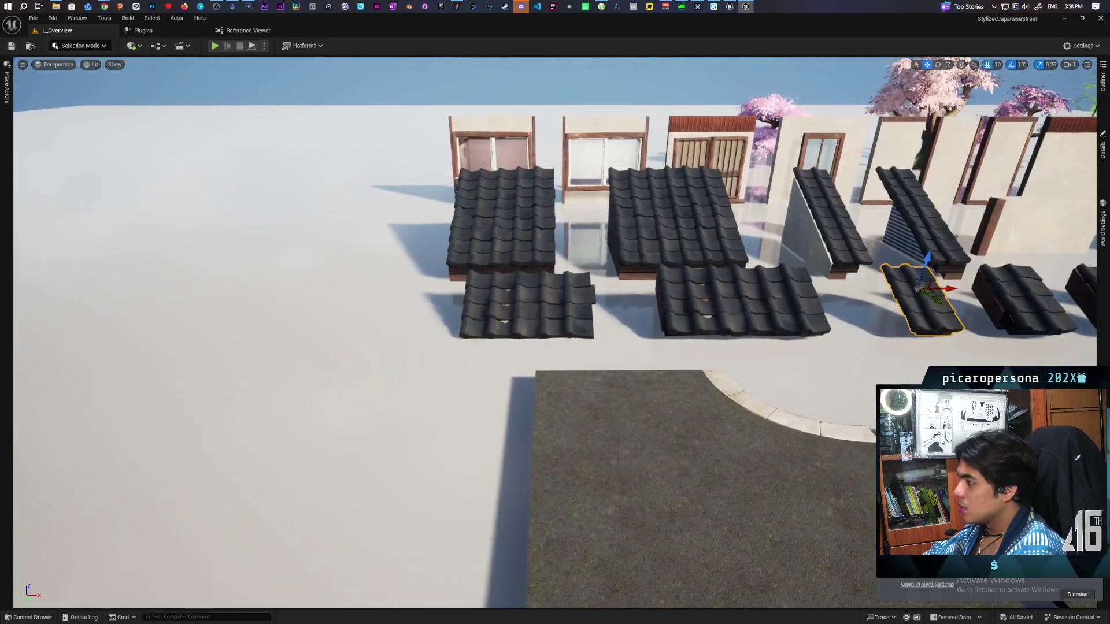
left_click(386, 311)
key("ctrl+space")
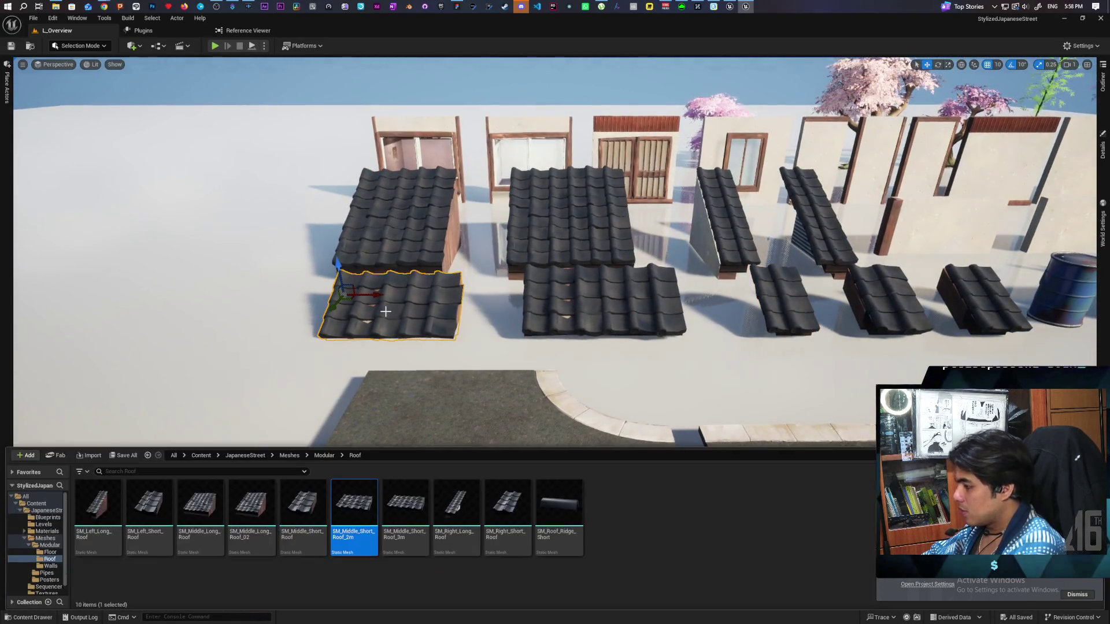
left_click(597, 295)
key("ctrl+space")
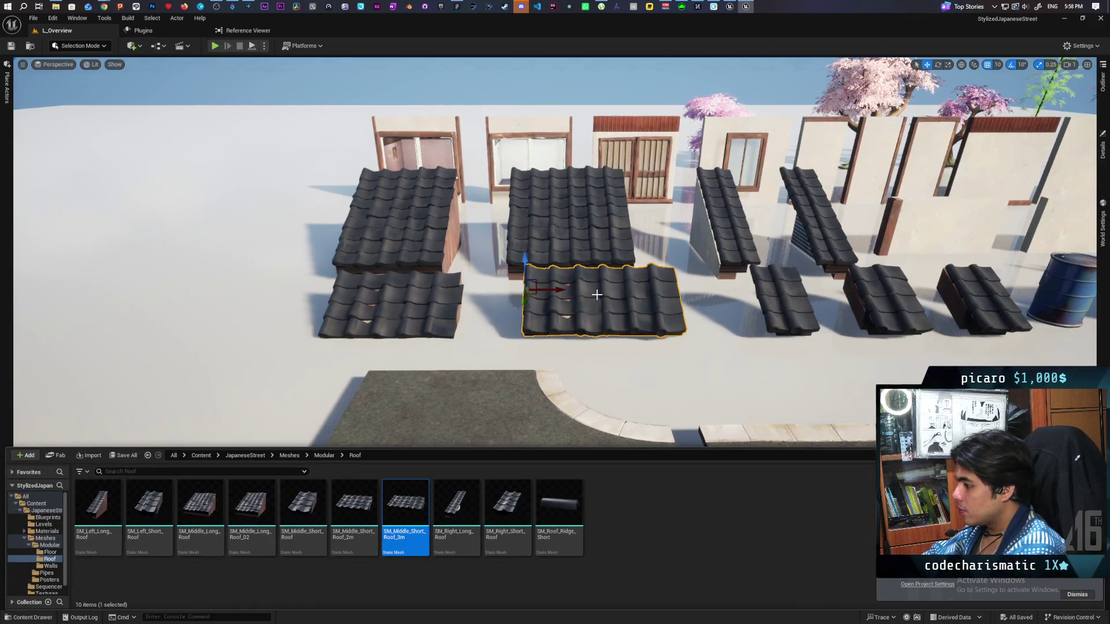
left_click(782, 296)
key("ctrl+space")
left_click(877, 306)
key("ctrl+space")
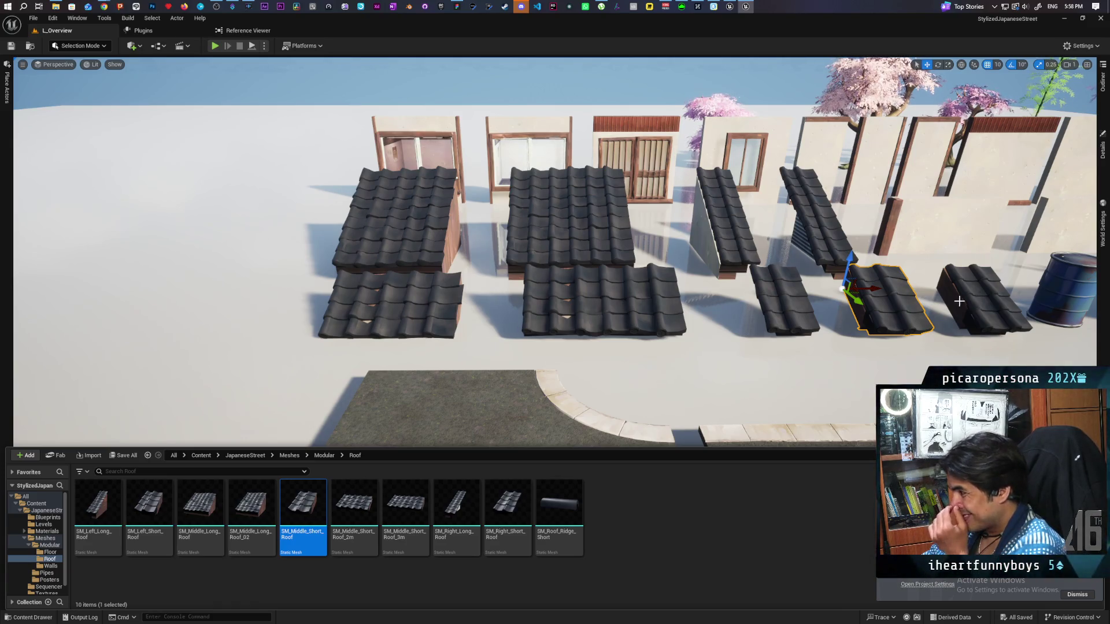
left_click(739, 240)
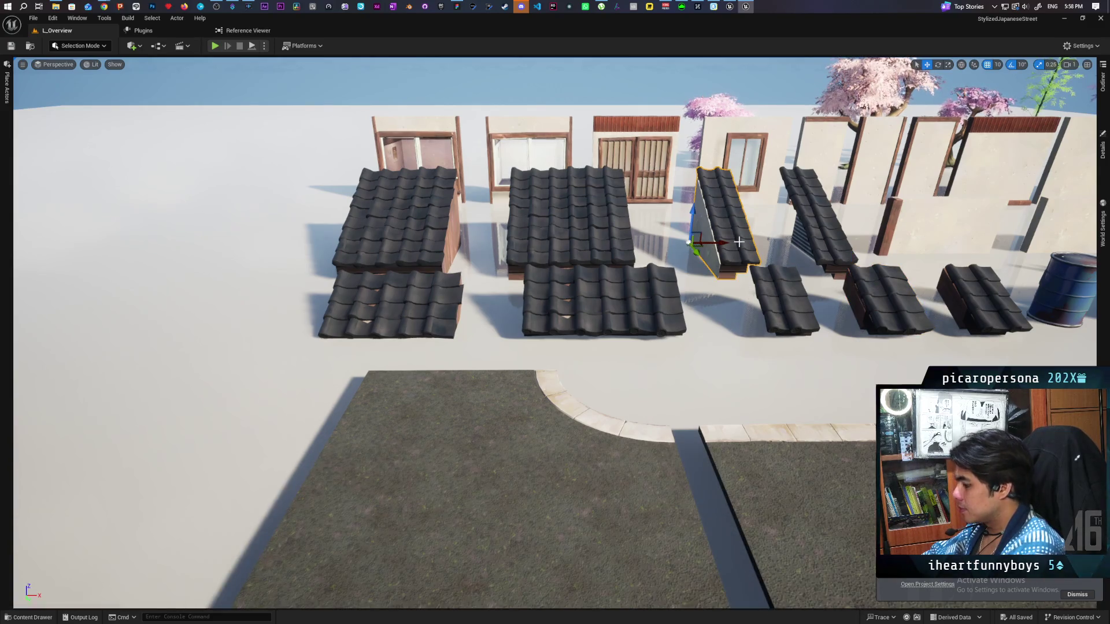
key("ctrl+b")
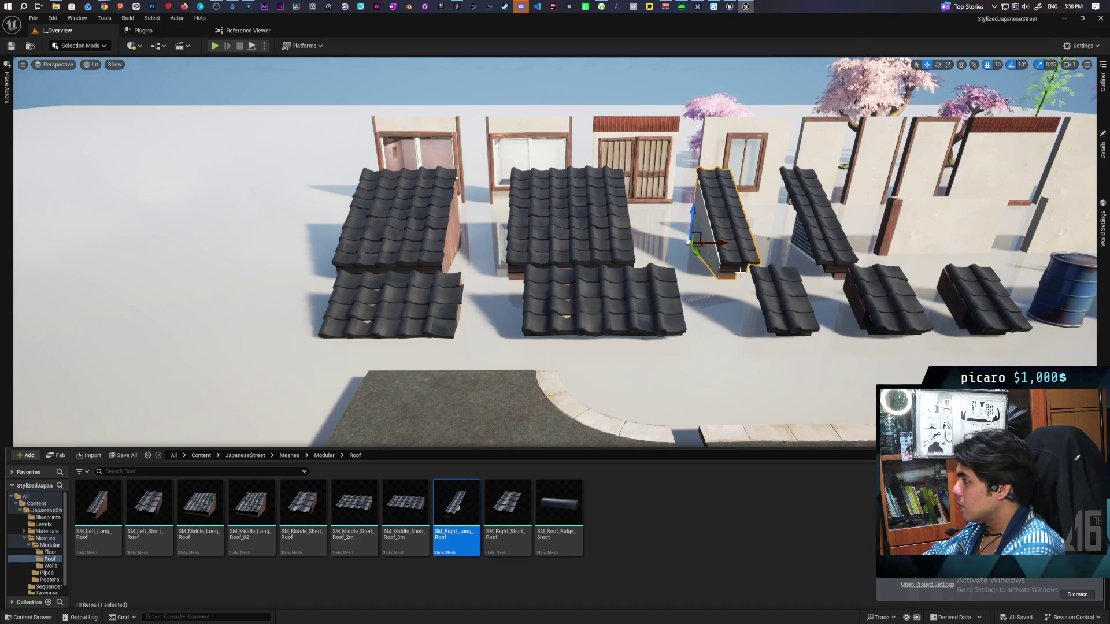
mouse_move(730, 357)
left_mouse_down()
mouse_move(729, 315)
mouse_move(730, 376)
mouse_move(783, 335)
mouse_move(757, 353)
mouse_move(774, 347)
mouse_move(764, 323)
mouse_move(757, 341)
mouse_move(769, 335)
mouse_move(769, 347)
mouse_move(763, 313)
mouse_move(763, 327)
left_mouse_up()
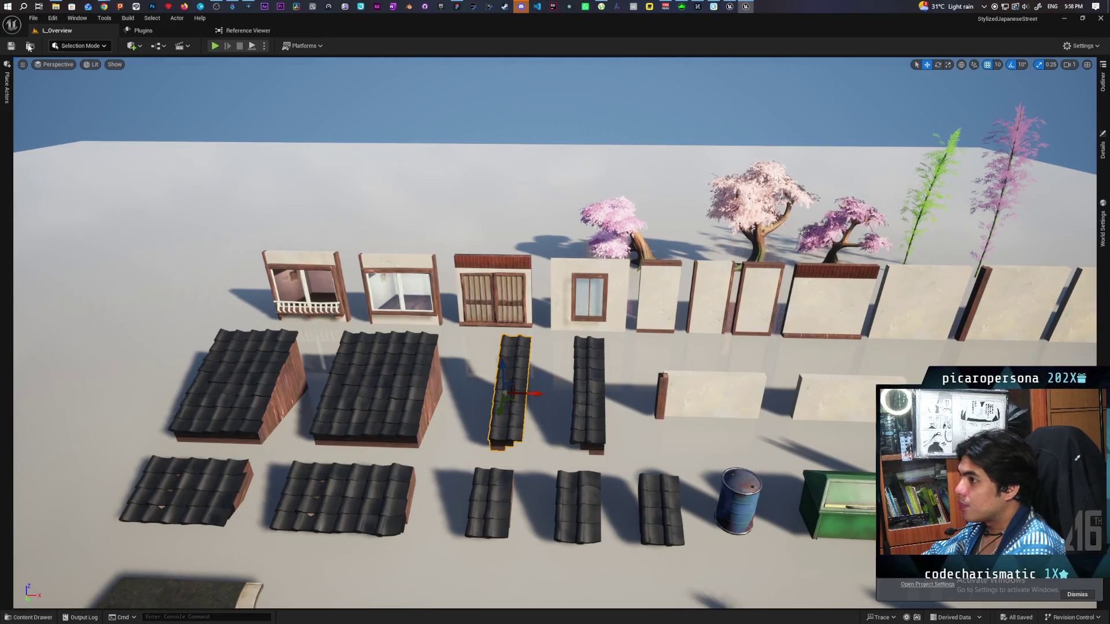
Open the L_Showcase level from Levels and dismiss the map check Message Log.
left_click(29, 46)
left_click(168, 503)
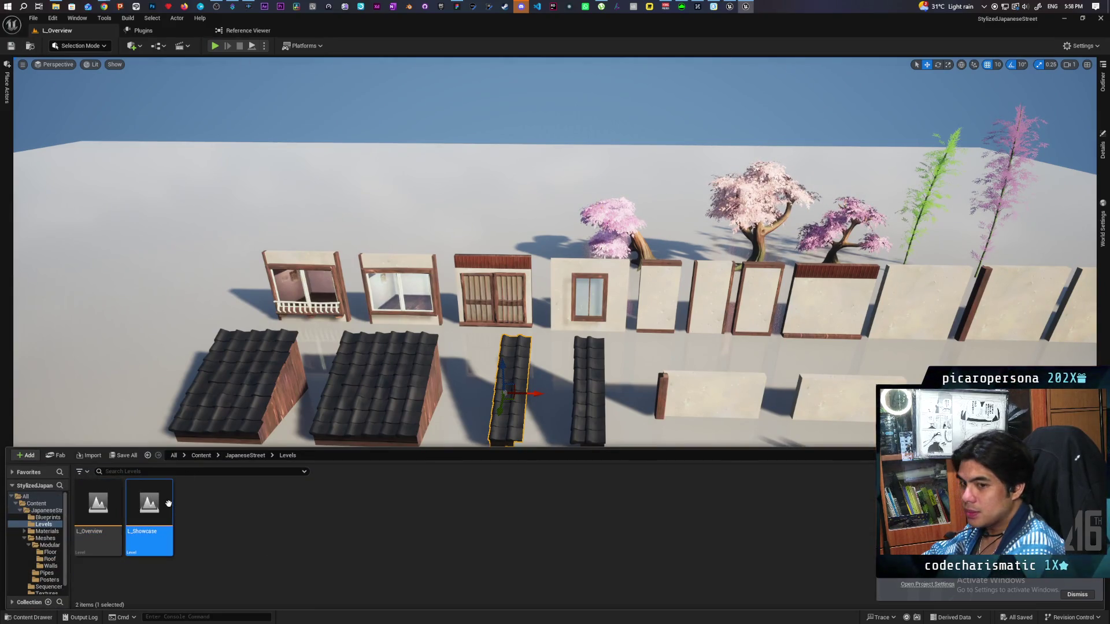
double_click(169, 504)
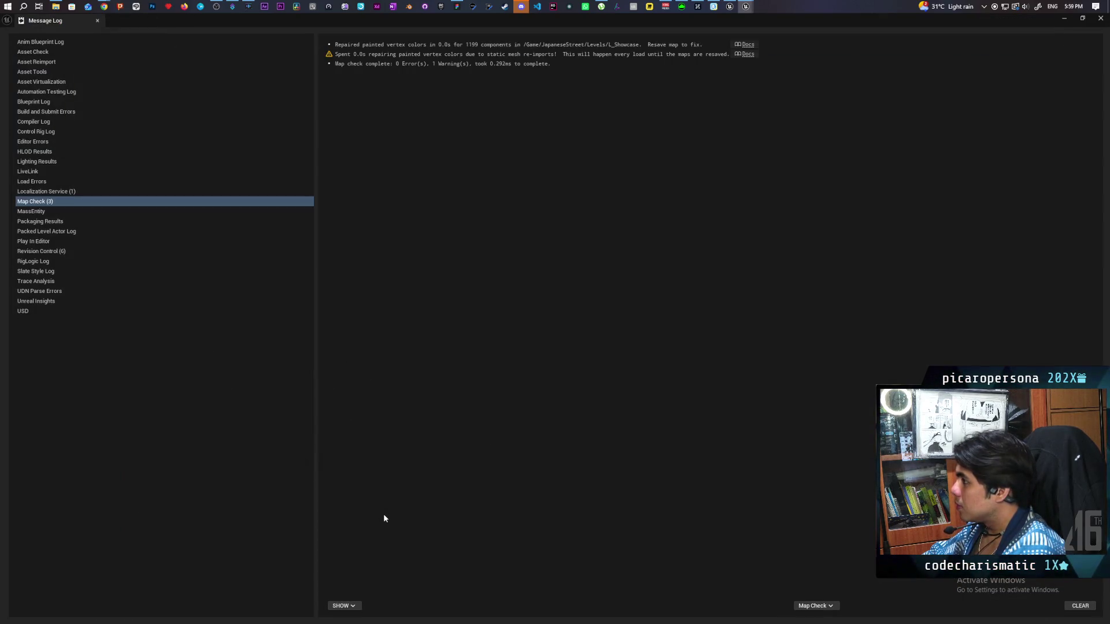
left_click(1102, 19)
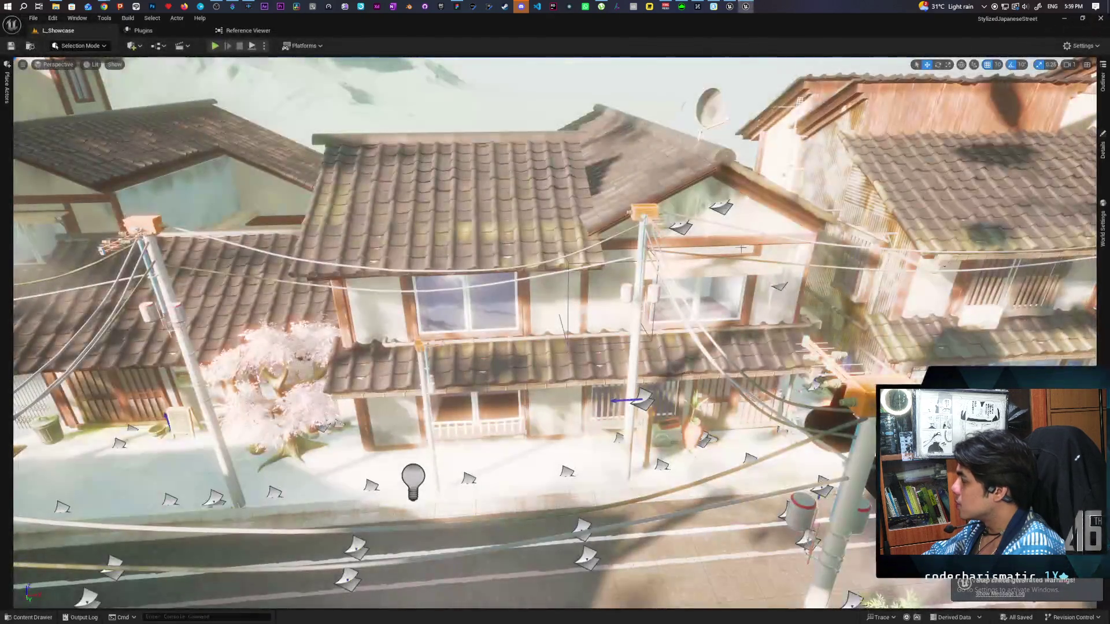
Select the wall section beside the cherry tree and browse to its mesh in Walls.
scroll(555, 333, "up", 10)
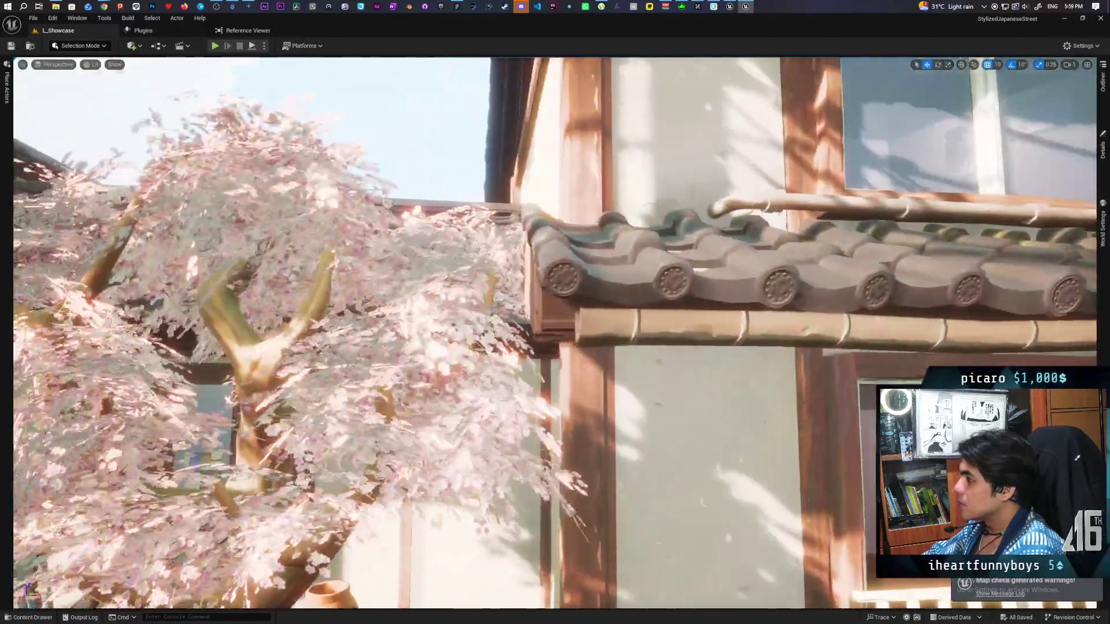
scroll(547, 403, "down", 5)
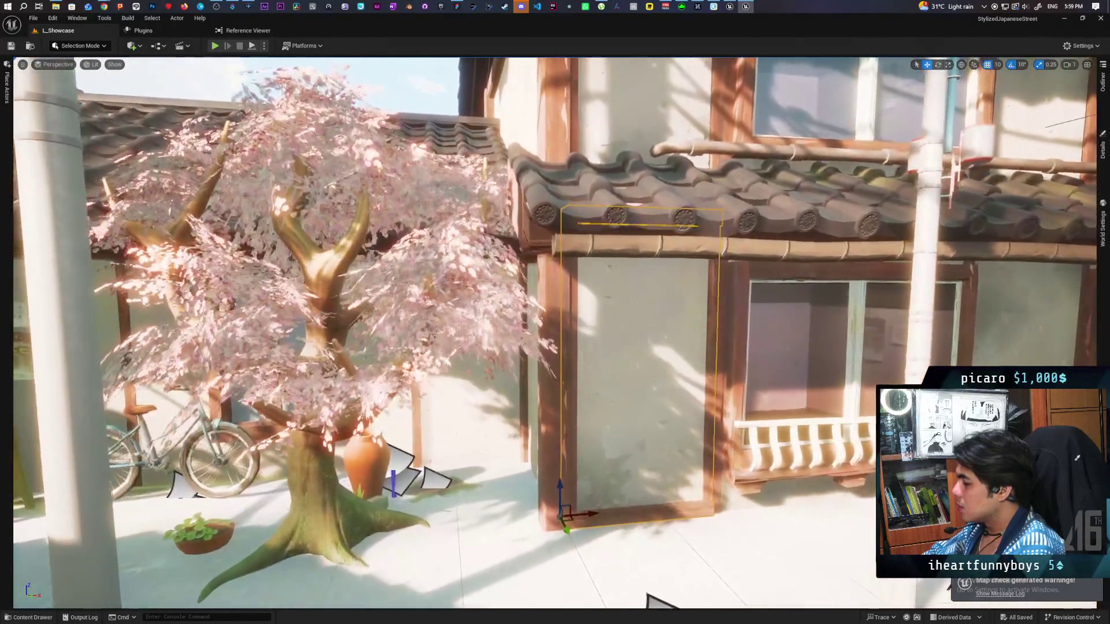
left_click(547, 403)
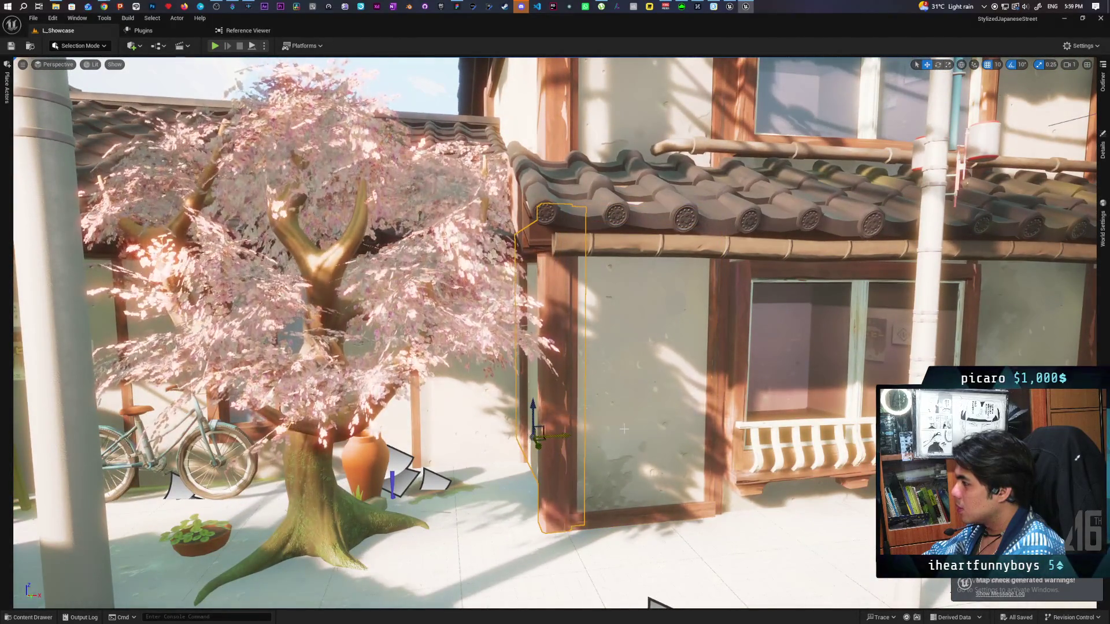
left_click_drag(547, 403, 521, 404)
scroll(621, 427, "up", 5)
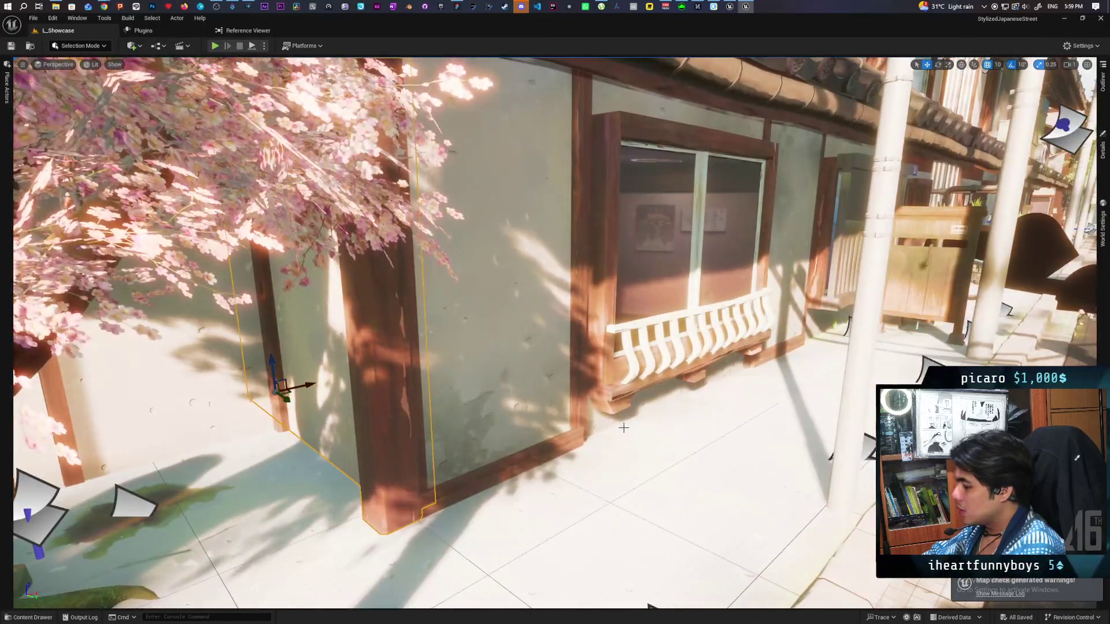
key("ctrl+space")
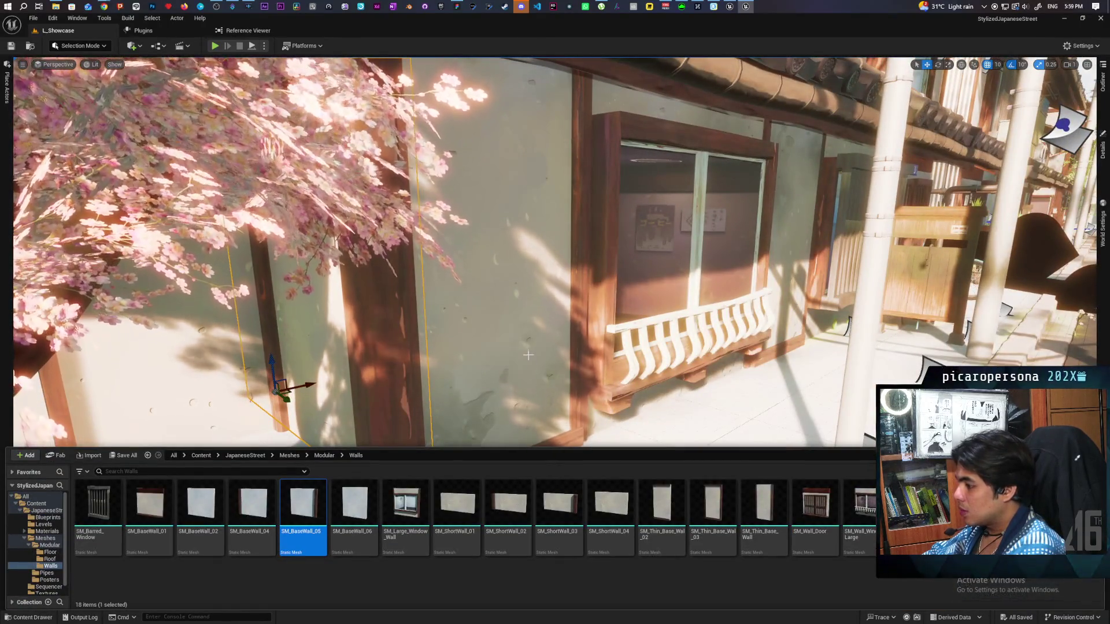
Place SM_Thin_Base_Wall_03 and SM_Thin_Base_Wall_02 pieces against the house.
left_click_drag(713, 503, 480, 254)
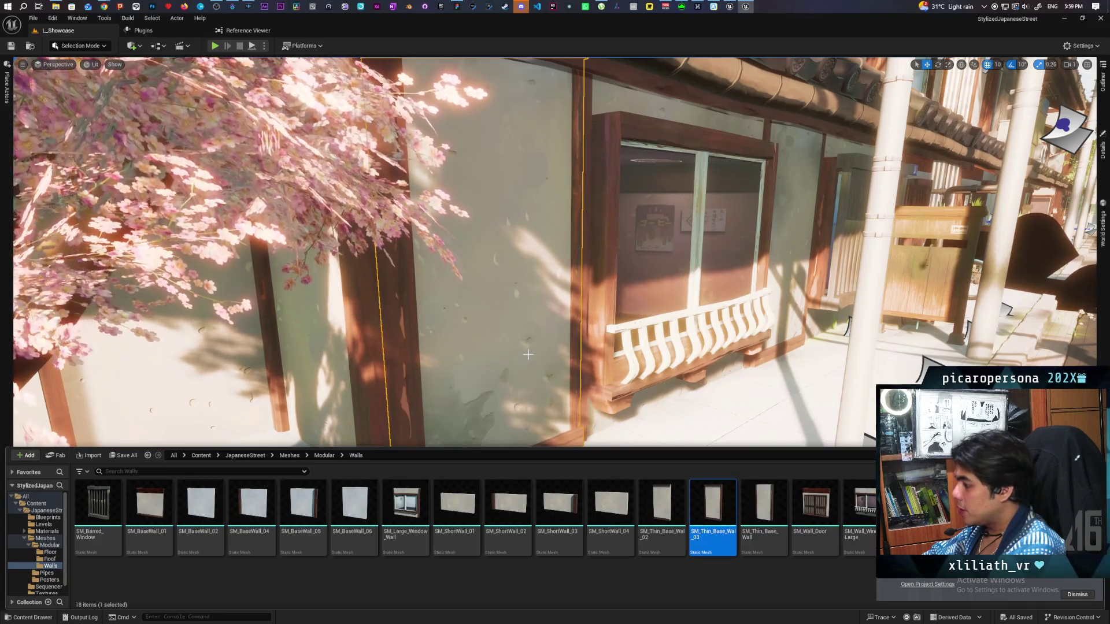
left_click_drag(662, 503, 792, 208)
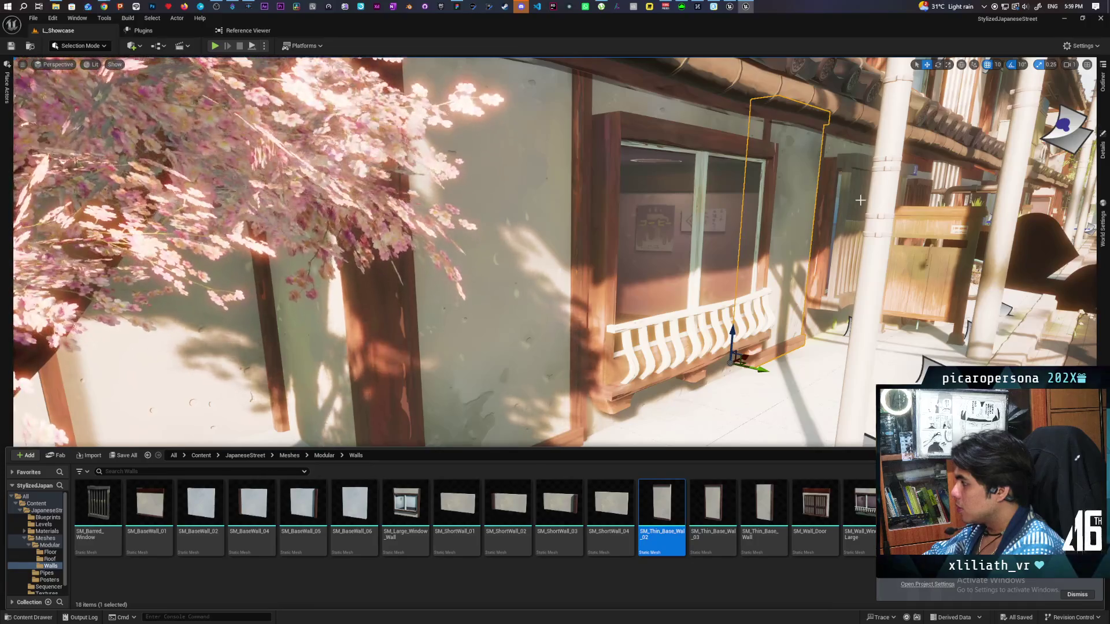
left_click_drag(872, 311, 763, 337)
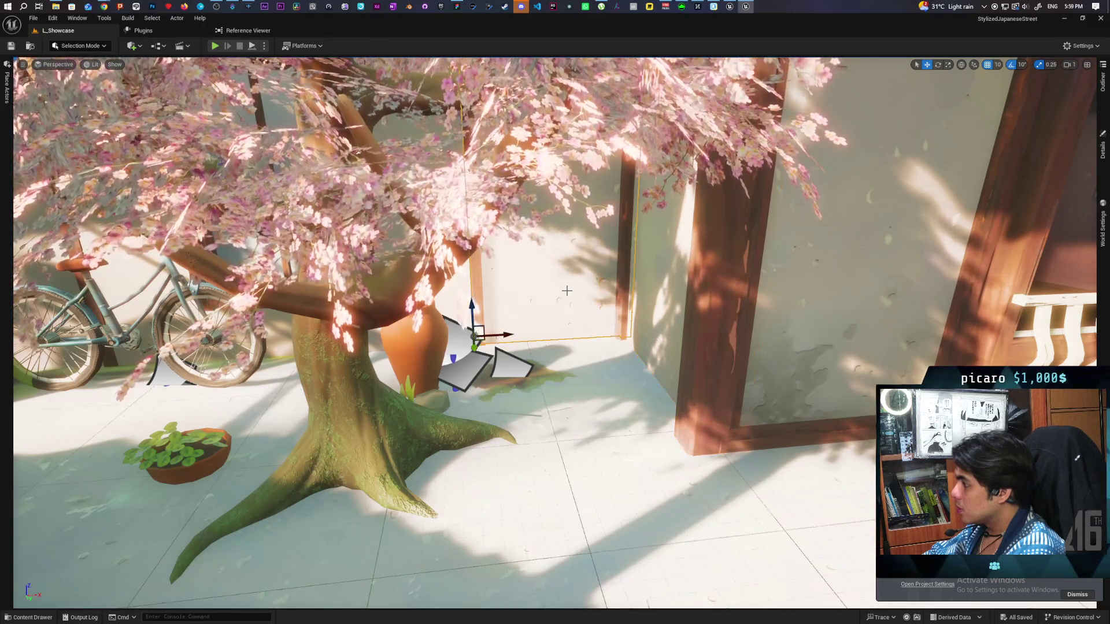
mouse_move(847, 327)
left_mouse_down()
mouse_move(848, 301)
mouse_move(821, 287)
mouse_move(815, 266)
mouse_move(775, 277)
mouse_move(780, 232)
mouse_move(792, 243)
mouse_move(787, 260)
mouse_move(752, 266)
mouse_move(780, 261)
mouse_move(763, 260)
mouse_move(774, 261)
mouse_move(614, 406)
left_mouse_up()
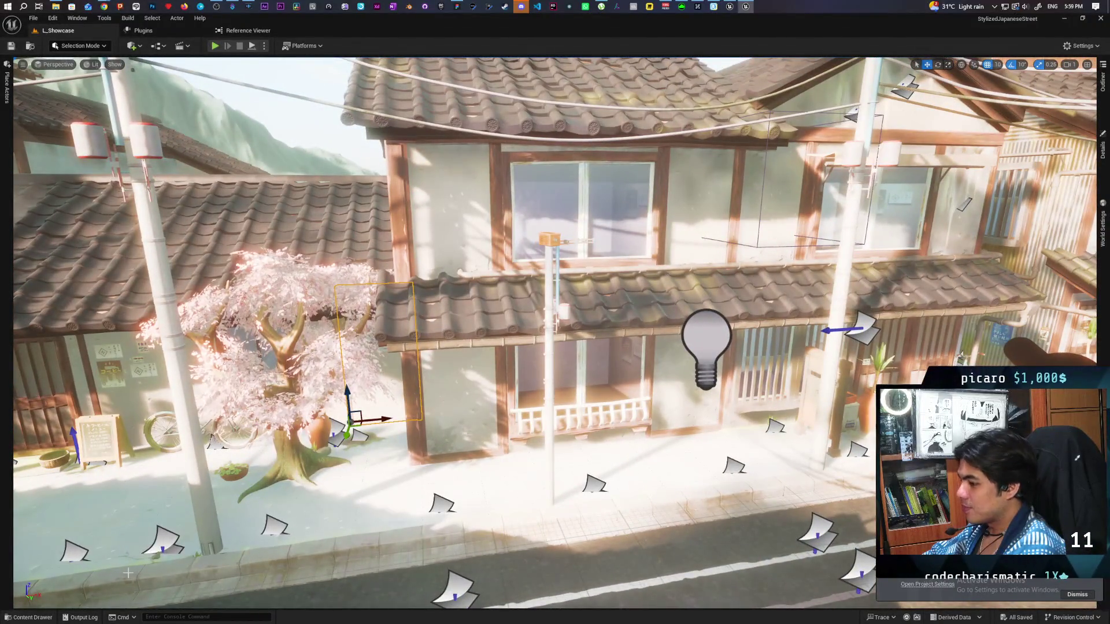
Browse the Modular folders and locate the floor tile's mesh, SM_Concrete_Floor.
left_click(23, 618)
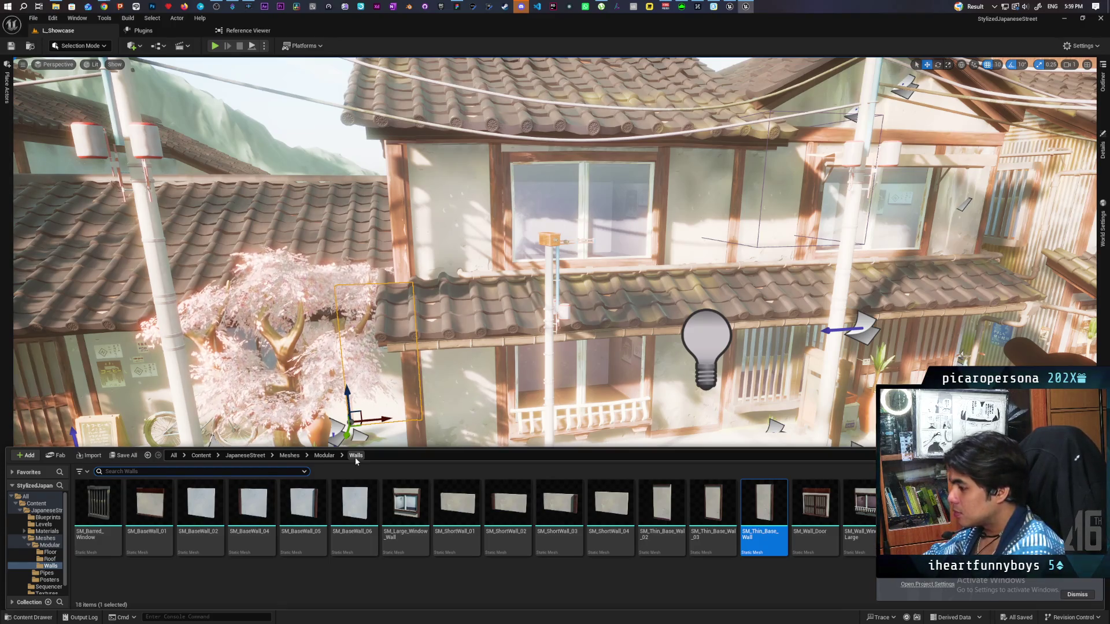
left_click(323, 456)
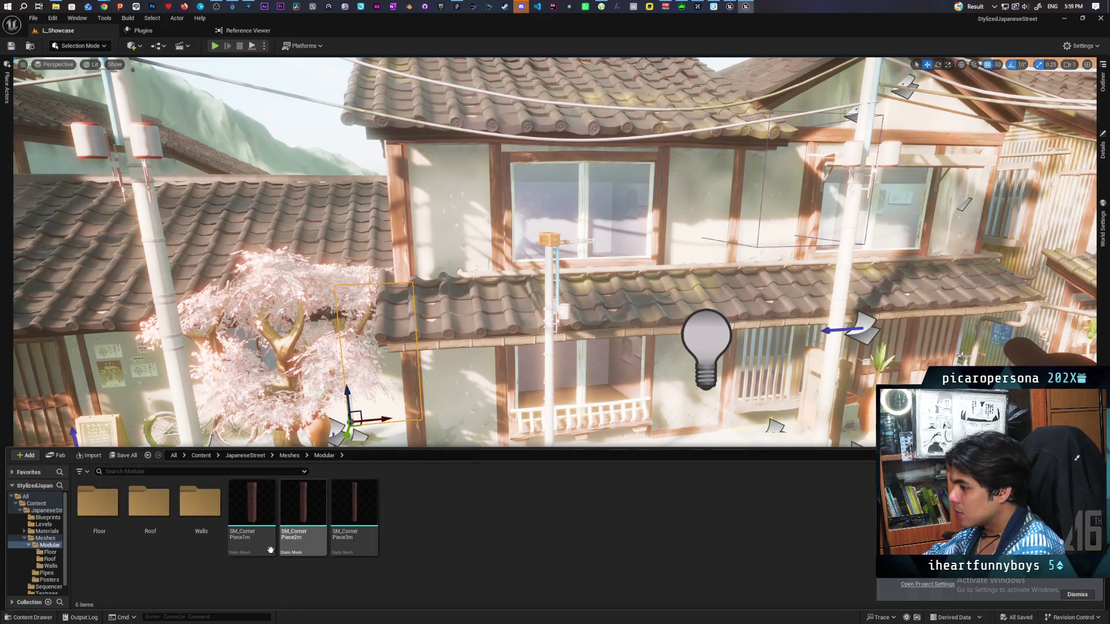
double_click(97, 512)
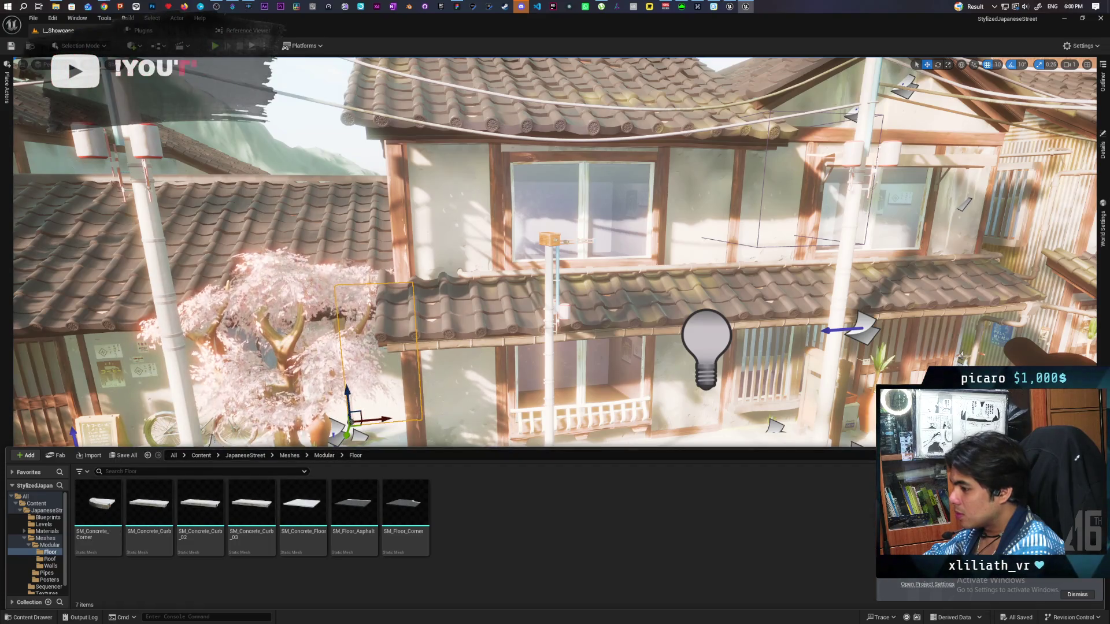
key("ctrl+space")
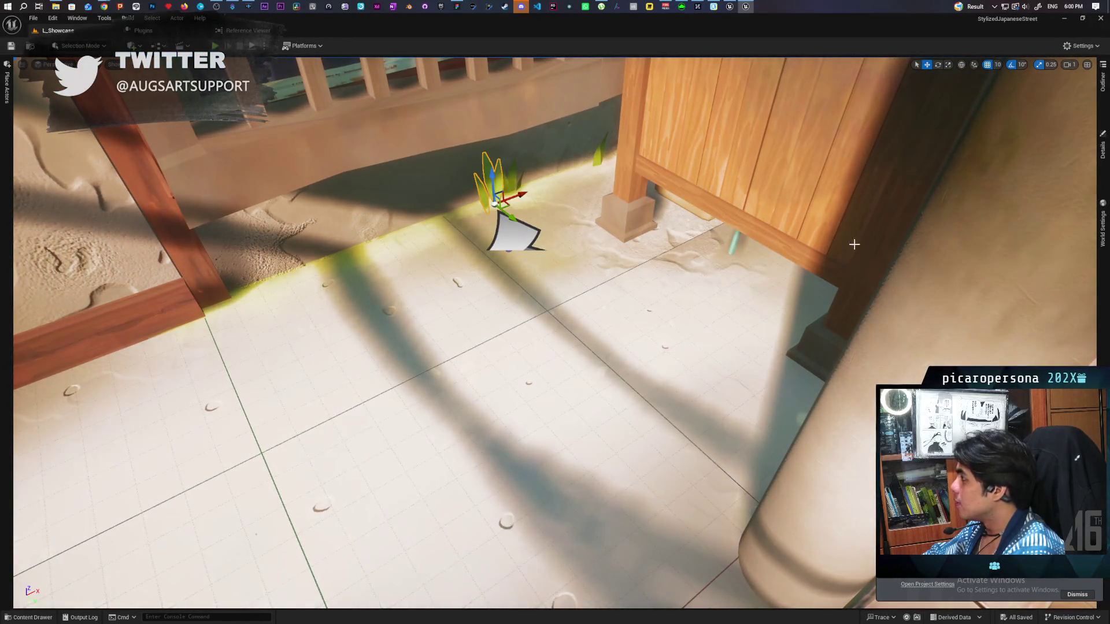
key("ctrl+space")
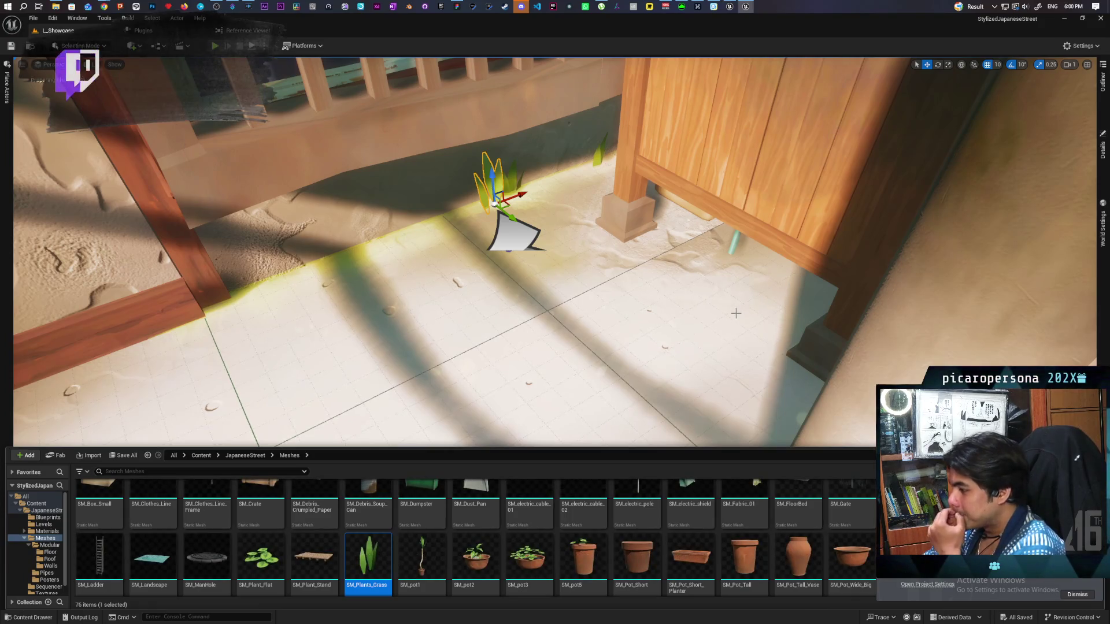
left_click(466, 359)
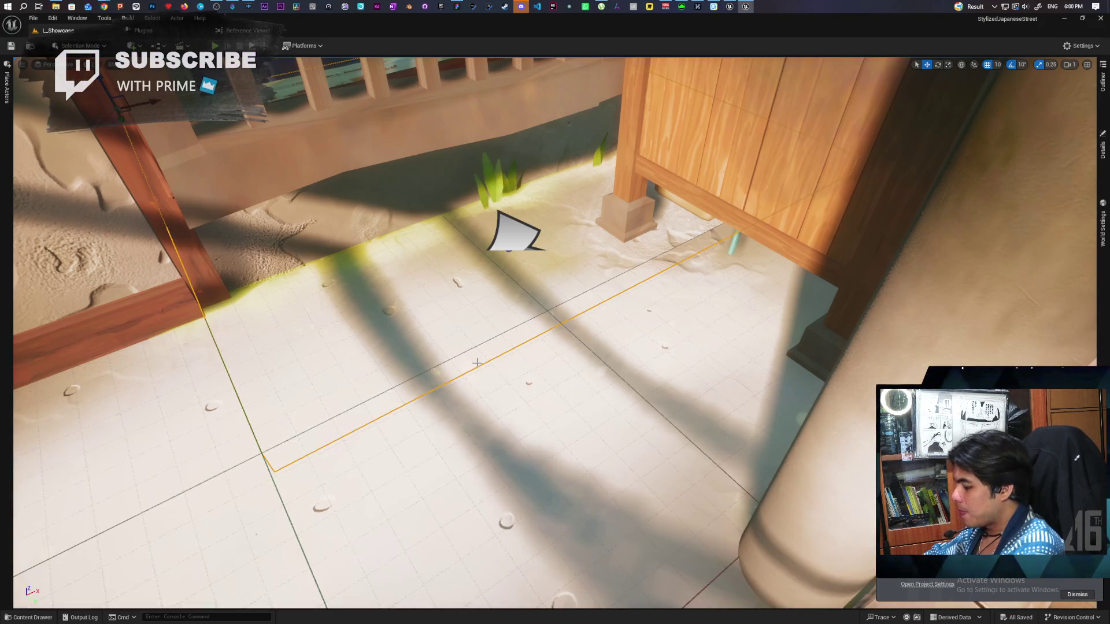
key("ctrl+b")
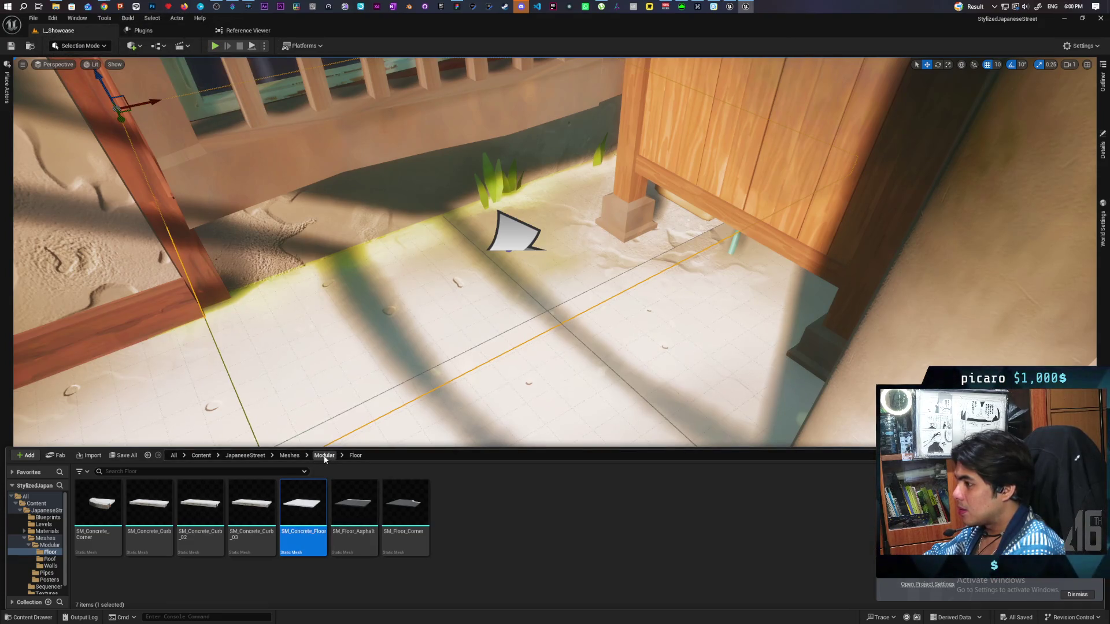
In the Modular folder, select Roof, Walls and the three corner-piece meshes together.
left_click(324, 456)
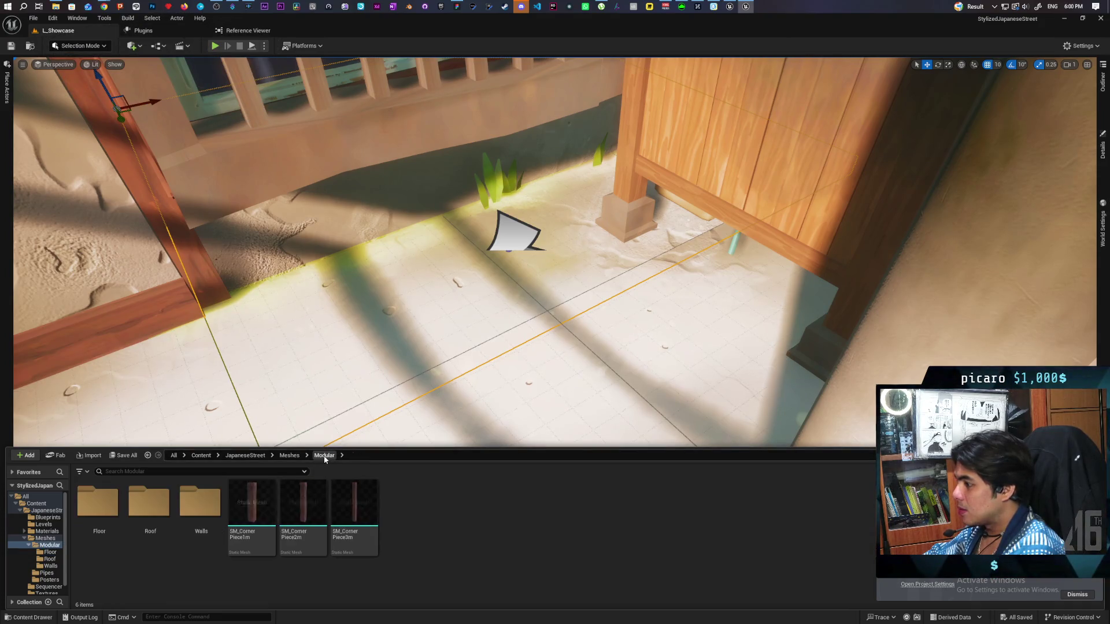
left_click(149, 523)
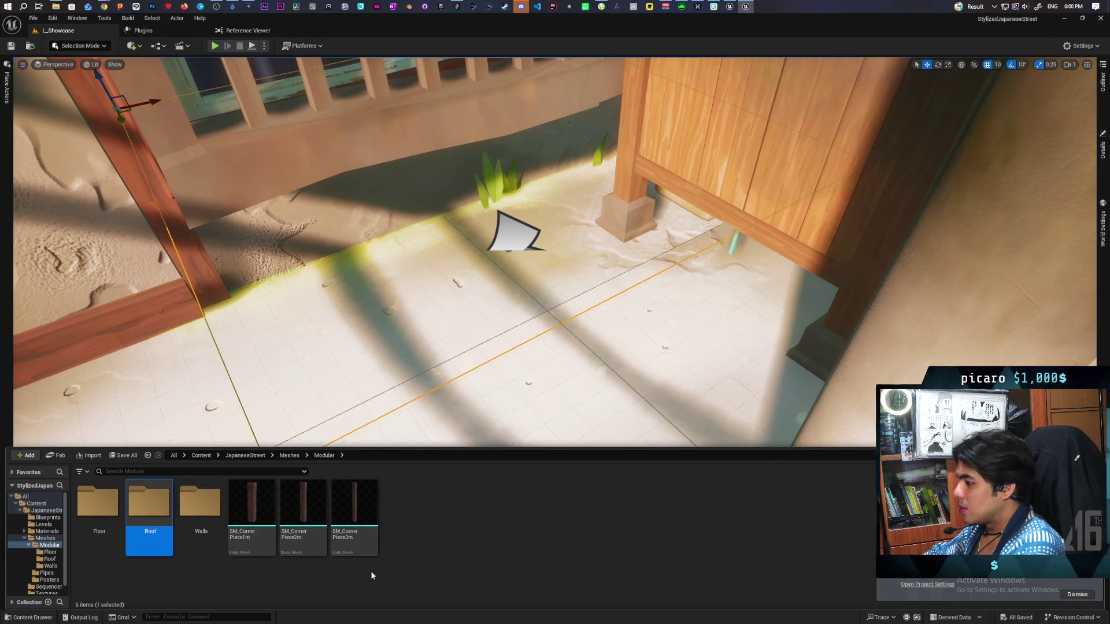
left_click(355, 526, "shift")
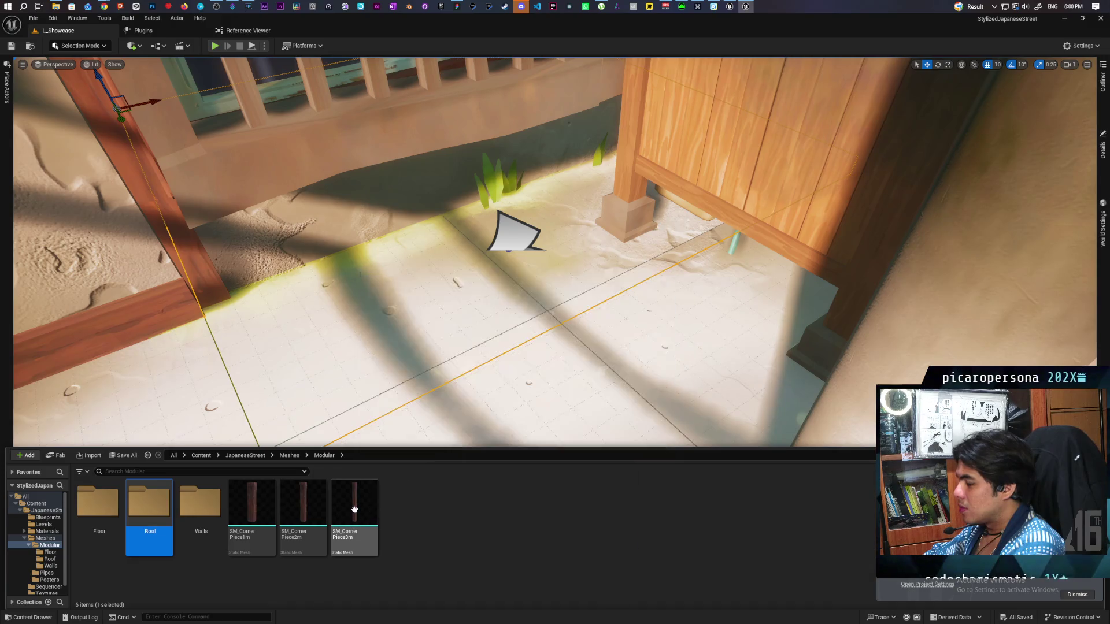
Migrate the selected Roof, Walls and corner-piece assets, reviewing and accepting the Asset Report.
right_click(203, 505)
mouse_move(299, 341)
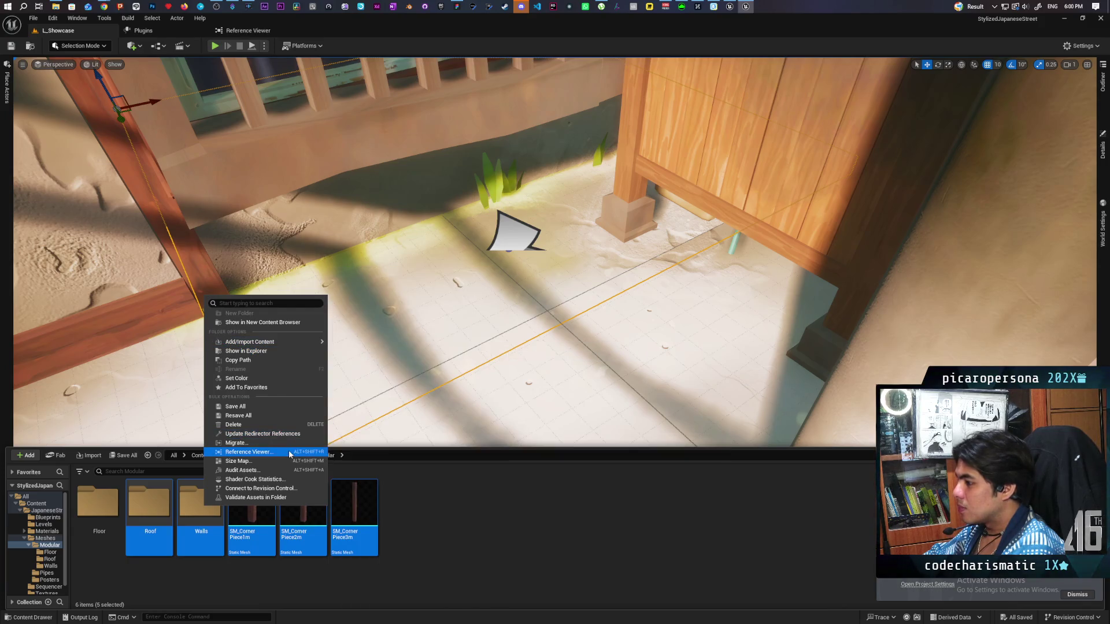
left_click(290, 443)
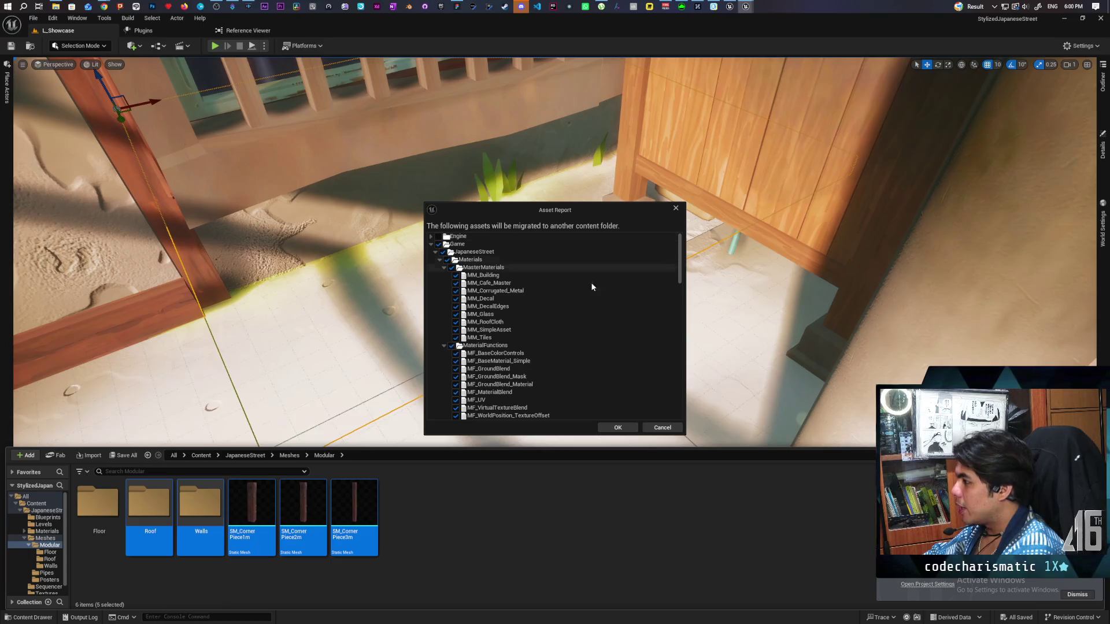
scroll(596, 302, "down", 5)
scroll(597, 302, "up", 5)
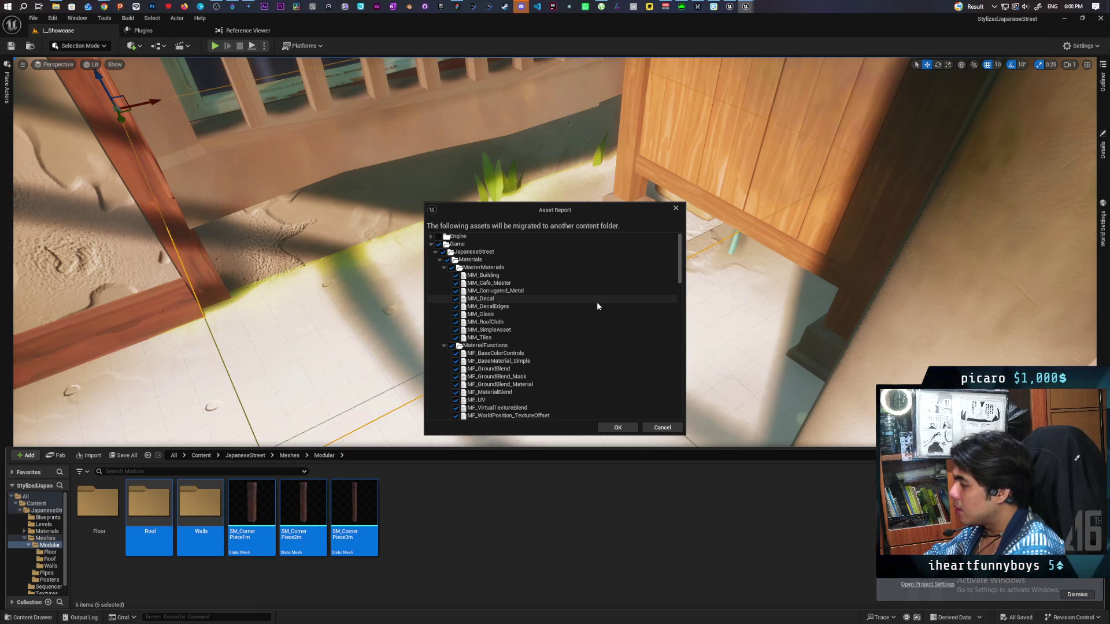
mouse_move(678, 247)
left_mouse_down()
mouse_move(668, 392)
mouse_move(661, 227)
mouse_move(660, 283)
mouse_move(665, 248)
left_mouse_up()
left_click(617, 427)
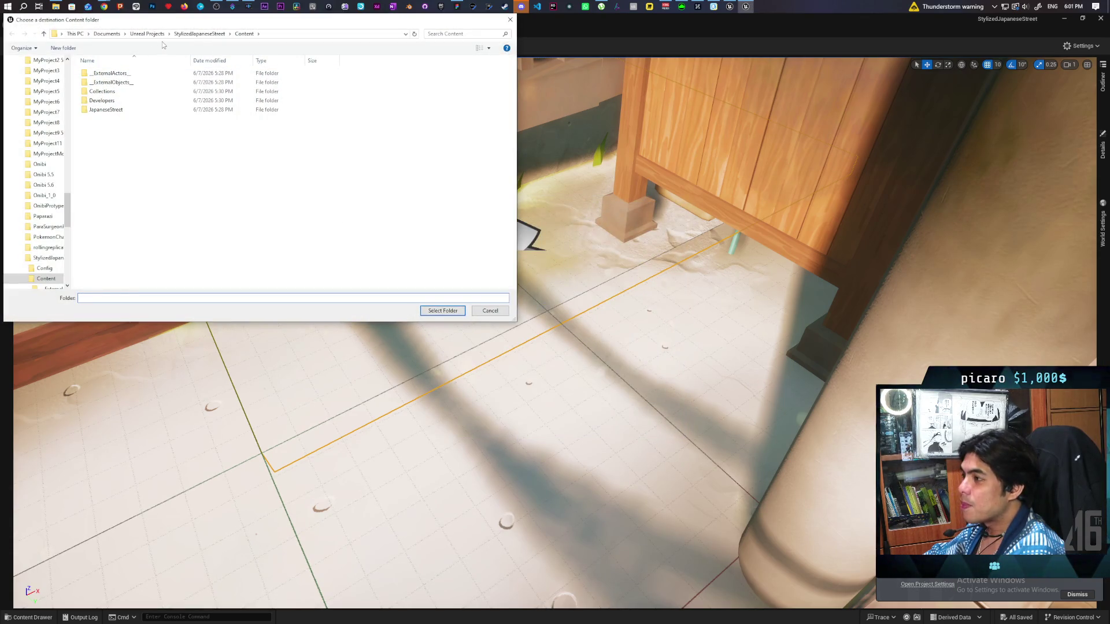
Set Unreal Projects > Kozou_Dioramas > Content as the destination and confirm overwriting existing assets.
left_click(140, 34)
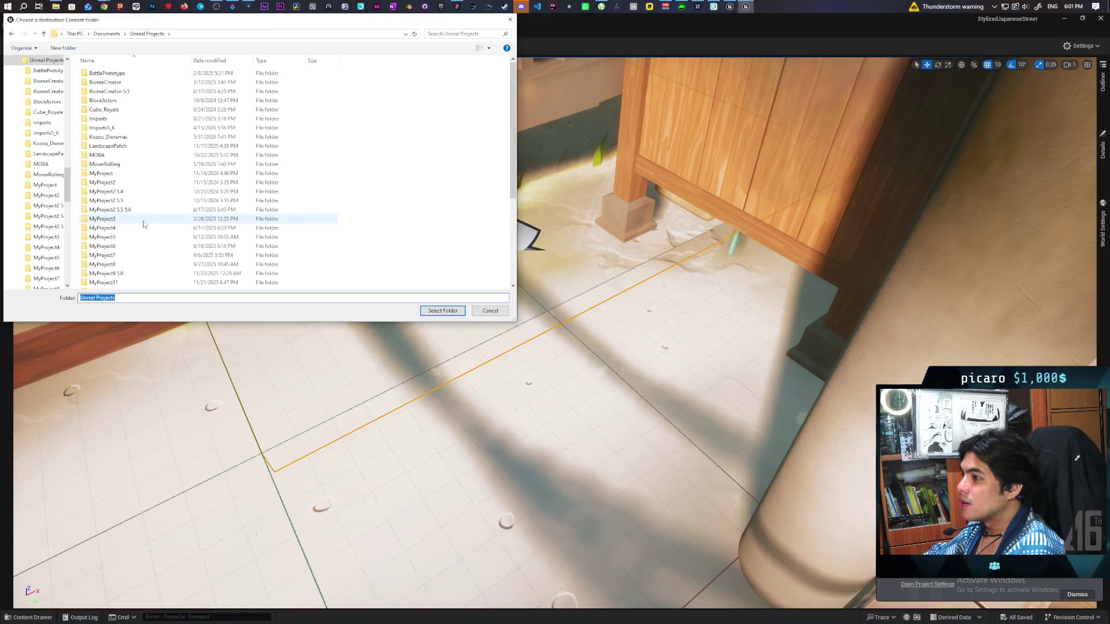
double_click(141, 139)
left_click(98, 82)
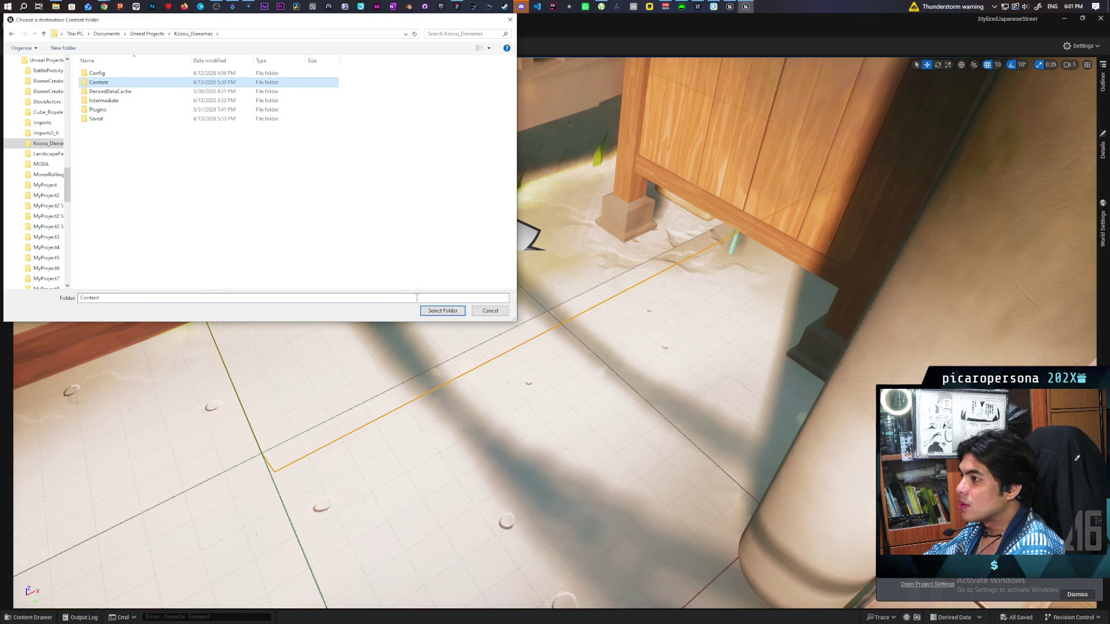
left_click(442, 311)
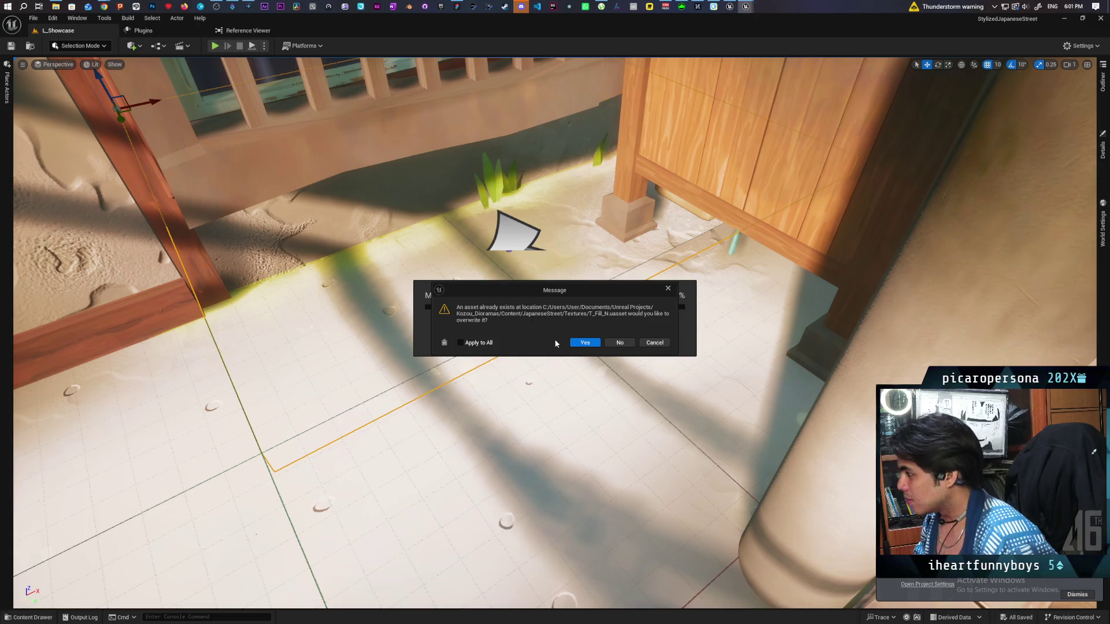
left_click(484, 342)
left_click(580, 342)
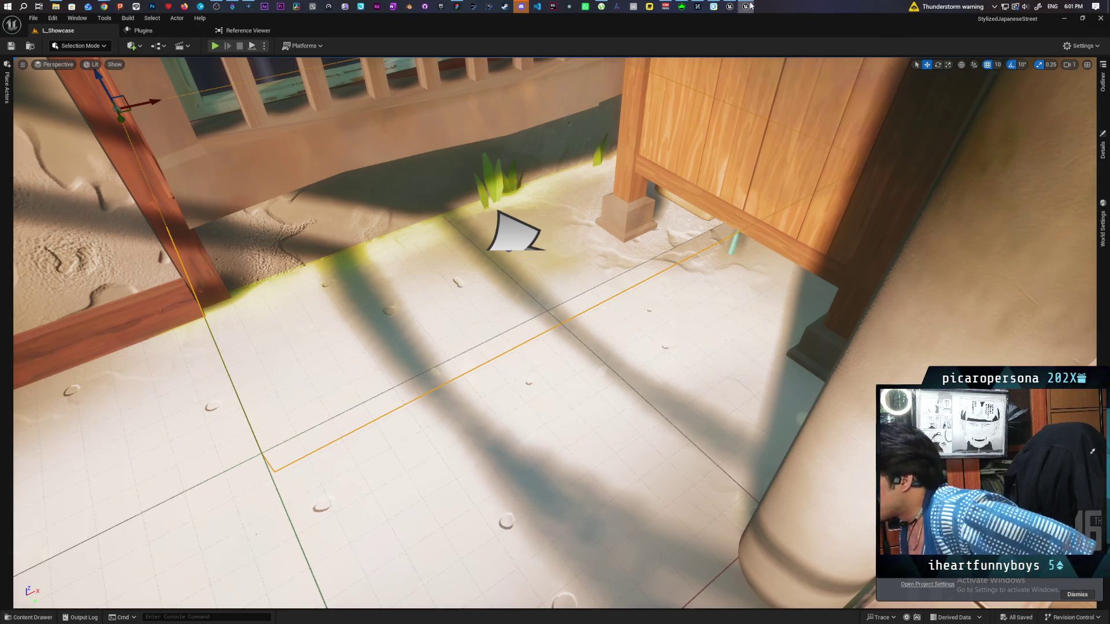
left_click(730, 7)
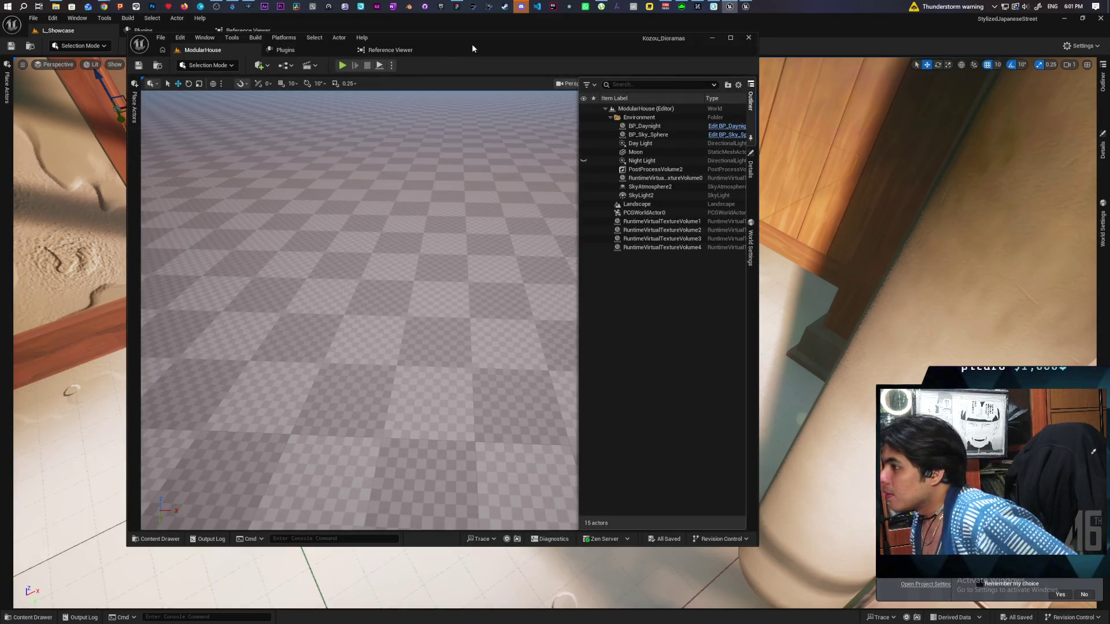
Browse to Content > JapaneseStreet > Meshes > Modular > Walls and drag a wall piece into the level.
left_click(157, 539)
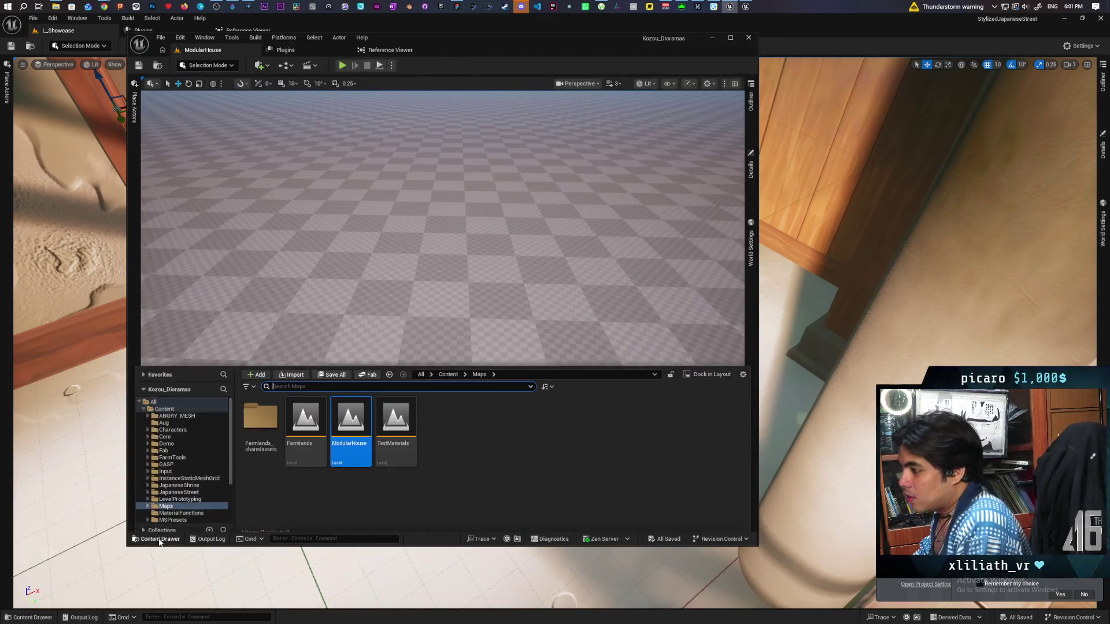
left_click(449, 368)
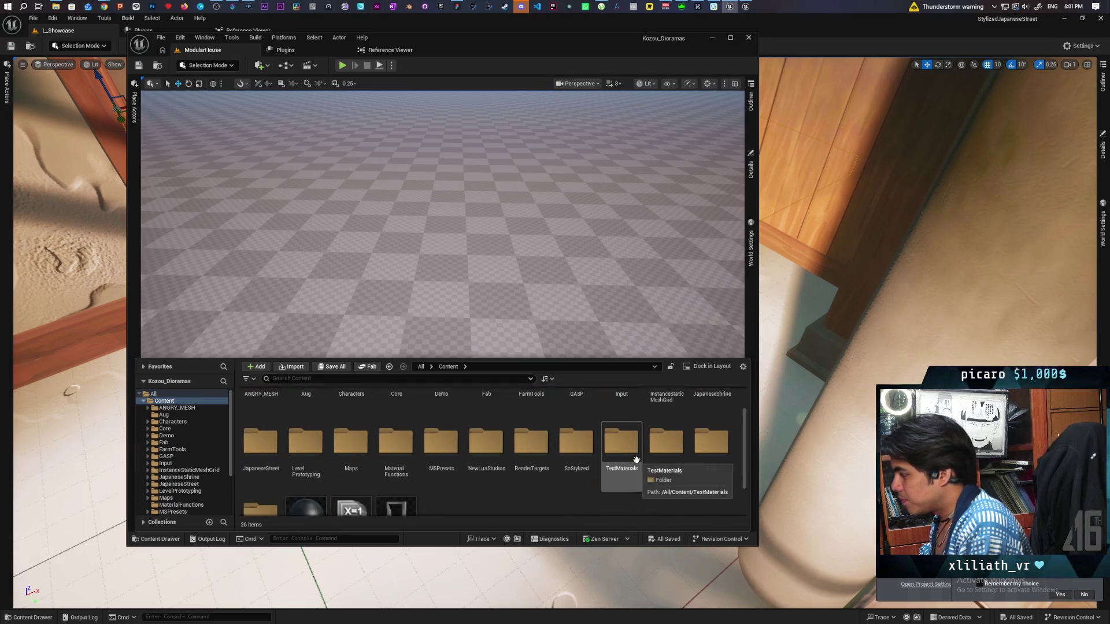
scroll(636, 459, "down", 1)
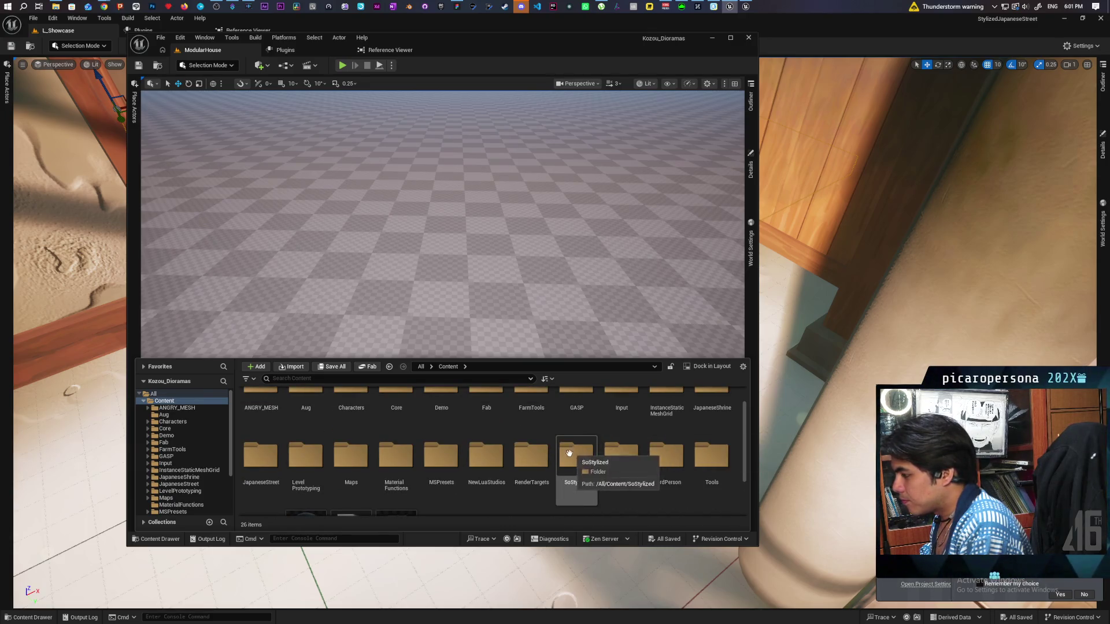
double_click(255, 478)
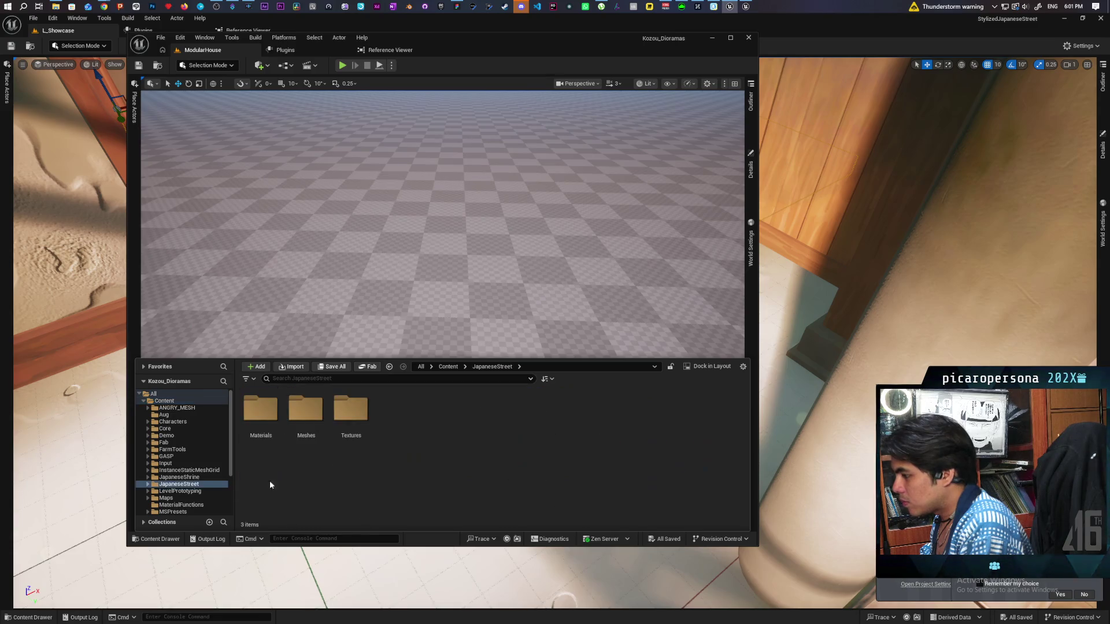
double_click(303, 417)
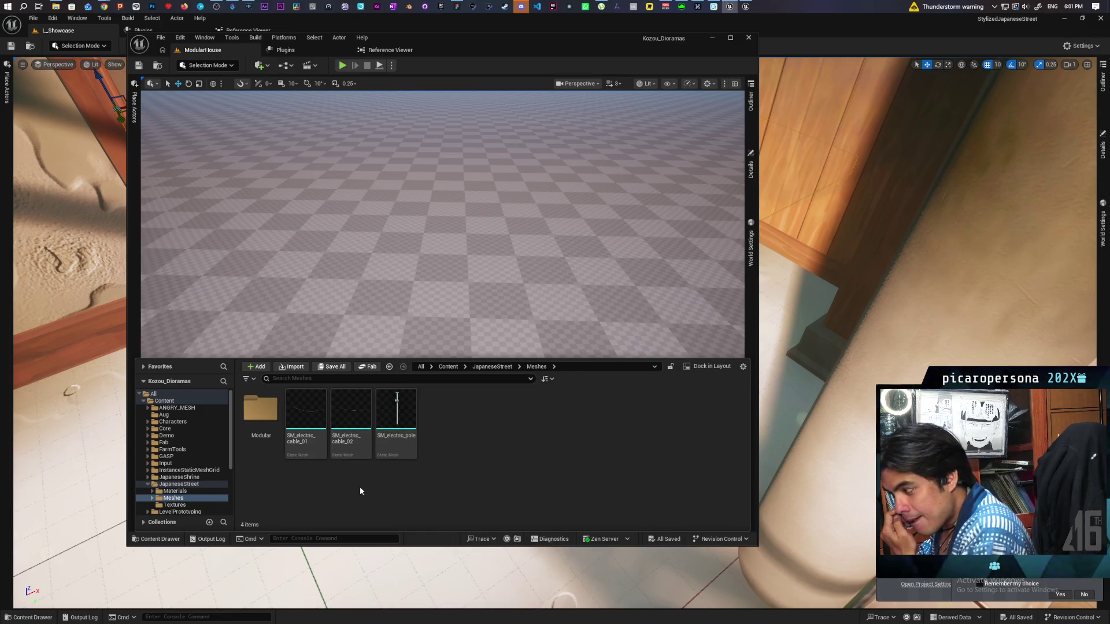
double_click(277, 435)
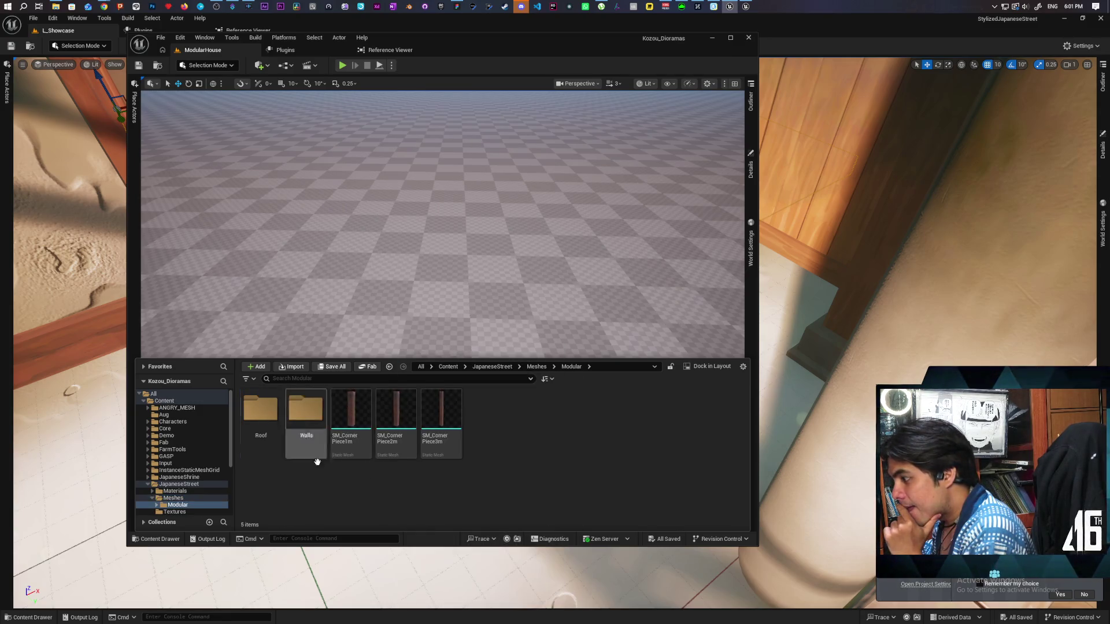
double_click(306, 415)
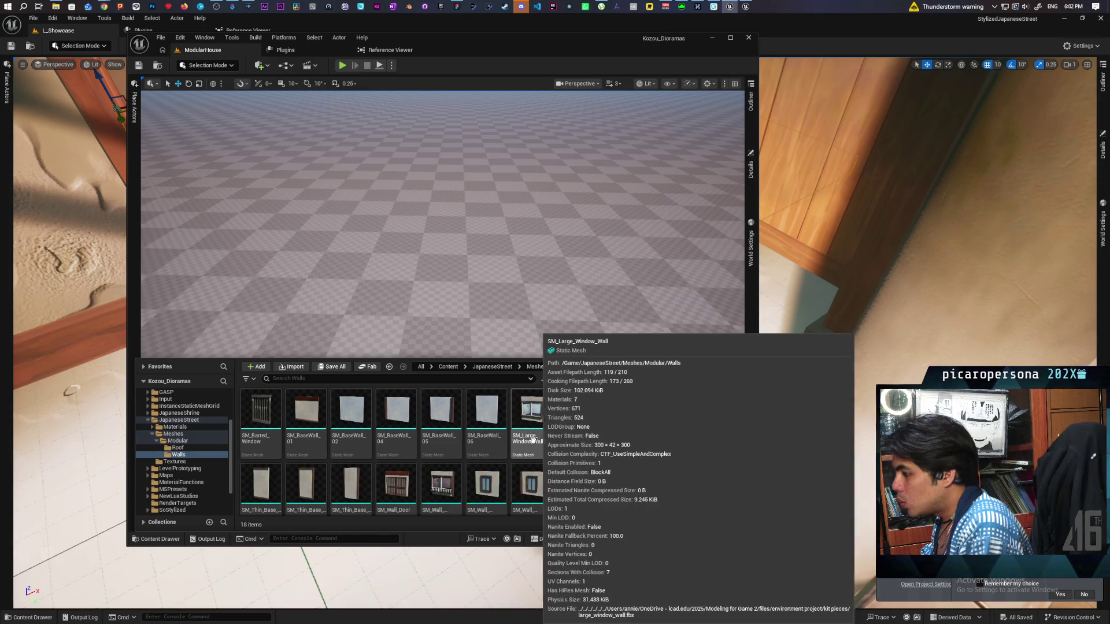
mouse_move(376, 416)
left_mouse_down()
mouse_move(371, 342)
mouse_move(396, 294)
mouse_move(403, 304)
left_mouse_up()
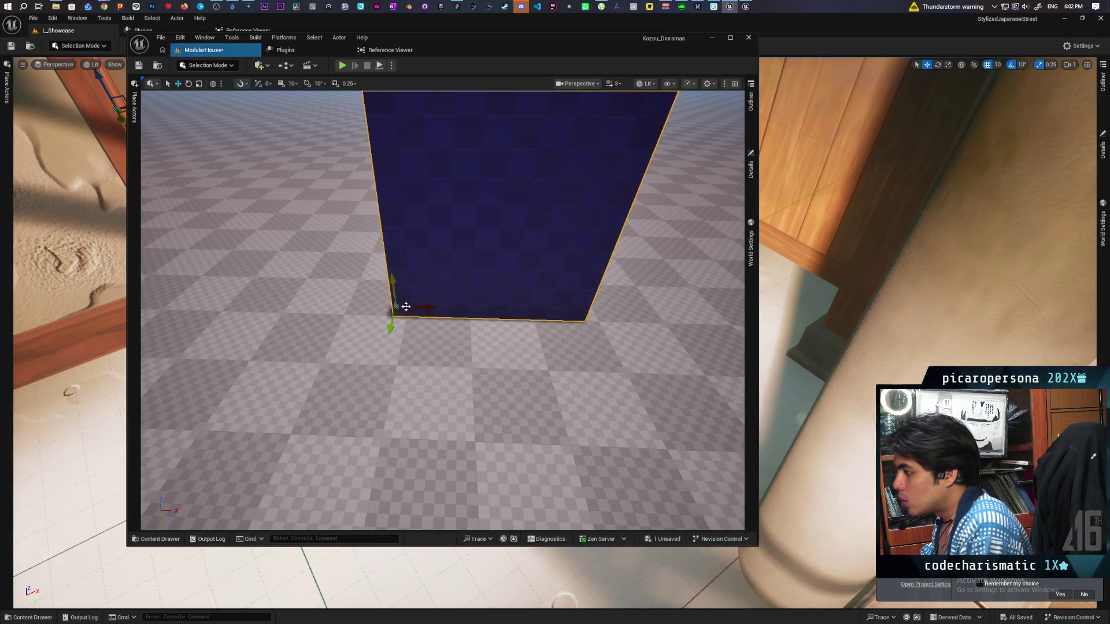
Frame the new SM_BaseWall_02 wall, check it in the Outliner, and return to the top Content folder.
mouse_move(444, 409)
left_mouse_down()
mouse_move(428, 376)
mouse_move(382, 361)
mouse_move(405, 381)
mouse_move(393, 373)
mouse_move(414, 358)
left_mouse_up()
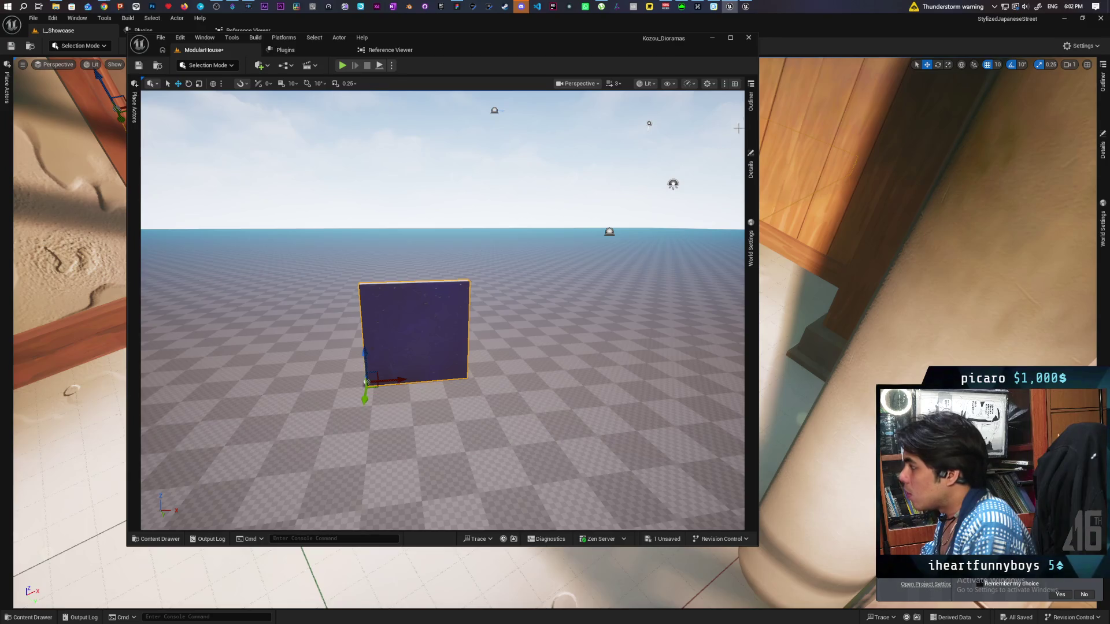
left_click(750, 110)
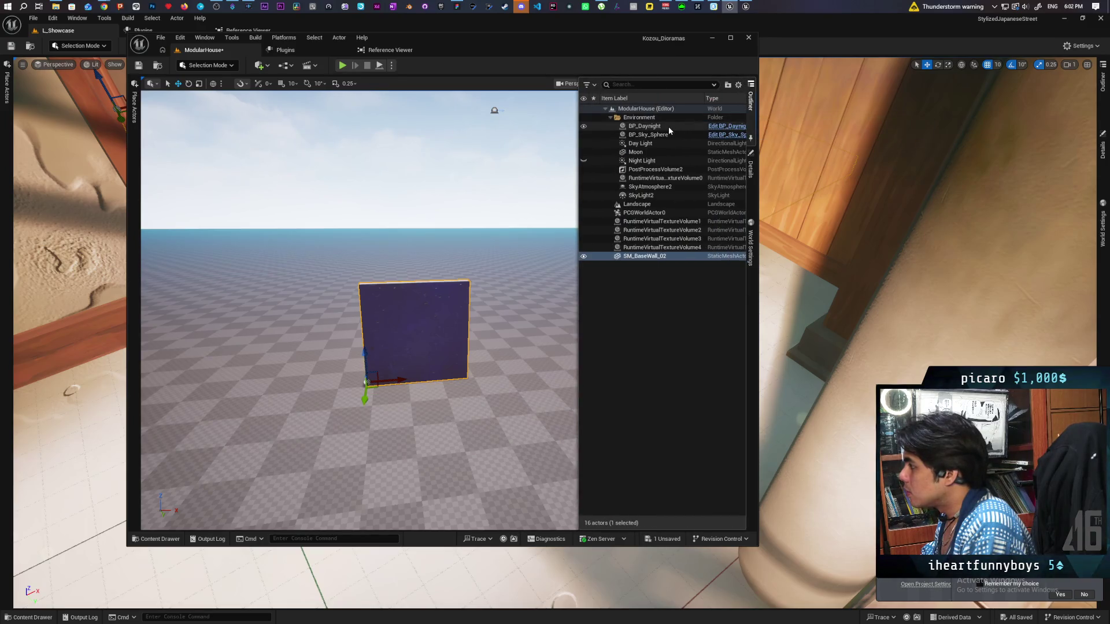
left_click(173, 539)
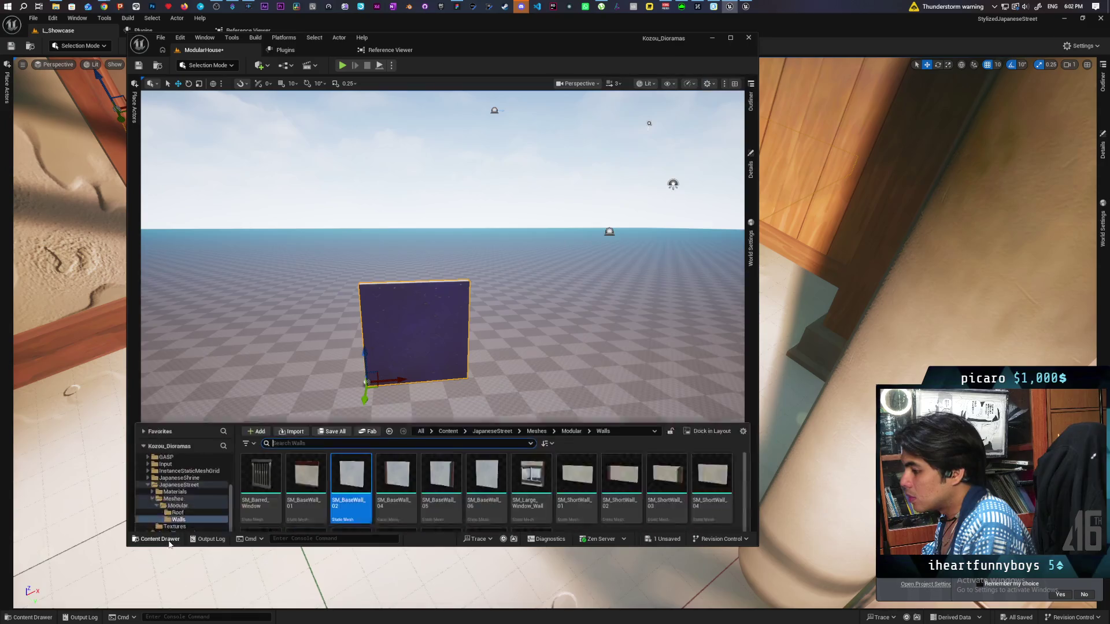
left_click(446, 367)
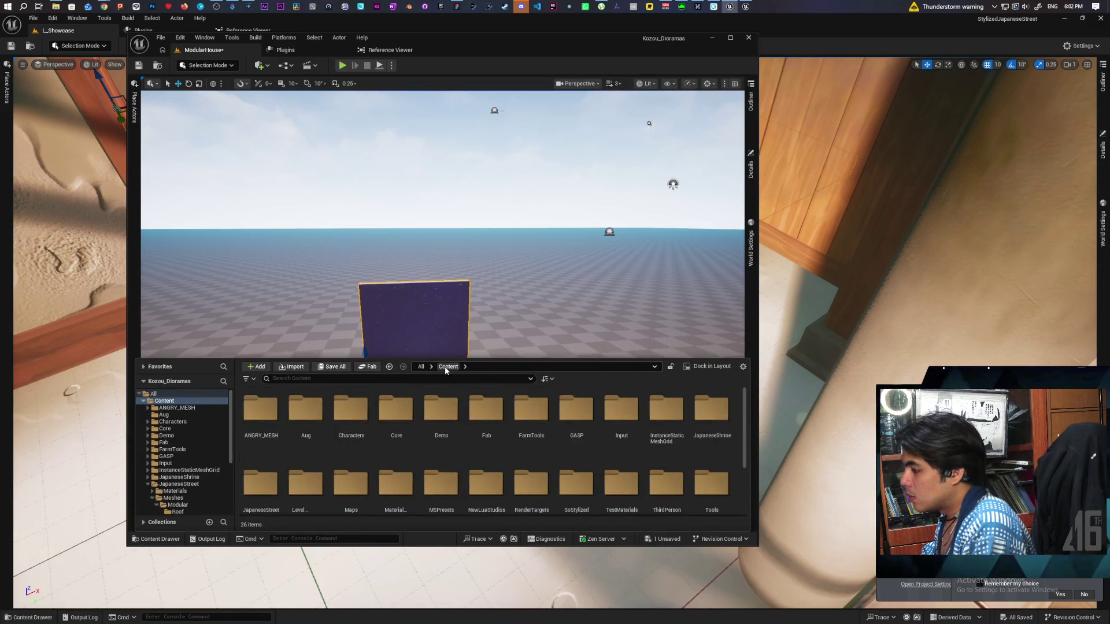
Place SK_Man from Characters/Man in front of the wall, then select the wall and show its Details.
double_click(351, 413)
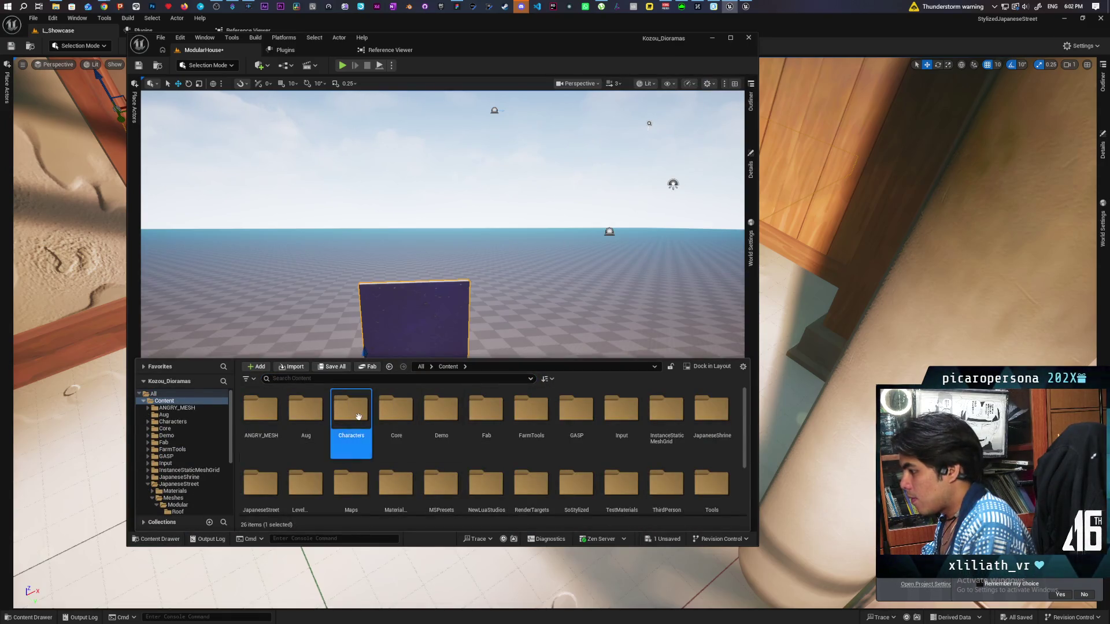
double_click(306, 413)
mouse_move(370, 453)
left_mouse_down()
mouse_move(540, 395)
mouse_move(430, 390)
left_mouse_up()
left_click(432, 191)
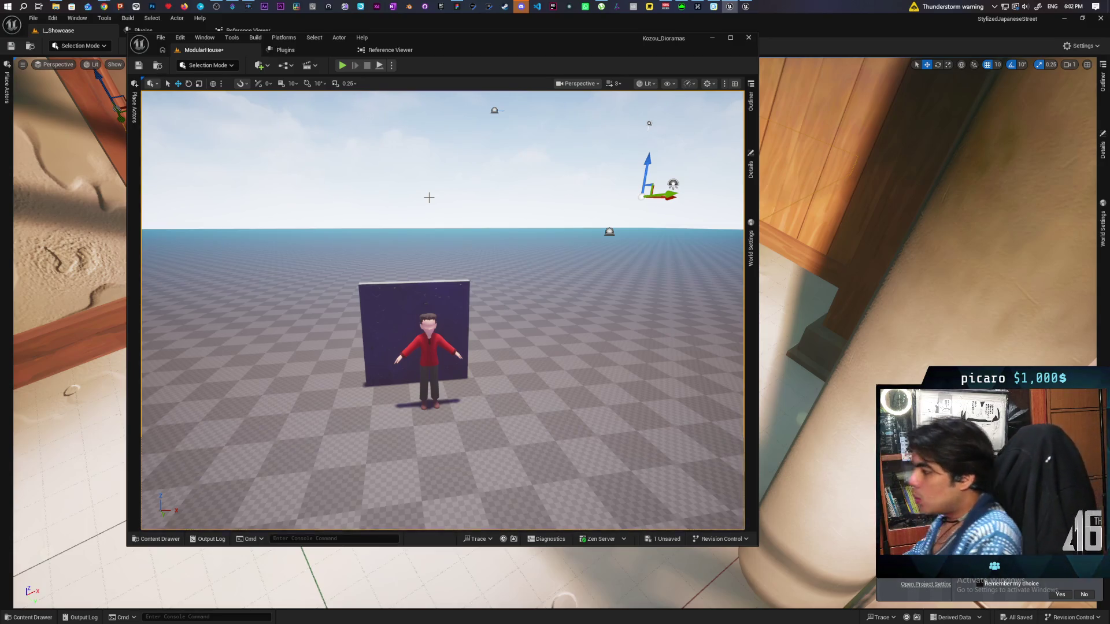
key("ctrl+z")
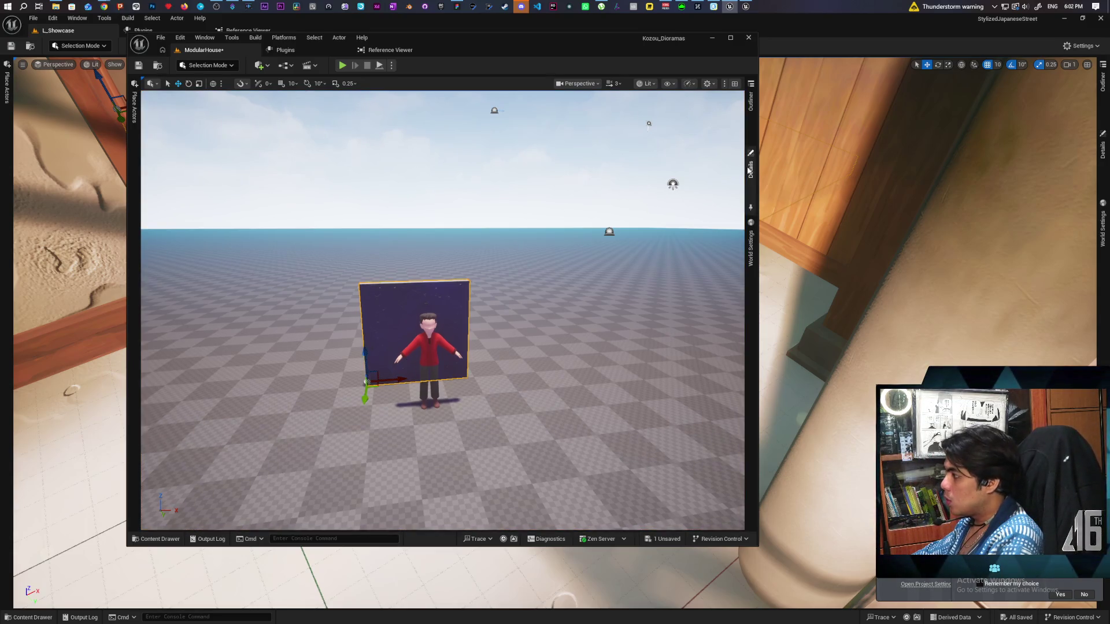
left_click(749, 169)
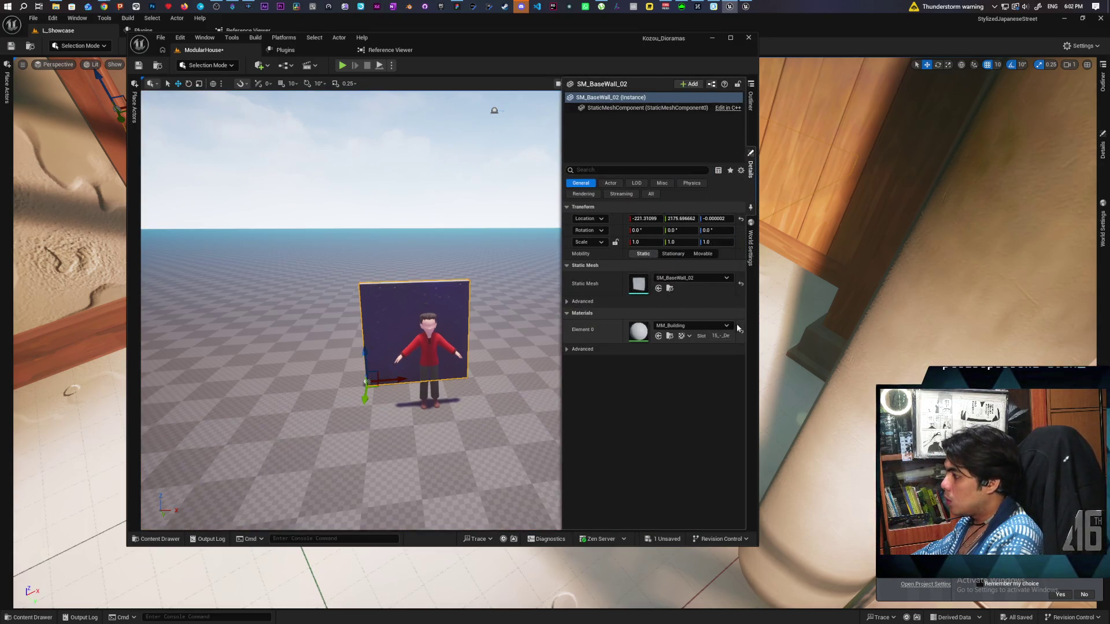
Open the wall's MM_Building material and add a MakeMaterialAttributes node beside the output.
double_click(639, 332)
mouse_move(642, 329)
left_mouse_down()
mouse_move(745, 276)
mouse_move(670, 283)
left_mouse_up()
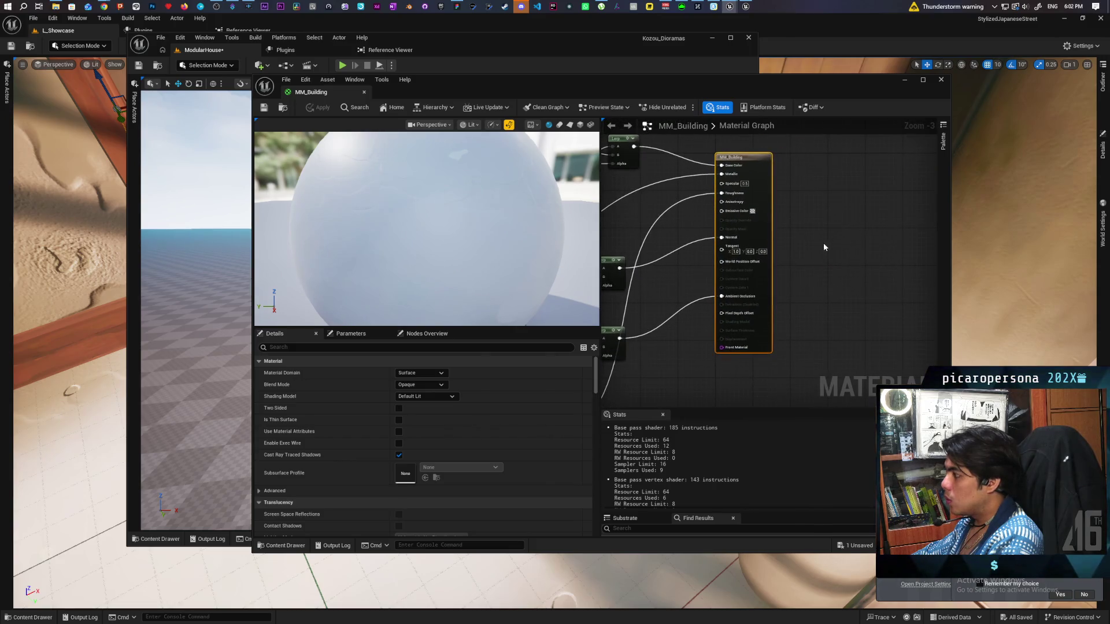
scroll(793, 253, "up", 1)
mouse_move(793, 253)
left_mouse_down()
mouse_move(810, 293)
mouse_move(896, 261)
mouse_move(792, 243)
left_mouse_up()
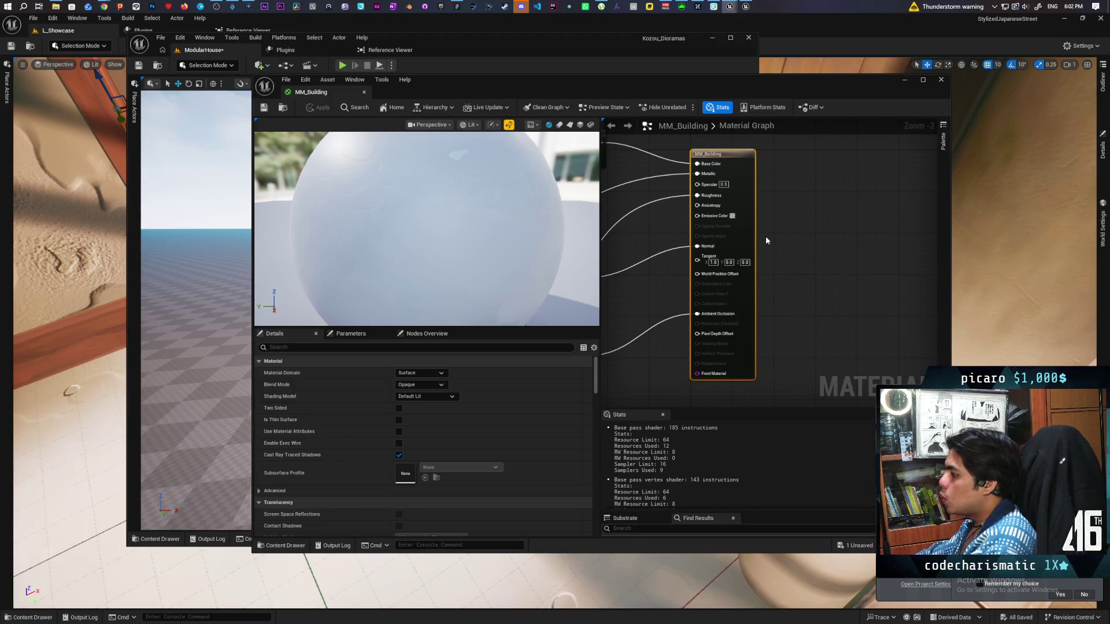
right_click(778, 209)
type("make")
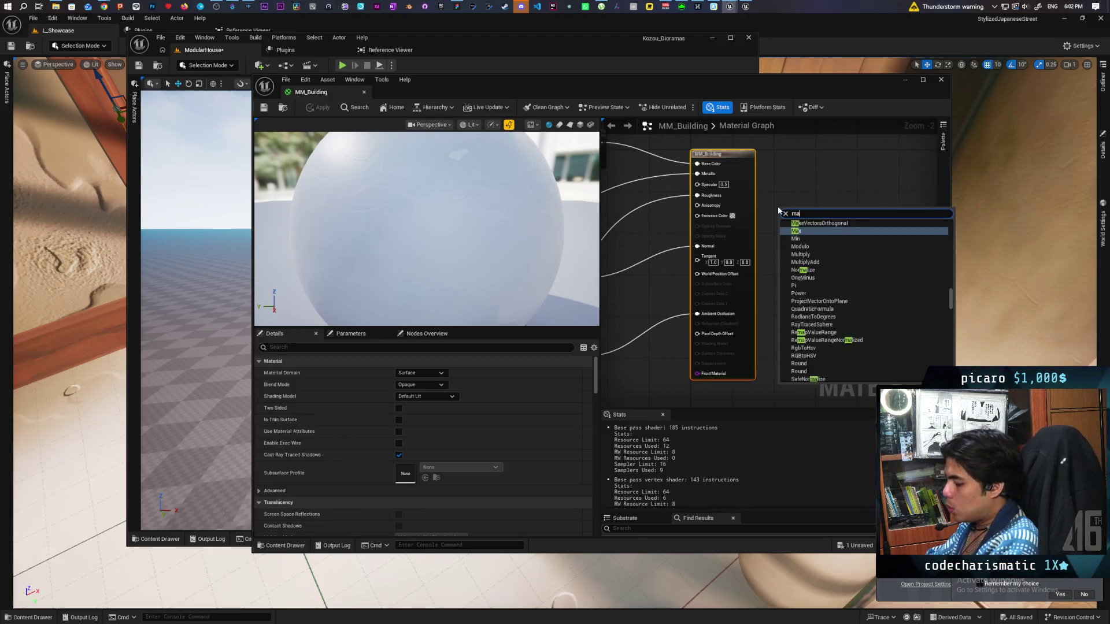
key("Up")
key("Up")
key("Return")
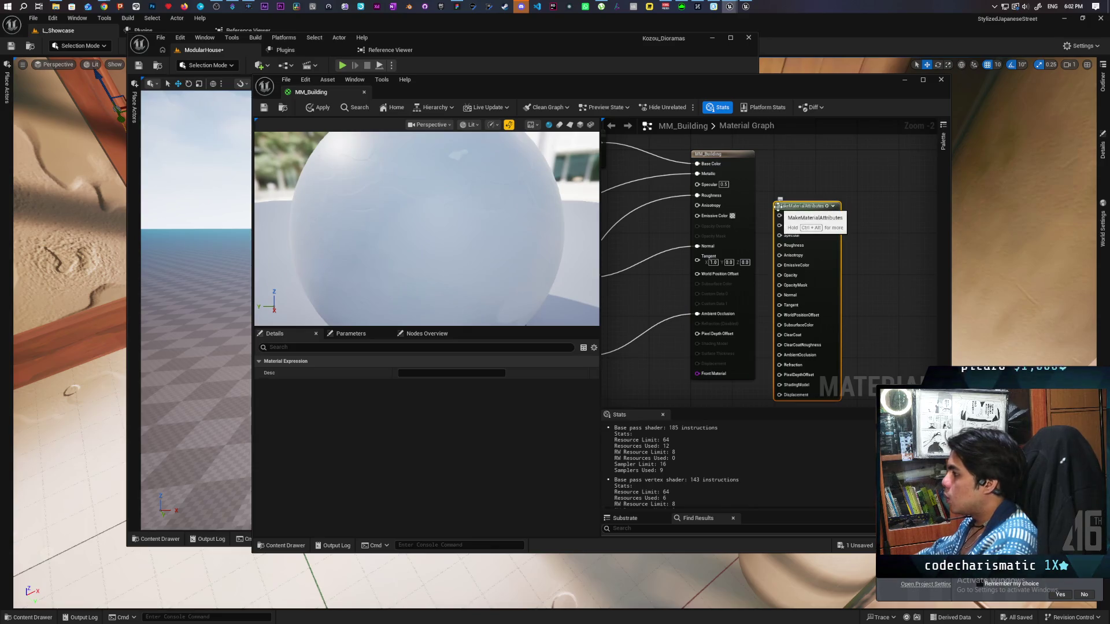
left_click_drag(819, 239, 813, 191)
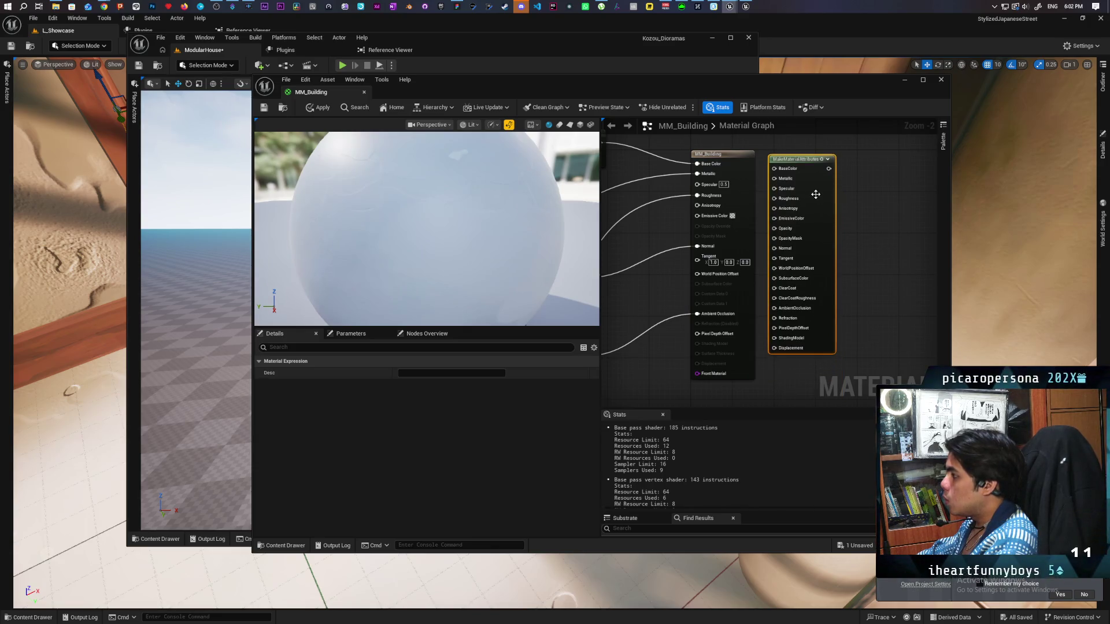
Rewire Base Color, Metallic, Roughness, Normal and AO into MakeMaterialAttributes, with a 0.5 constant for Specular.
left_click_drag(698, 164, 774, 168)
left_click_drag(698, 175, 774, 178)
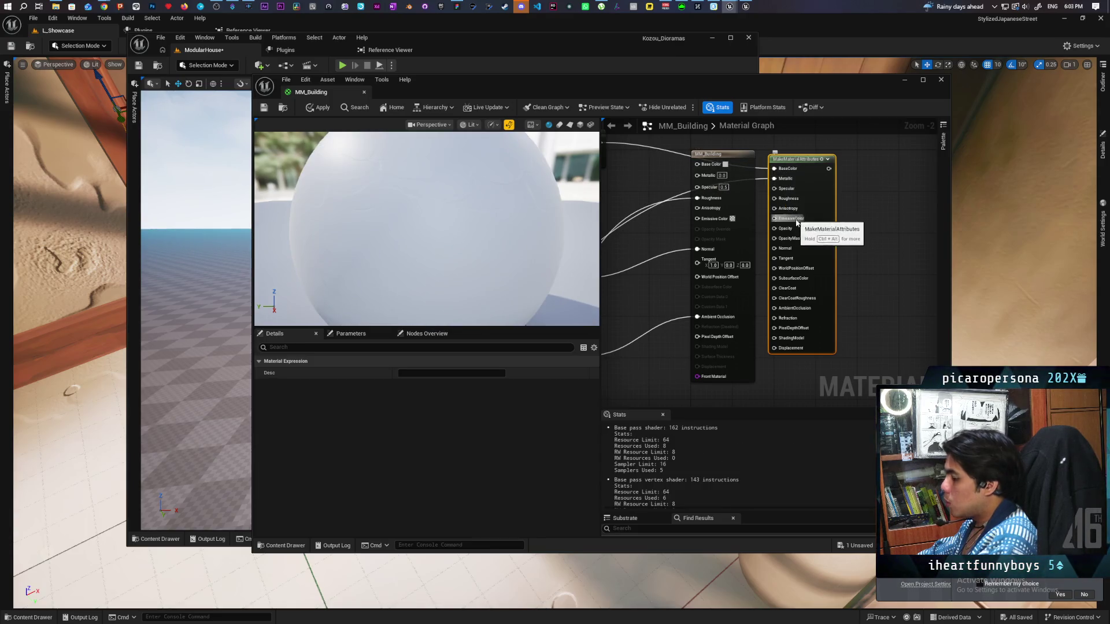
left_click(651, 179)
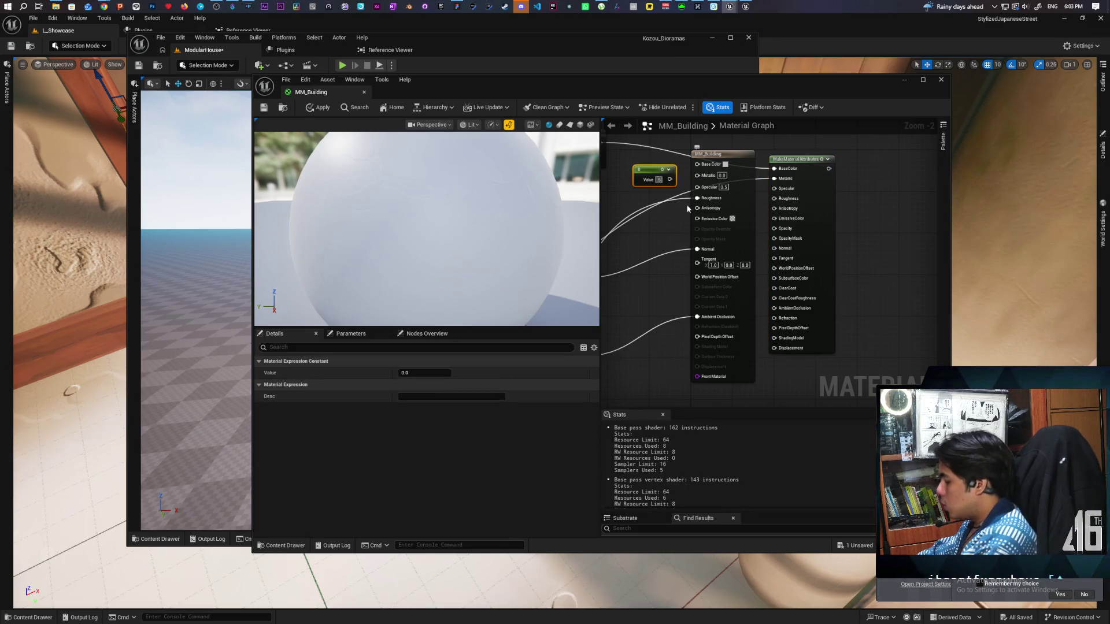
left_click(628, 180)
mouse_move(672, 179)
left_mouse_down()
mouse_move(772, 198)
mouse_move(775, 189)
left_mouse_up()
mouse_move(697, 198)
left_mouse_down()
mouse_move(722, 208)
mouse_move(775, 200)
left_mouse_up()
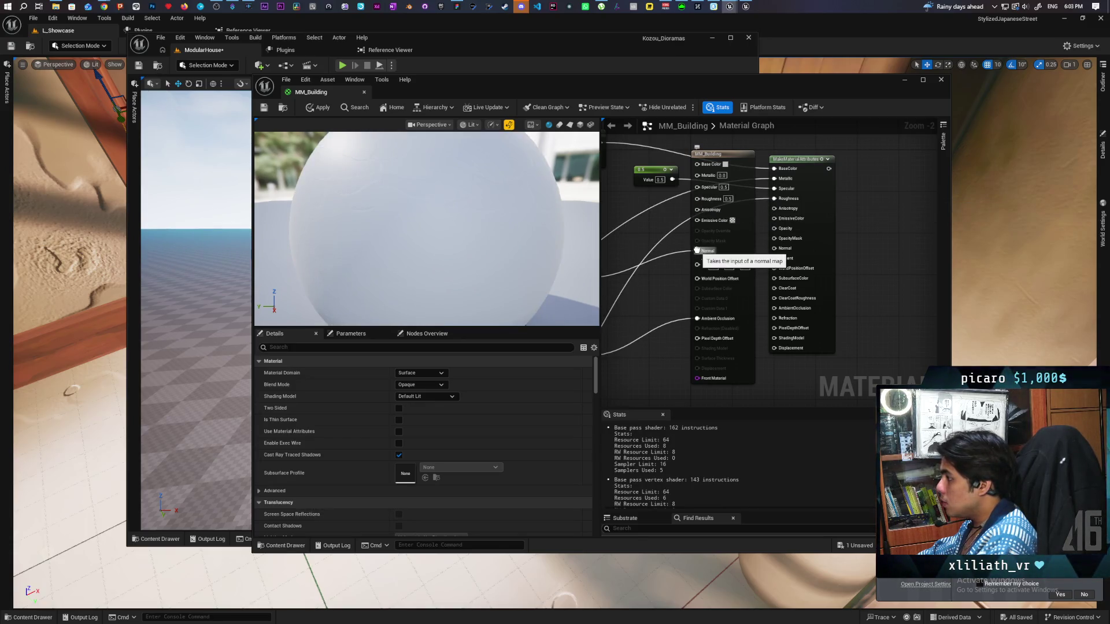
left_click_drag(697, 251, 775, 248)
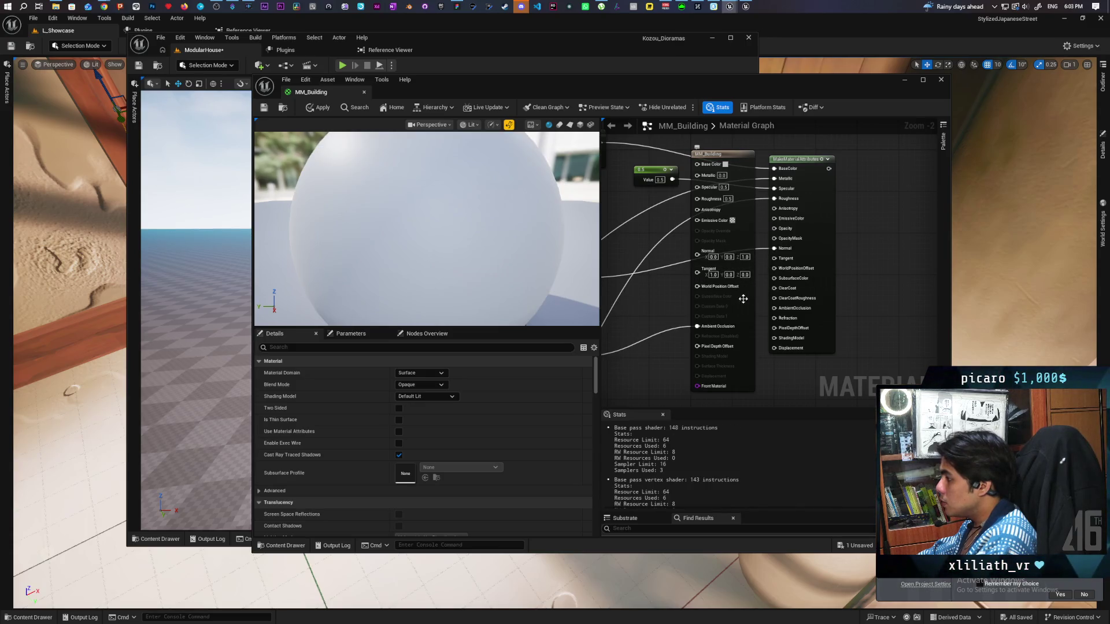
left_click_drag(697, 326, 781, 311)
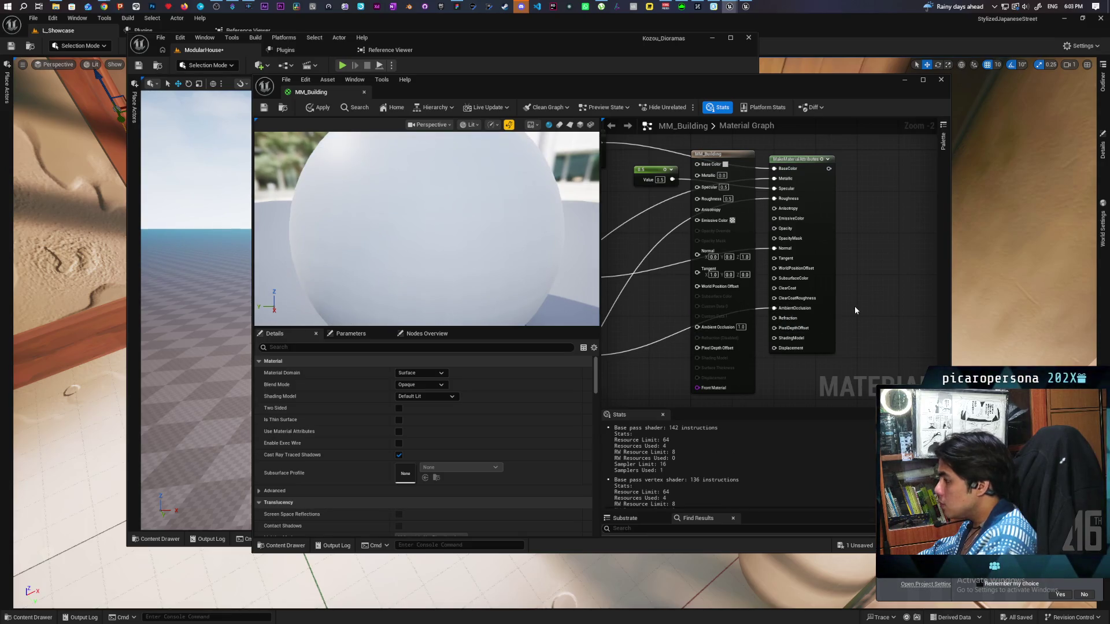
left_click(283, 546)
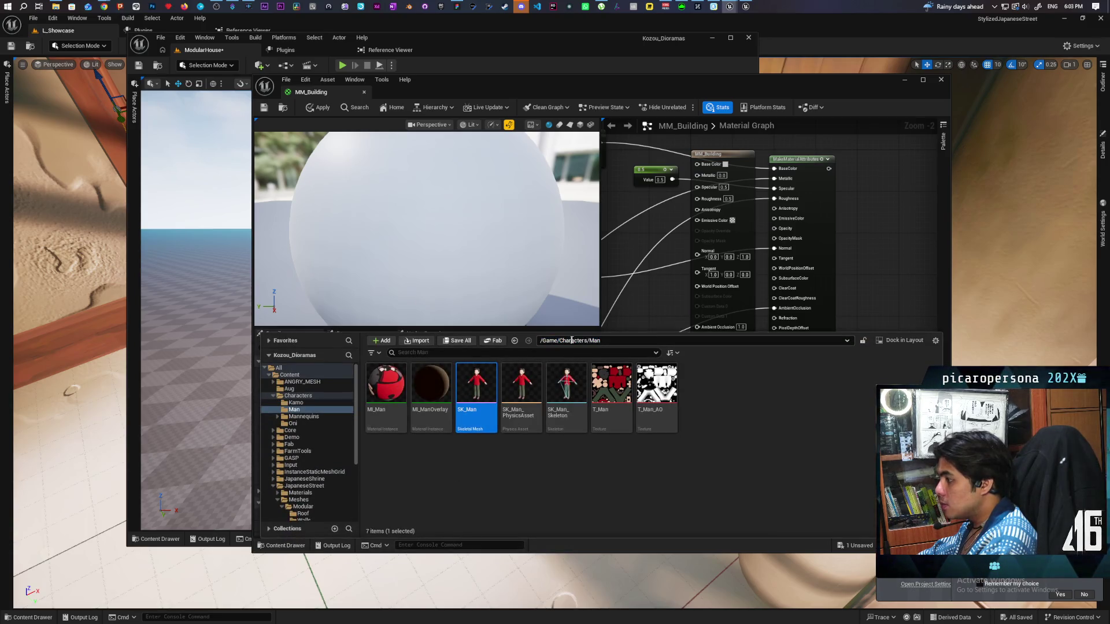
Go to the /Game Content folder and add the MF_Stylized function to the graph.
left_click(577, 343)
type("/Game")
key("Return")
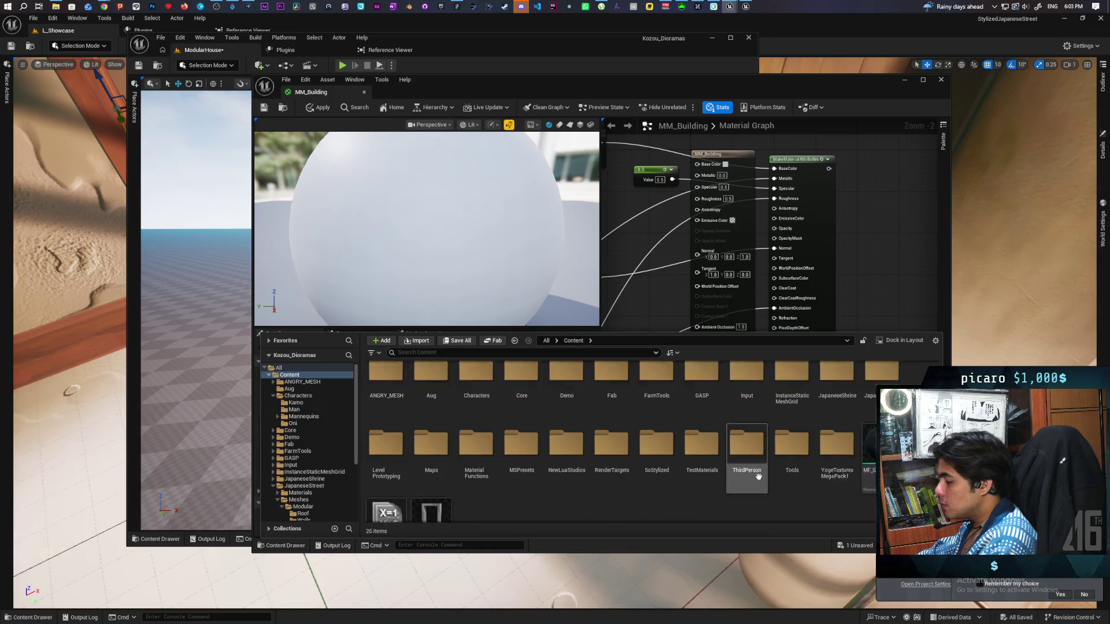
scroll(759, 475, "down", 1)
mouse_move(844, 439)
left_mouse_down()
mouse_move(881, 269)
mouse_move(765, 276)
left_mouse_up()
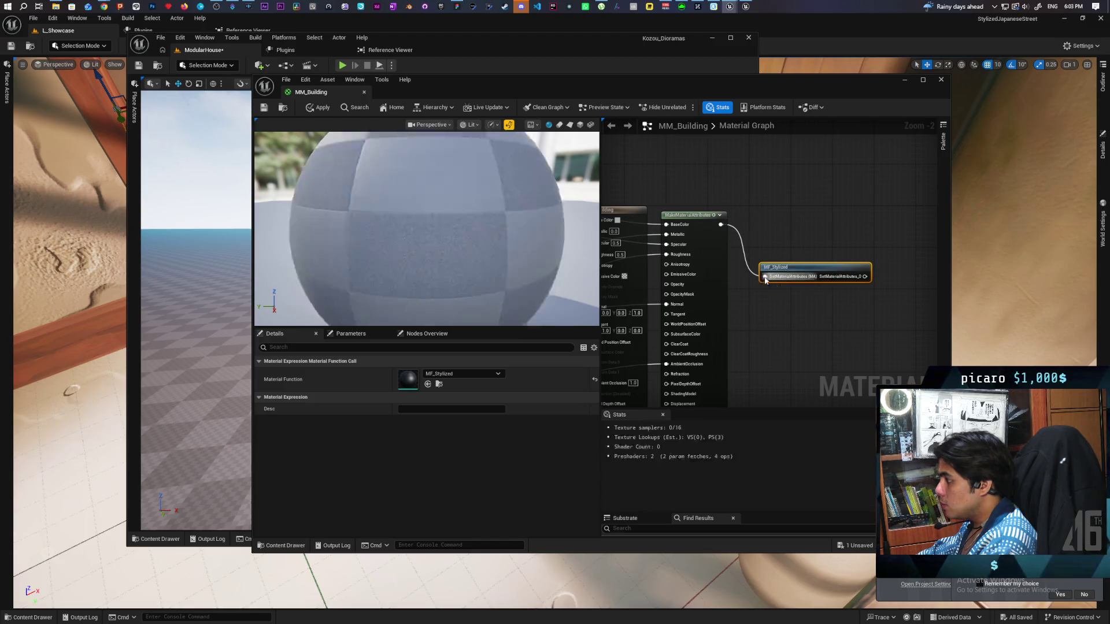
Wire MakeMaterialAttributes through MF_Stylized into the output, enable Use Material Attributes, and apply.
left_click(633, 243)
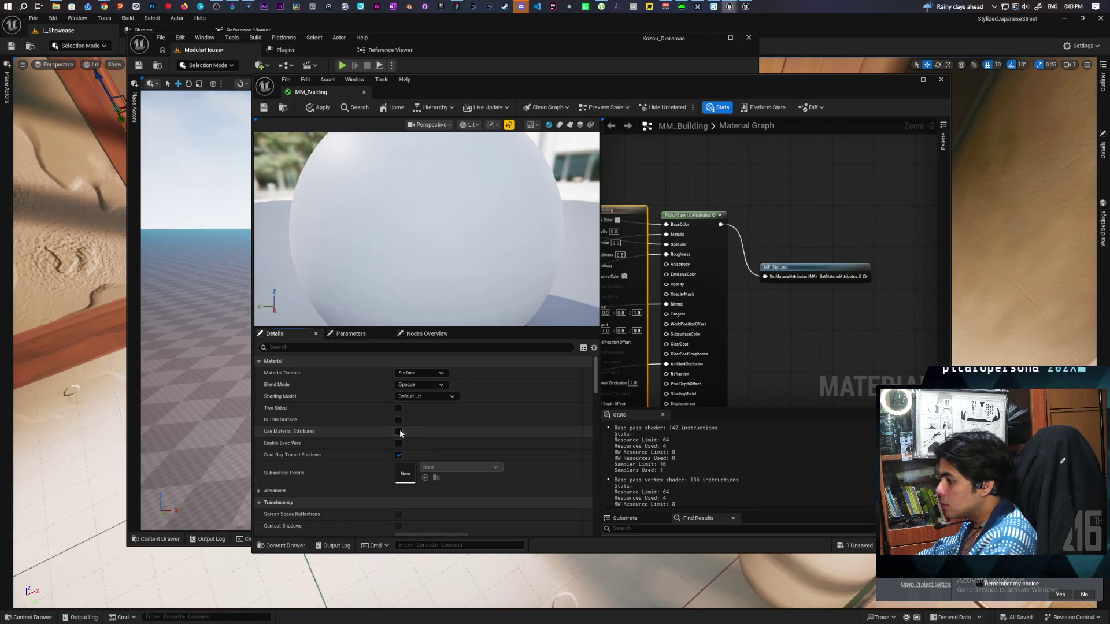
left_click(399, 431)
mouse_move(618, 208)
left_mouse_down()
mouse_move(867, 265)
mouse_move(737, 266)
left_mouse_up()
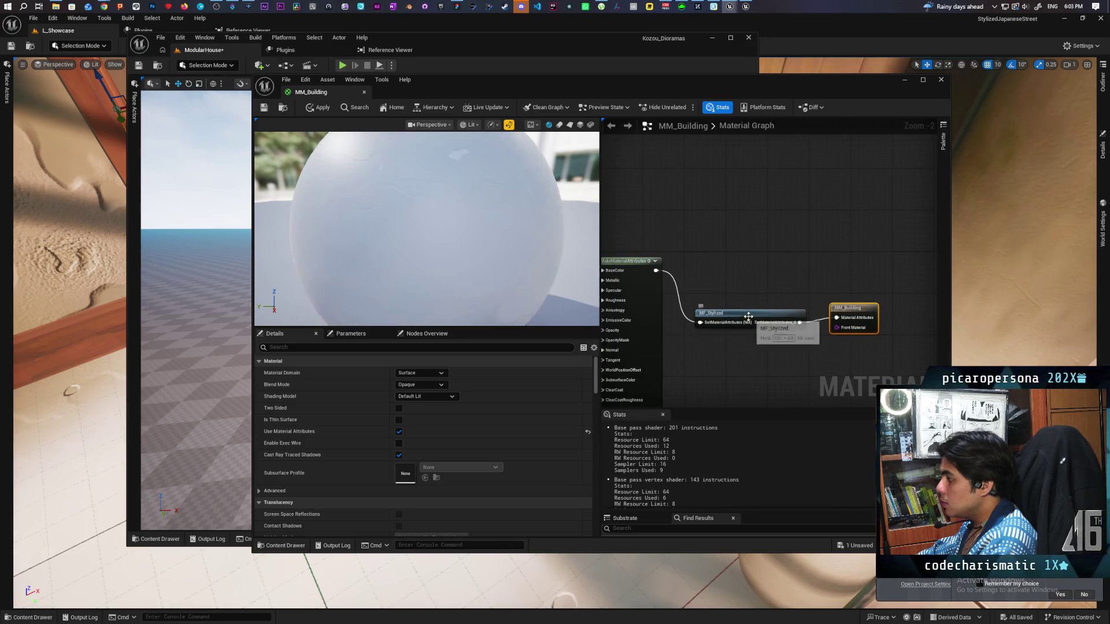
left_click_drag(797, 332, 777, 282)
left_click_drag(853, 310, 821, 261)
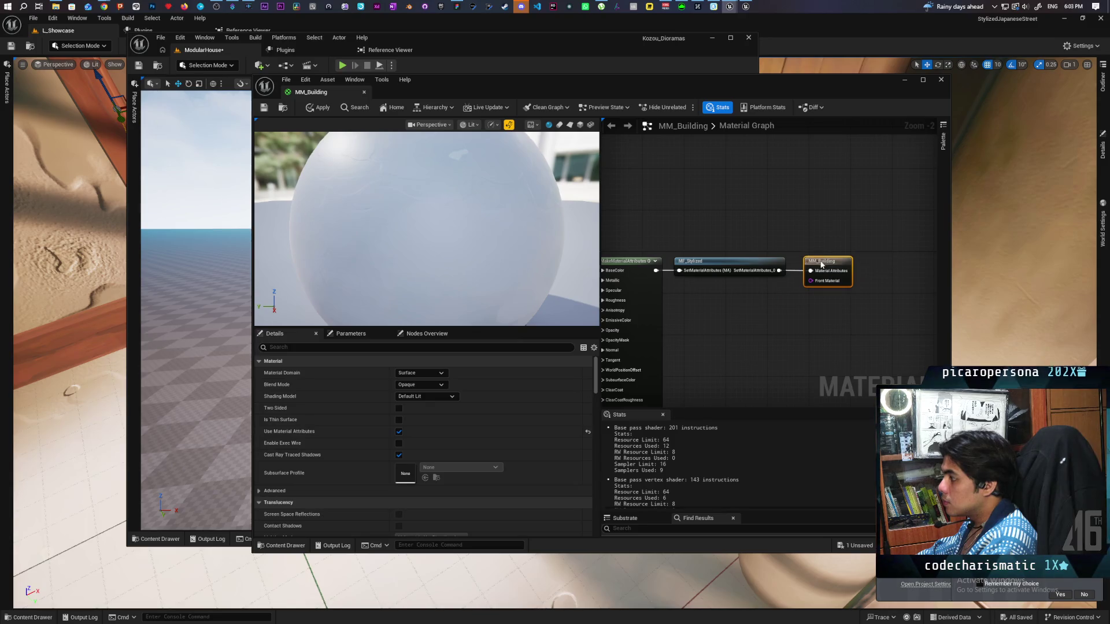
left_click(317, 108)
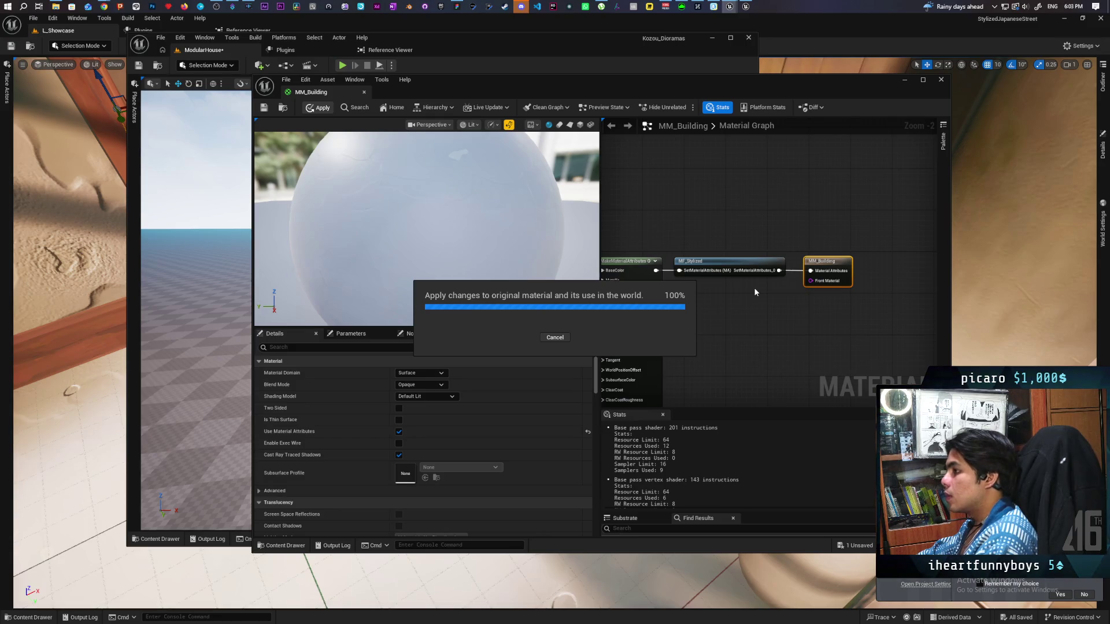
Review MF_Stylized's exposed parameters, frame the plane and character in the viewport, and minimize the editor.
left_click(716, 262)
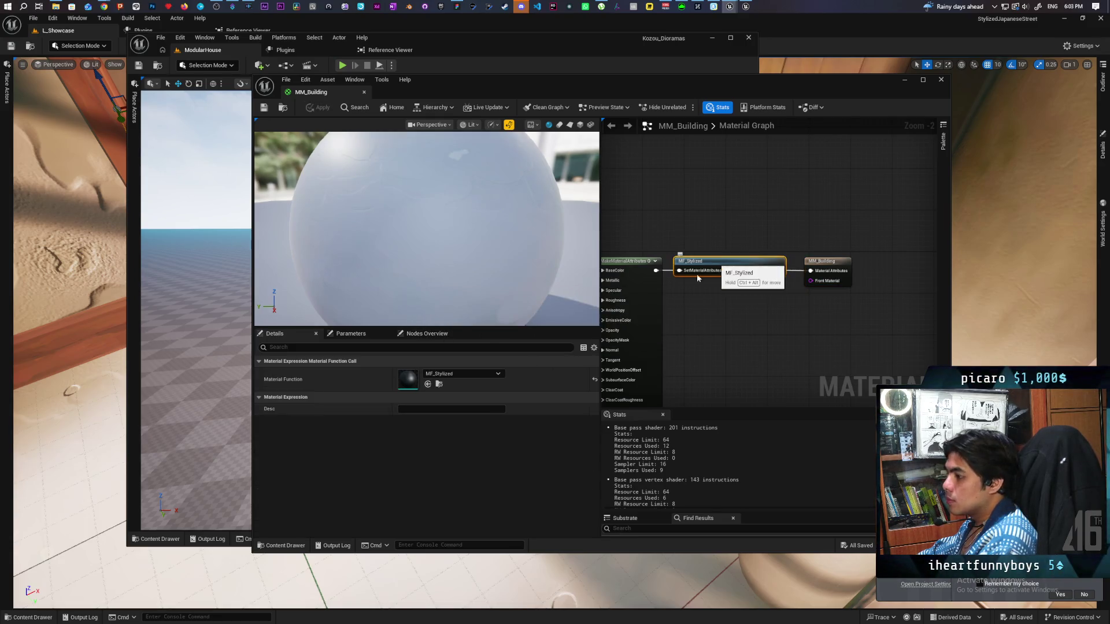
left_click(364, 335)
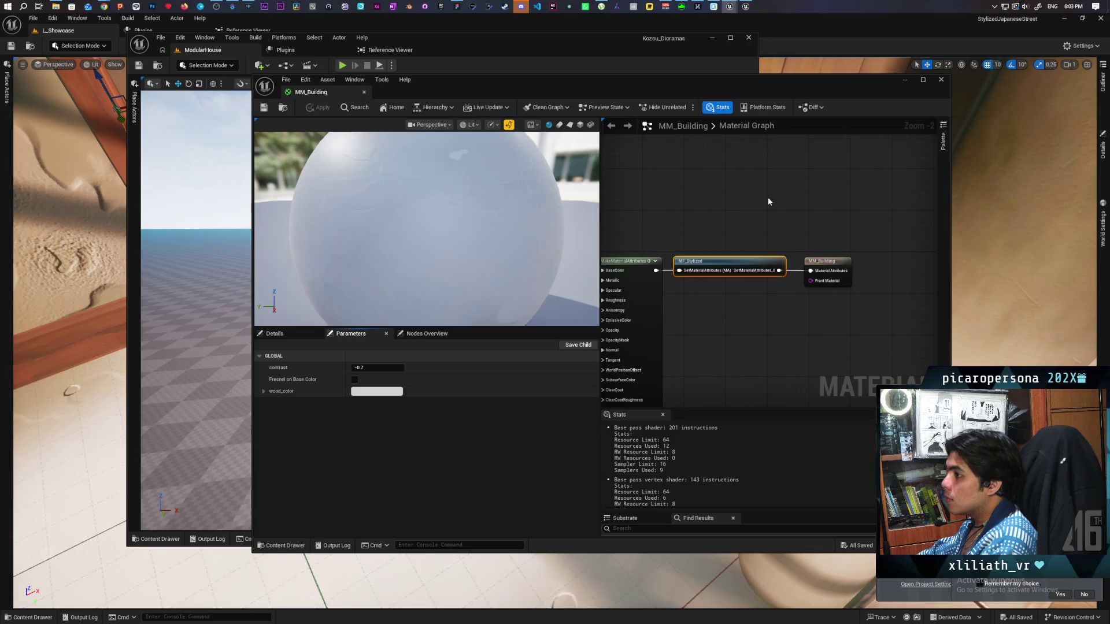
mouse_move(789, 89)
left_mouse_down()
mouse_move(617, 345)
mouse_move(585, 415)
left_mouse_up()
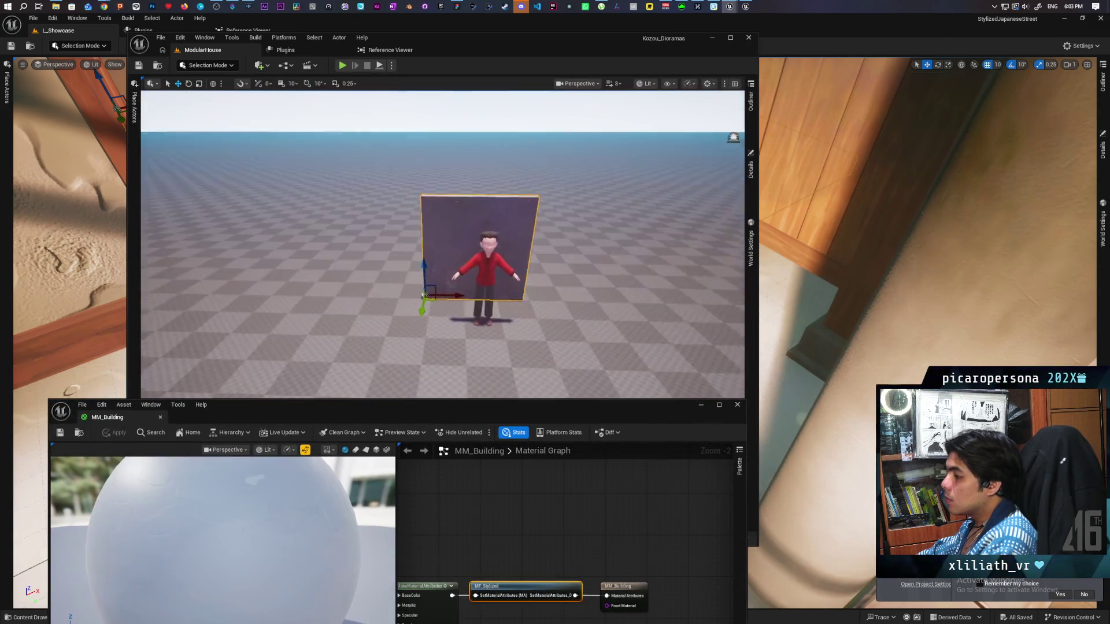
key("f")
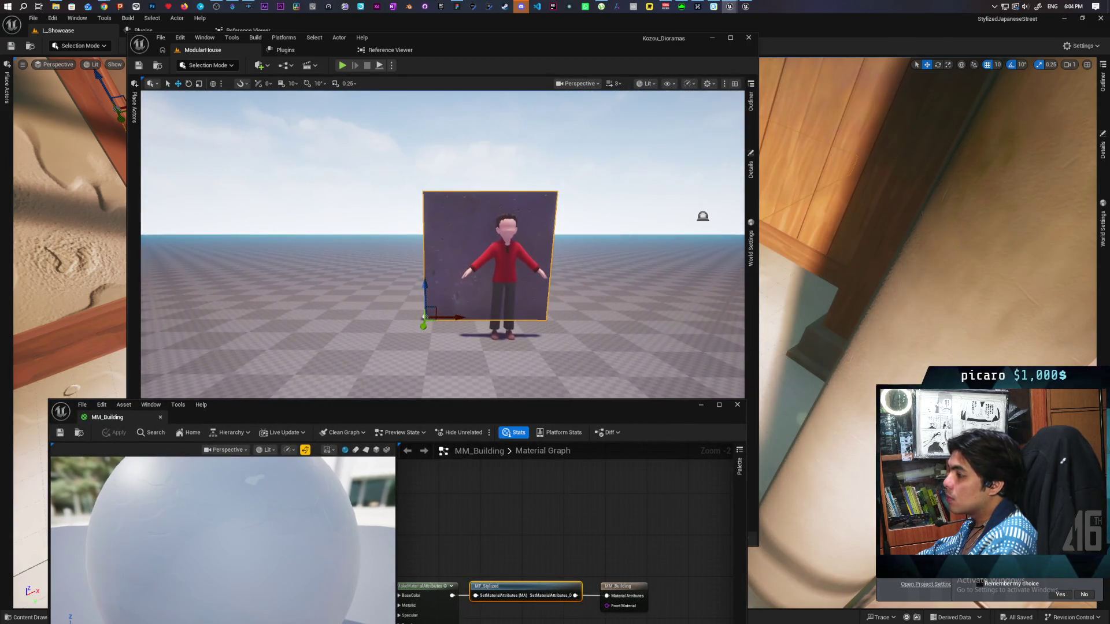
left_click(564, 307)
mouse_move(522, 415)
left_mouse_down()
mouse_move(664, 288)
mouse_move(654, 199)
left_mouse_up()
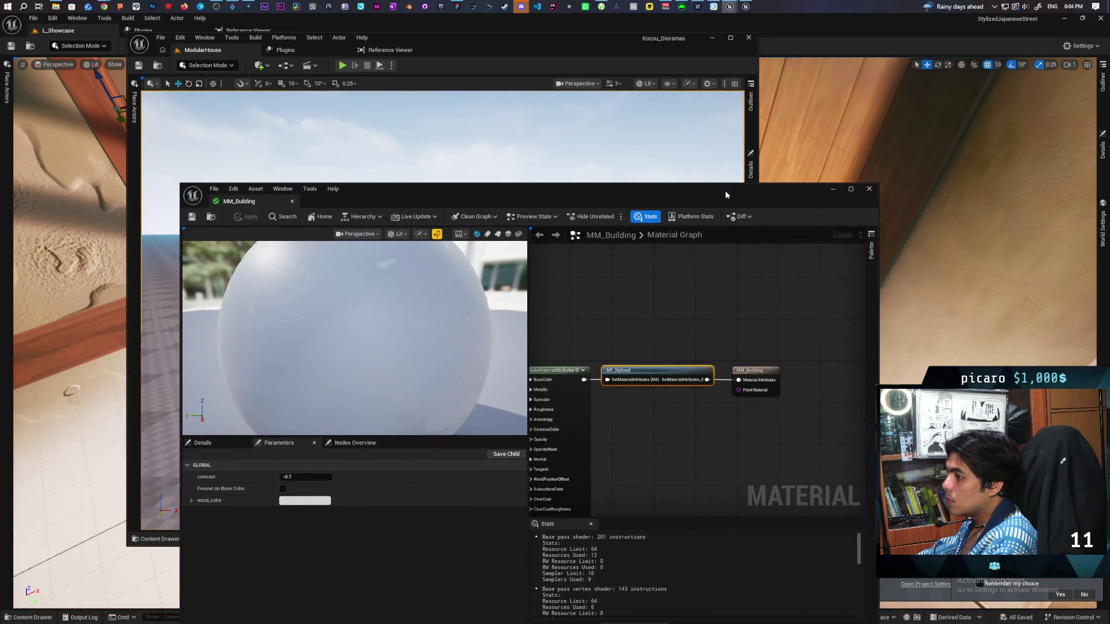
left_click(833, 190)
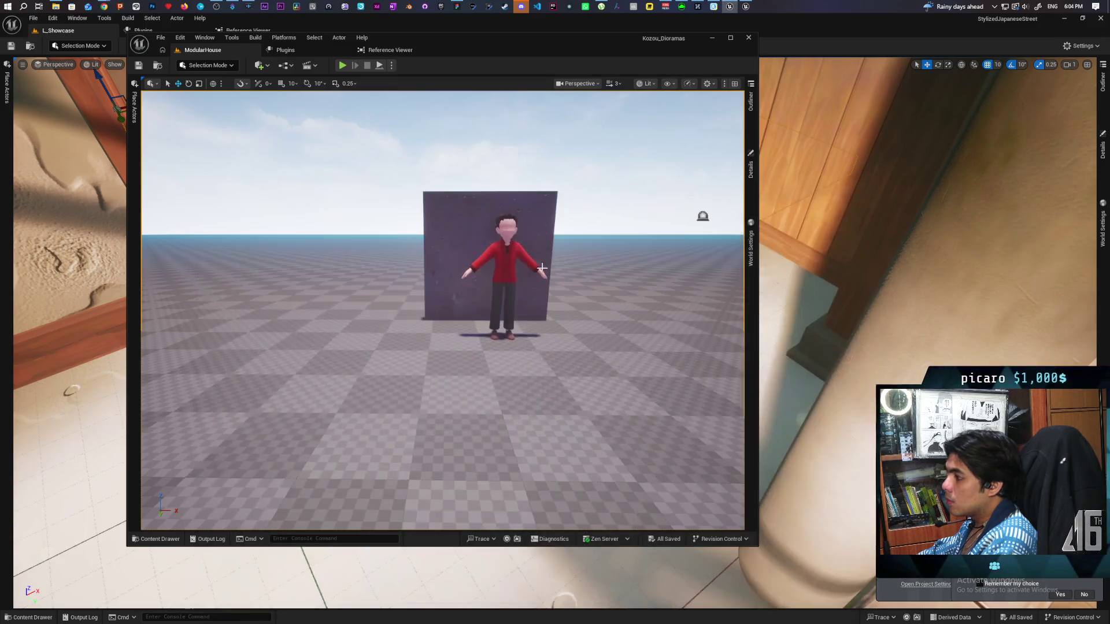
Place another wall mesh from the asset browser into the level near the character.
left_click(483, 235)
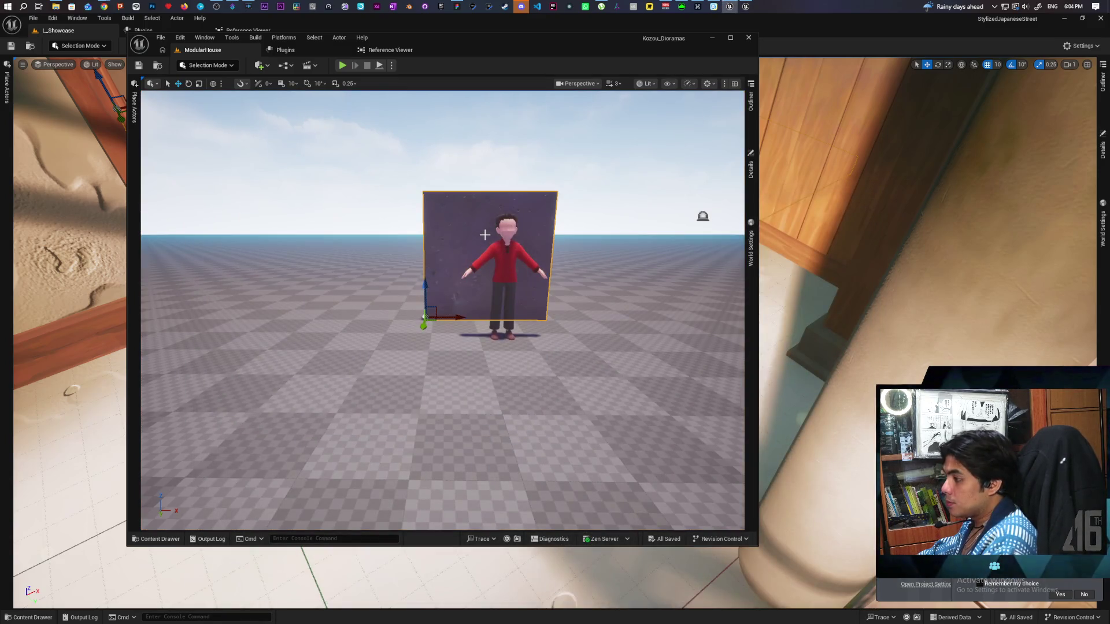
key("ctrl+space")
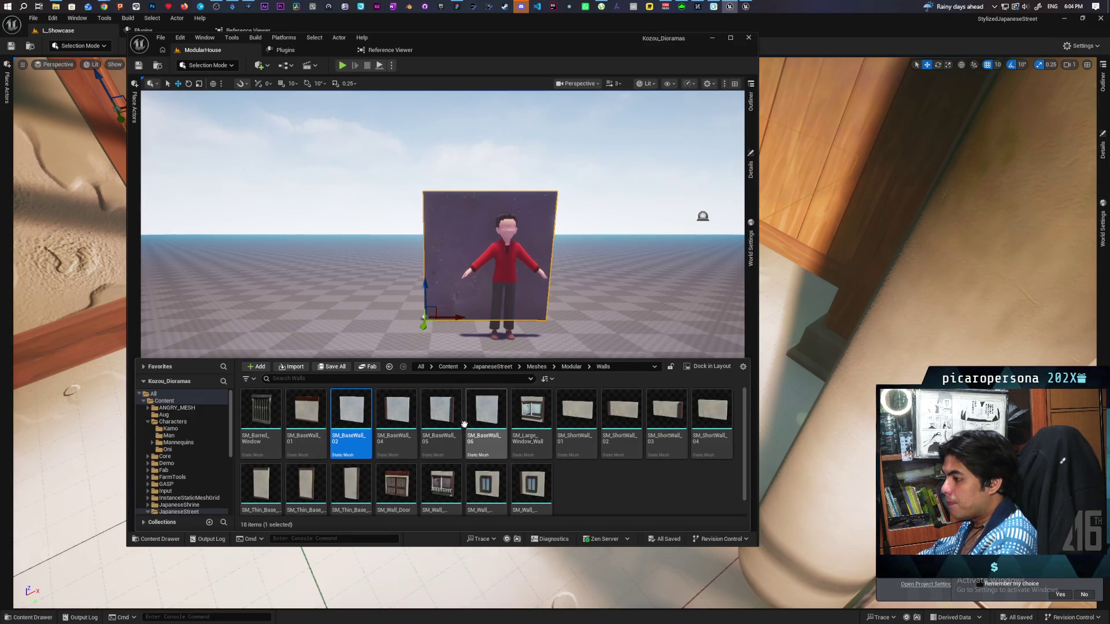
mouse_move(351, 422)
left_mouse_down()
mouse_move(384, 310)
mouse_move(306, 301)
left_mouse_up()
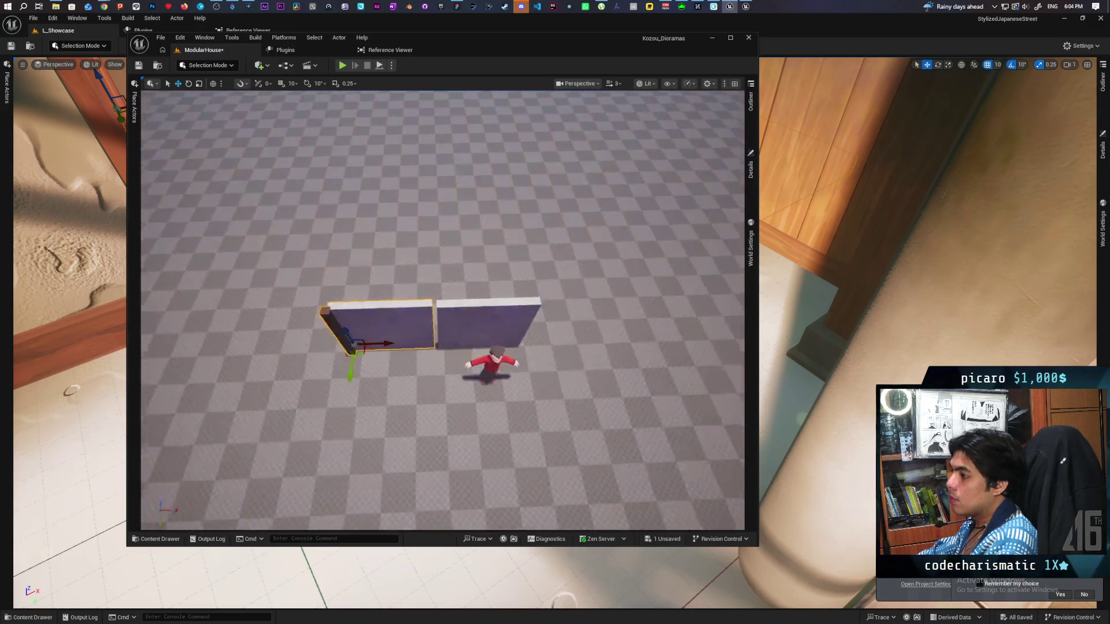
scroll(355, 399, "down", 5)
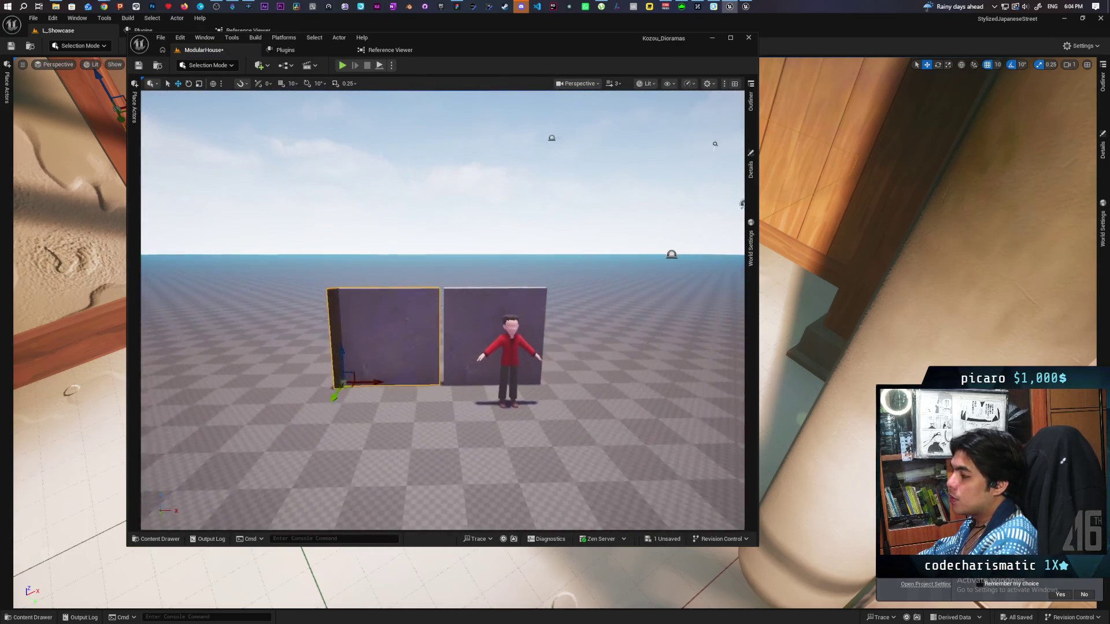
scroll(355, 399, "up", 5)
scroll(356, 399, "down", 6)
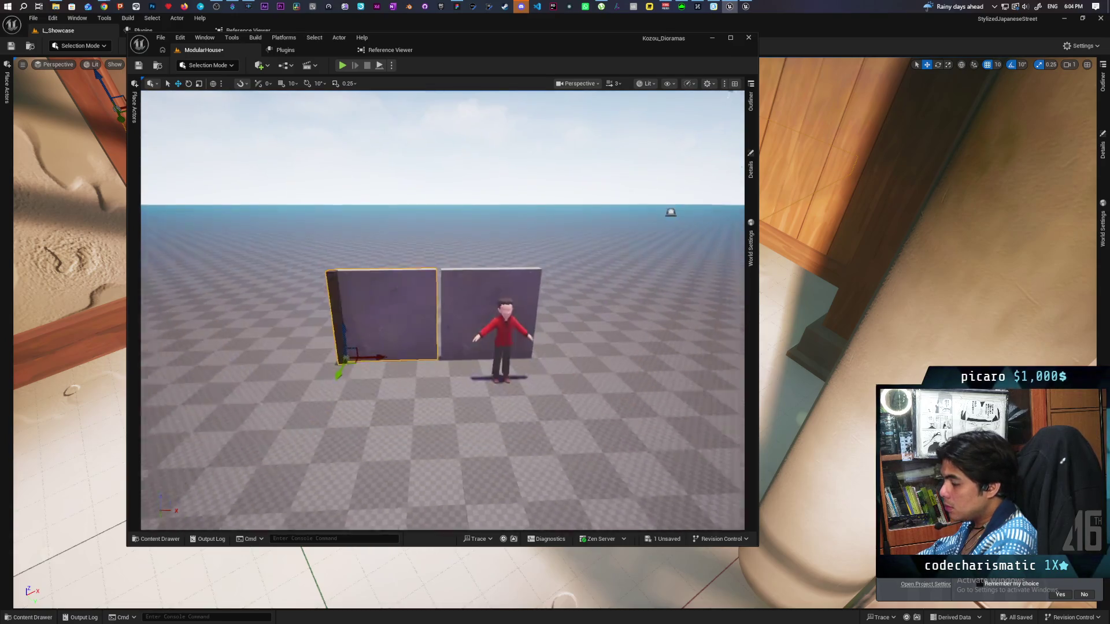
Paste SM_BaseWall_02's location (-221.31, 2175.69) into the SM_BaseWall_04 wall's Location.
left_click(479, 317)
left_click(748, 173)
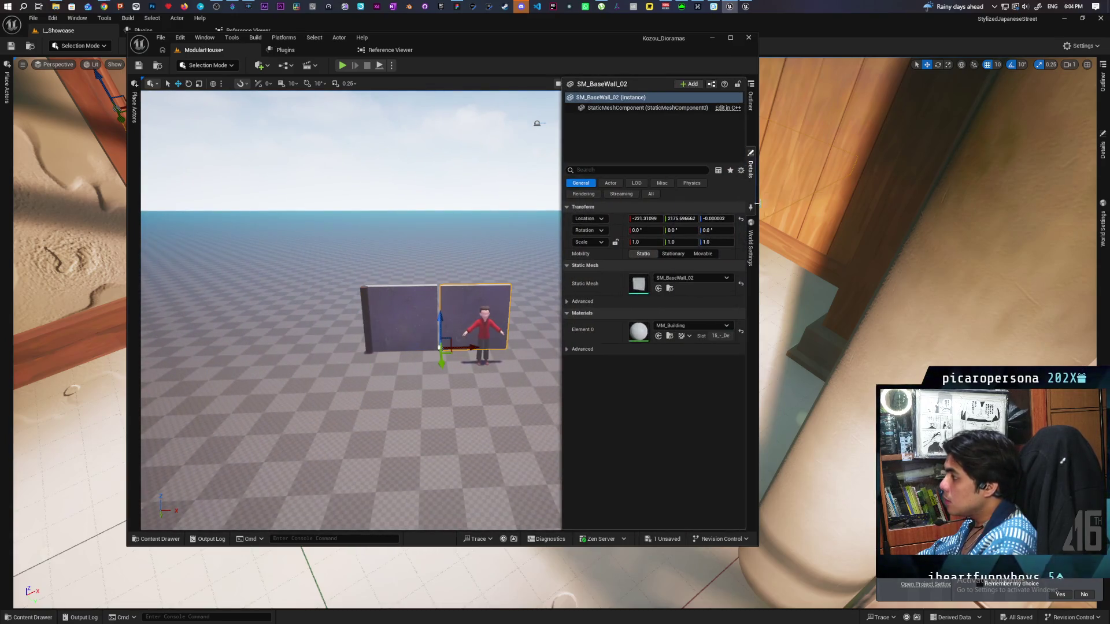
left_click(398, 318)
left_click(750, 170)
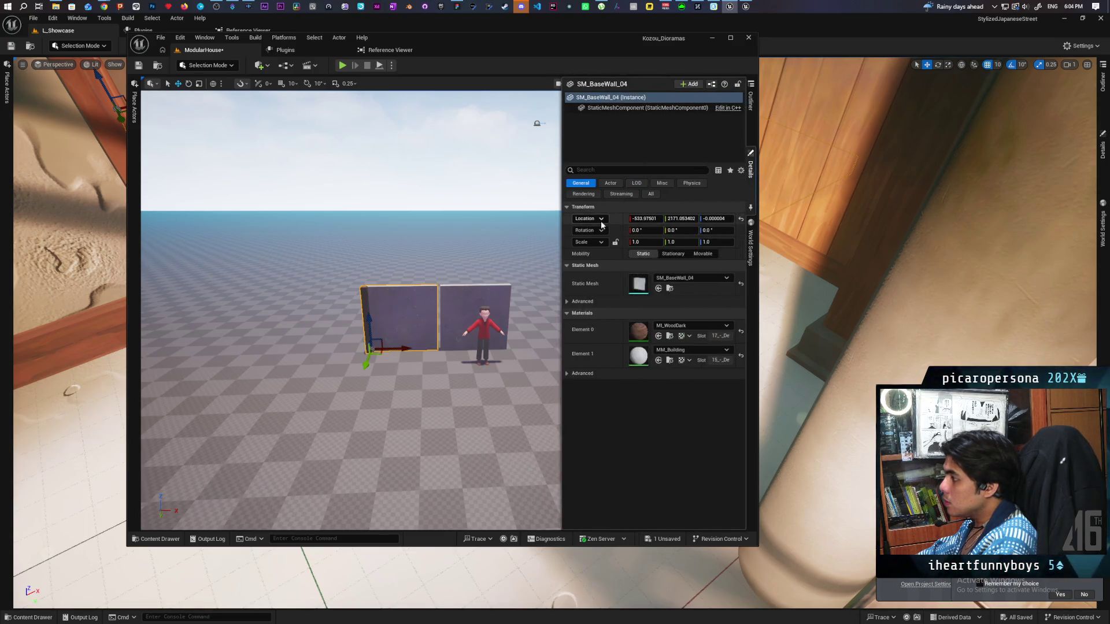
key("ctrl+v")
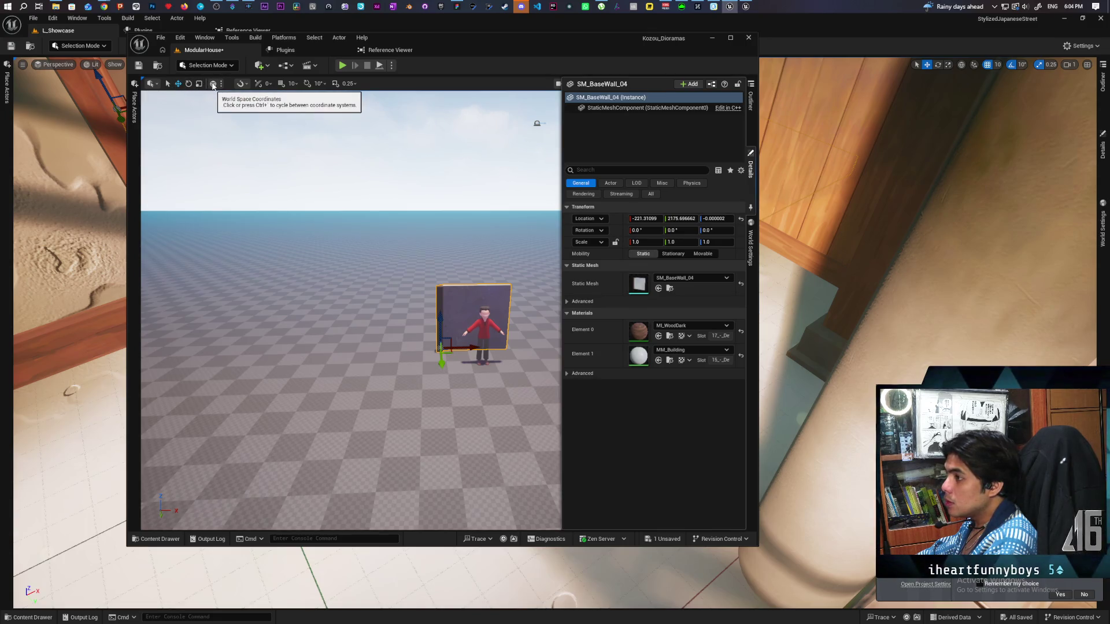
Turn on grid snapping at 100 units and snap a duplicate of the wall beside it.
left_click(281, 83)
left_click(293, 83)
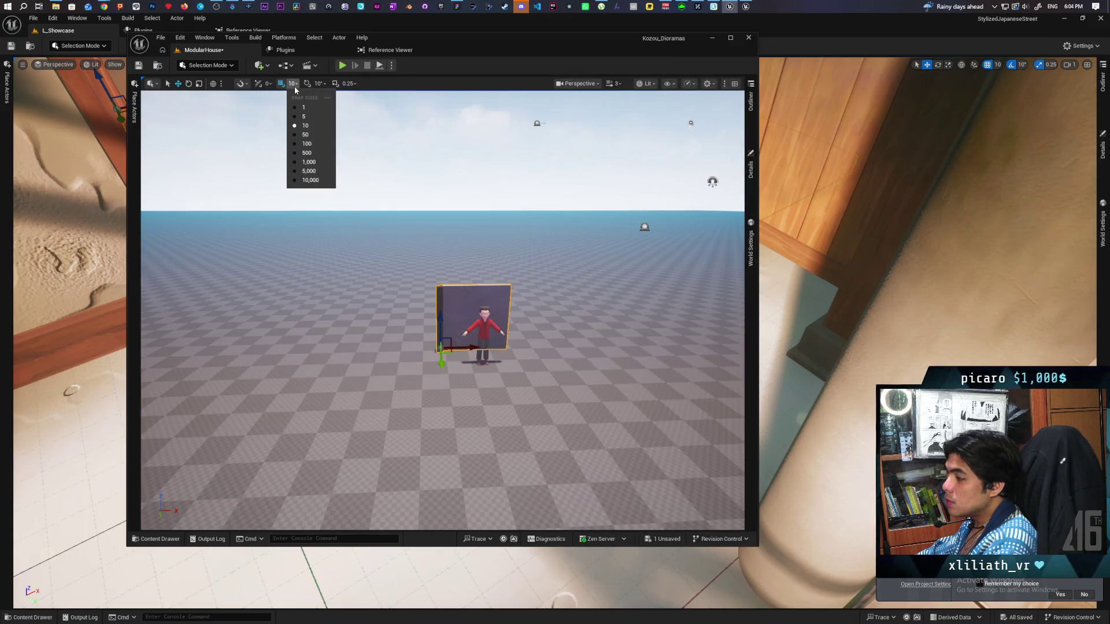
left_click(311, 144)
mouse_move(464, 347)
left_mouse_down()
mouse_move(373, 340)
mouse_move(428, 324)
mouse_move(417, 347)
mouse_move(451, 312)
mouse_move(439, 381)
mouse_move(439, 359)
left_mouse_up()
left_click_drag(165, 505, 165, 505)
Add SM_BaseWall_05, move it onto the first wall's position, and slide it flush alongside.
left_click(177, 542)
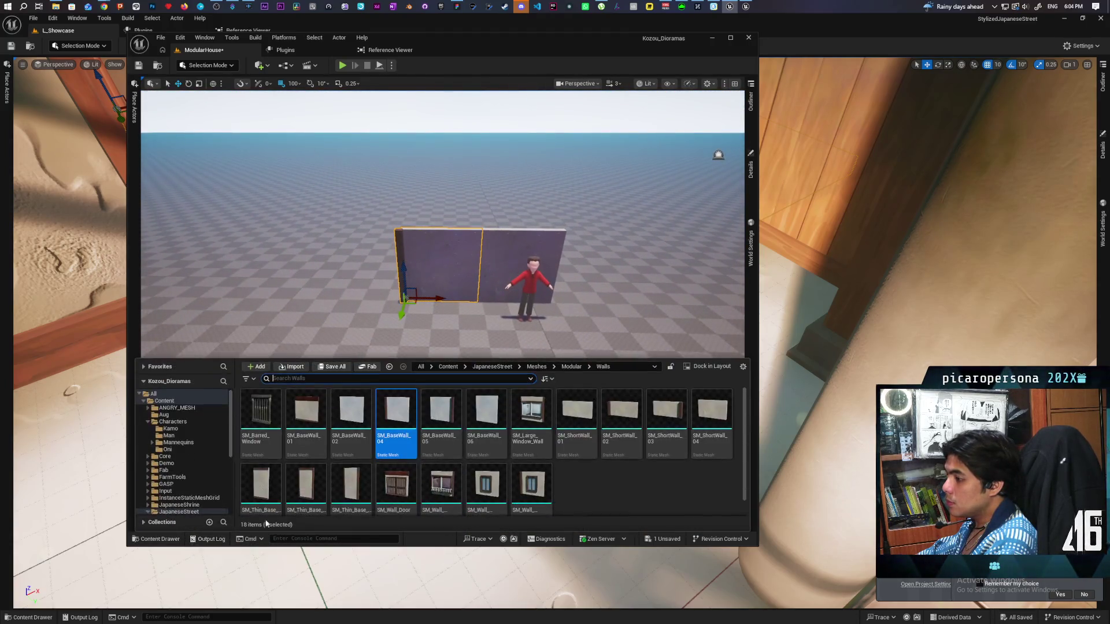
left_click(441, 412)
mouse_move(457, 383)
left_mouse_down()
mouse_move(463, 315)
mouse_move(551, 314)
left_mouse_up()
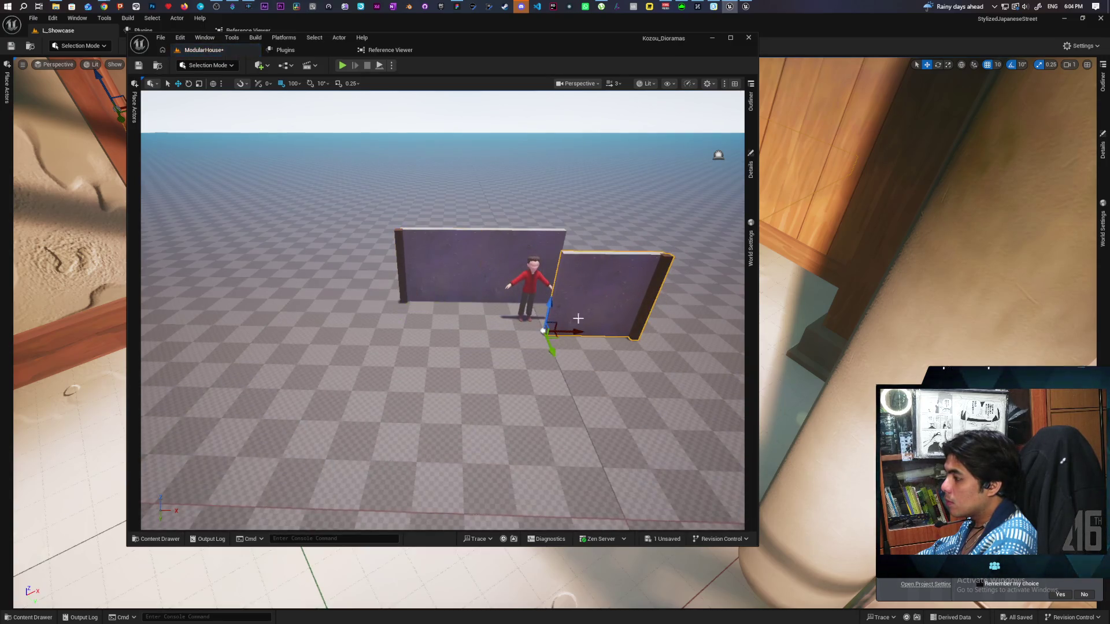
left_click(750, 167)
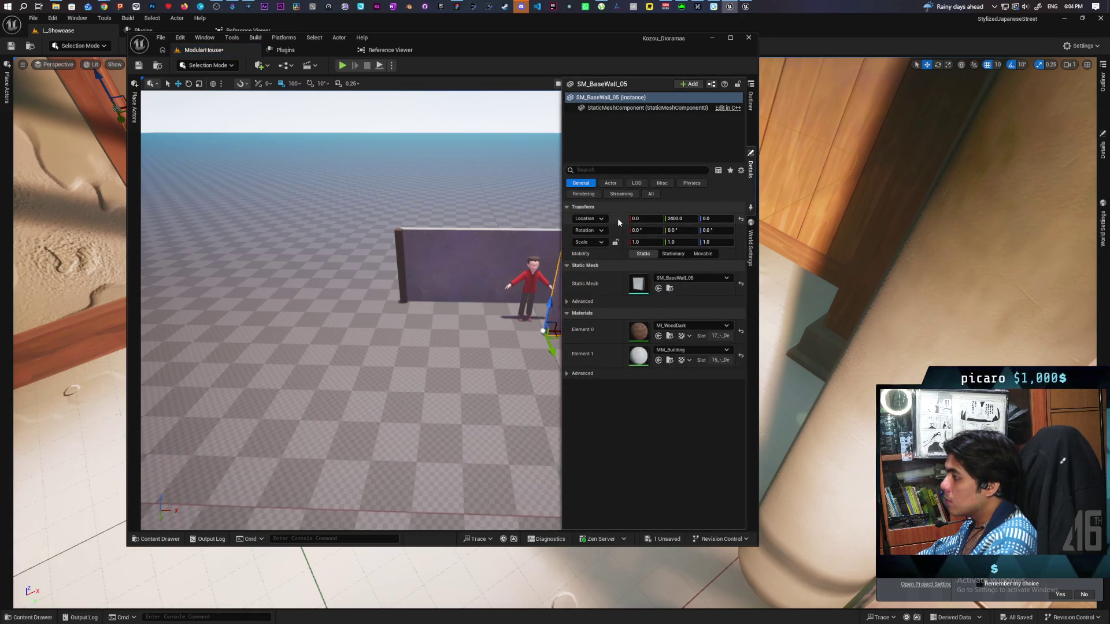
key("ctrl+z")
mouse_move(491, 302)
left_mouse_down()
mouse_move(578, 304)
mouse_move(560, 307)
left_mouse_up()
scroll(534, 357, "up", 5)
mouse_move(534, 357)
left_mouse_down()
mouse_move(583, 266)
mouse_move(584, 301)
mouse_move(584, 249)
mouse_move(584, 306)
mouse_move(584, 289)
left_mouse_up()
mouse_move(558, 379)
left_mouse_down()
mouse_move(557, 364)
mouse_move(557, 416)
mouse_move(558, 379)
left_mouse_up()
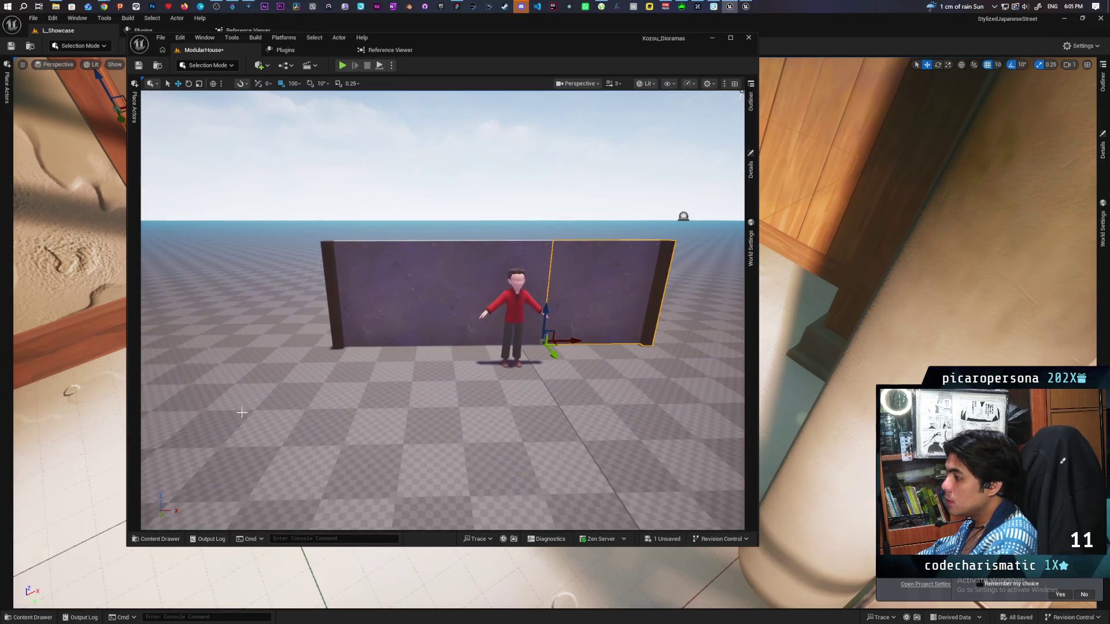
left_click(137, 542)
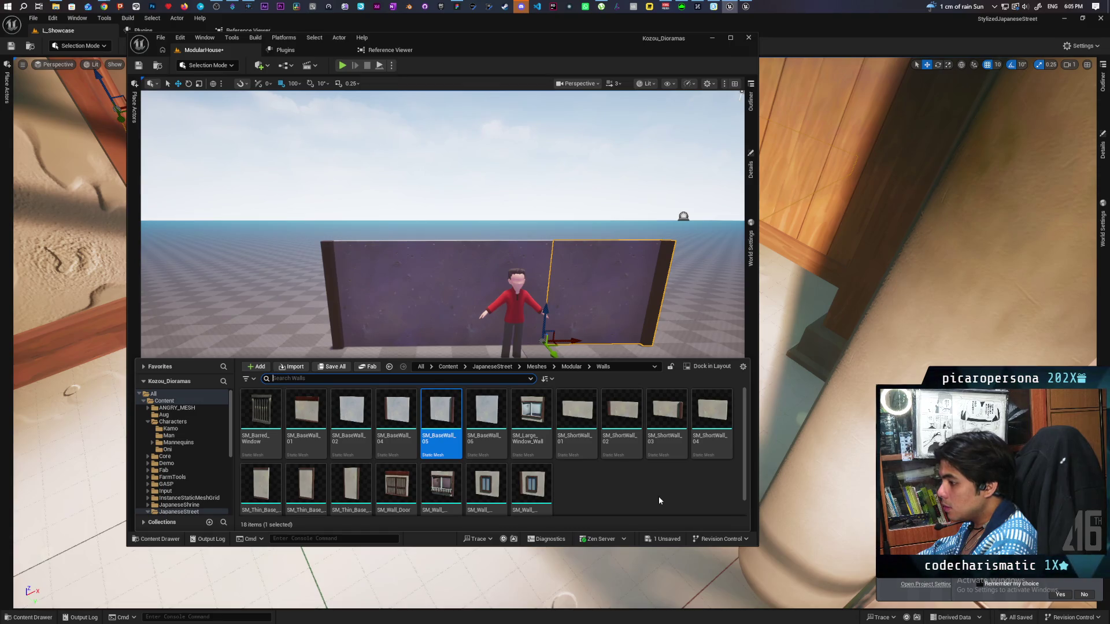
Drop SM_BaseWall_06 into the level, delete it, and pick SM_Wall_Window_Small in the Content Drawer.
mouse_move(486, 424)
left_mouse_down()
mouse_move(480, 399)
mouse_move(411, 339)
mouse_move(335, 353)
mouse_move(420, 343)
mouse_move(389, 372)
left_mouse_up()
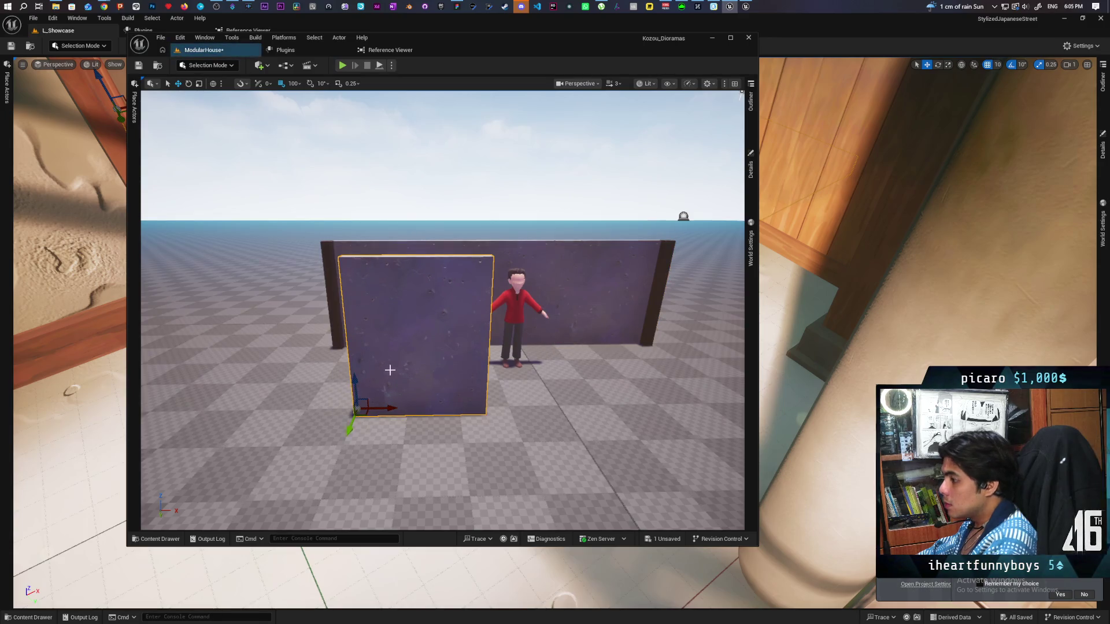
key("Delete")
left_click(177, 537)
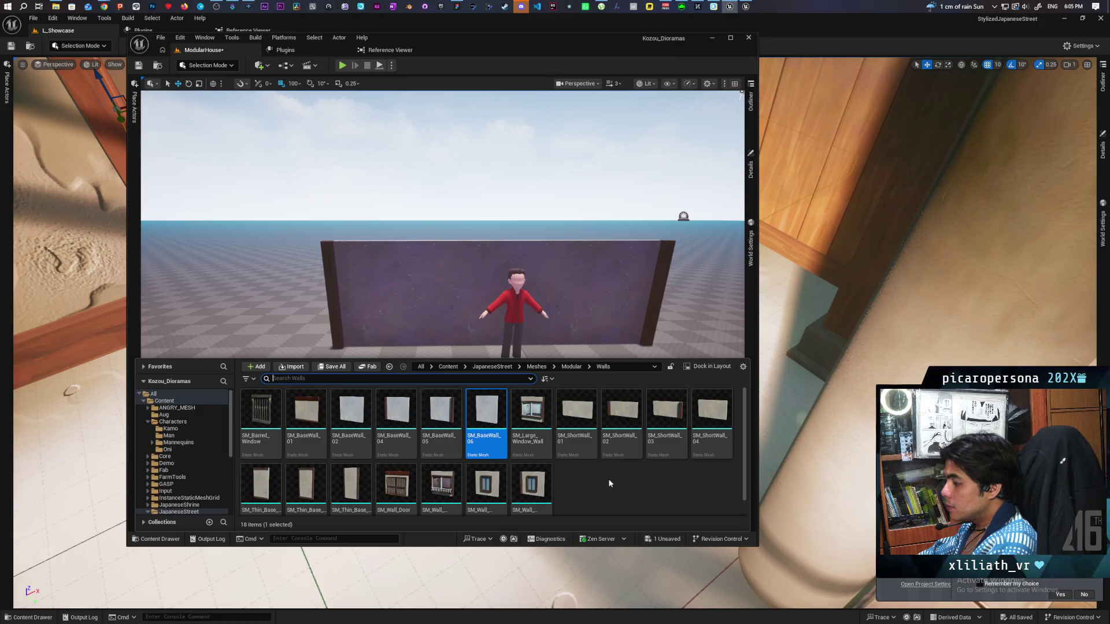
left_click(485, 487)
Select the wall behind the character and open SM_BaseWall_02's actions in the Outliner.
left_click(750, 185)
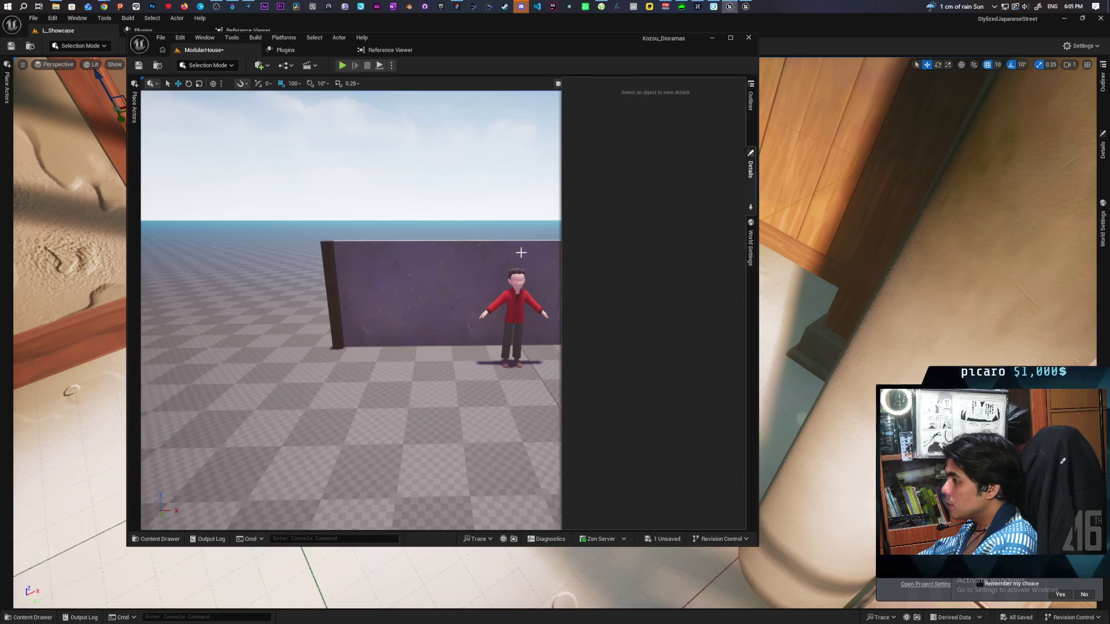
left_click(499, 255)
left_click(751, 102)
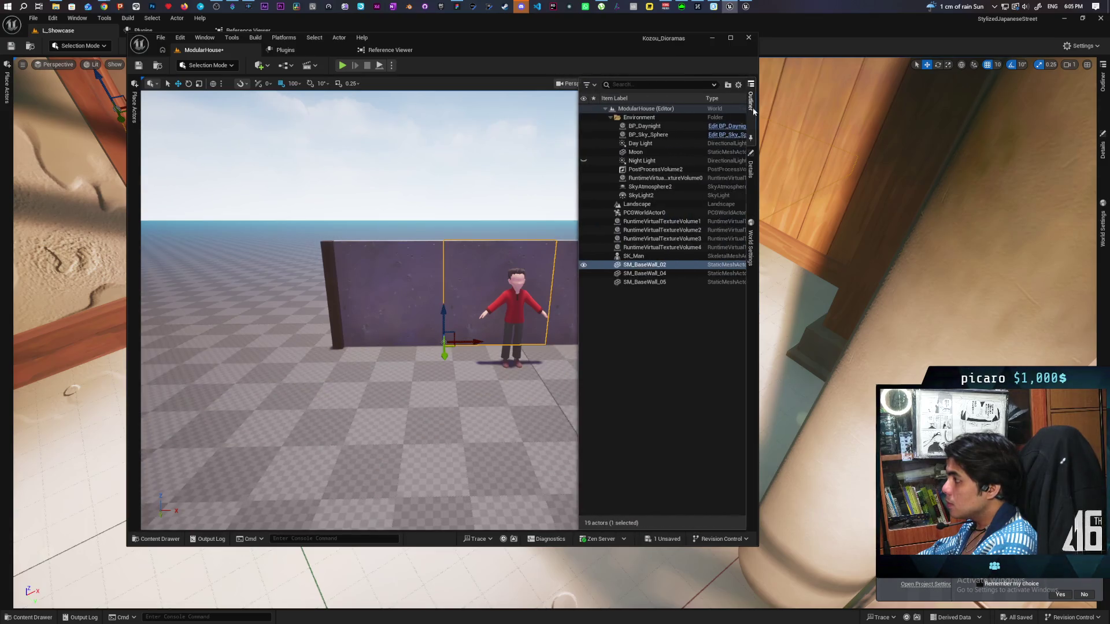
right_click(639, 268)
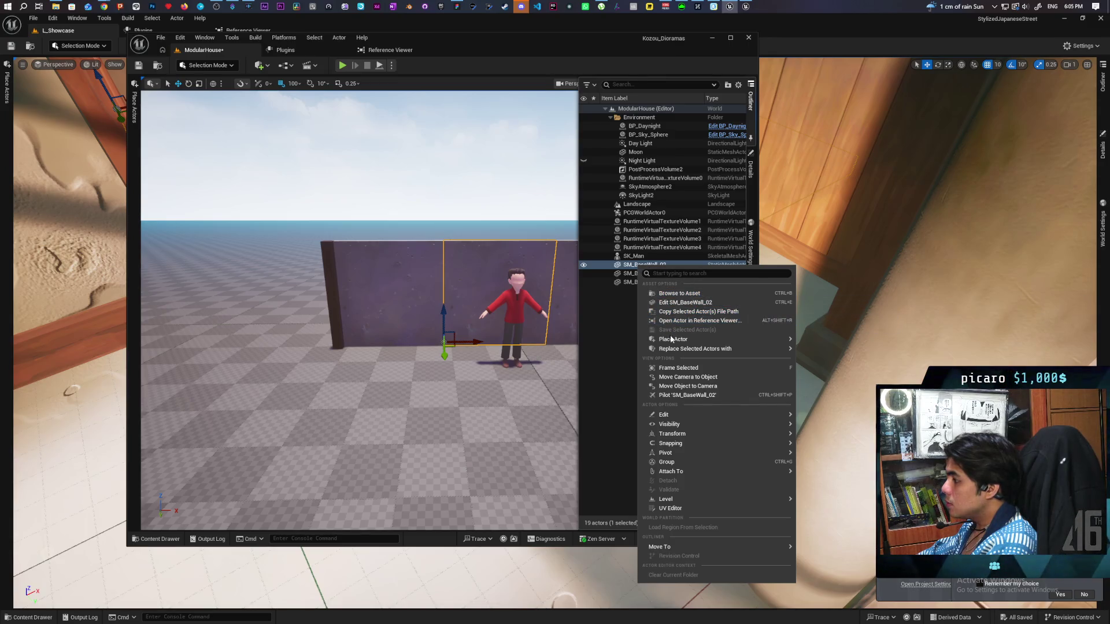
Replace SM_BaseWall_02 with SM_Wall_Window_Small, then inspect the window wall's Details.
mouse_move(752, 349)
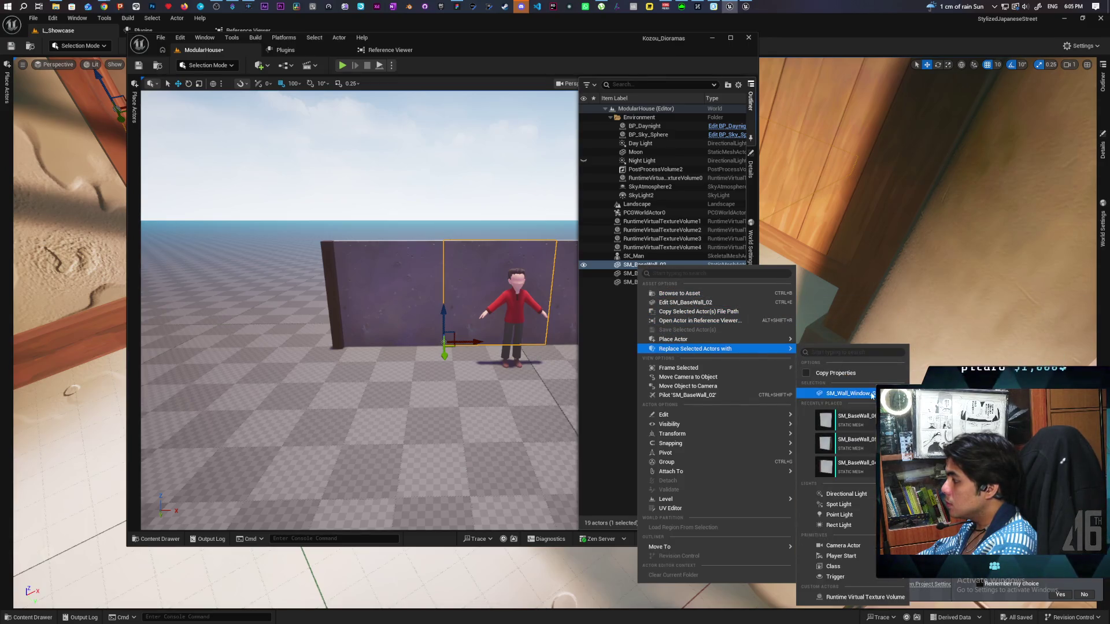
left_click(844, 393)
mouse_move(514, 198)
left_mouse_down()
mouse_move(516, 243)
mouse_move(520, 104)
mouse_move(492, 104)
mouse_move(492, 86)
mouse_move(520, 81)
mouse_move(497, 80)
mouse_move(379, 208)
left_mouse_up()
left_click(350, 199)
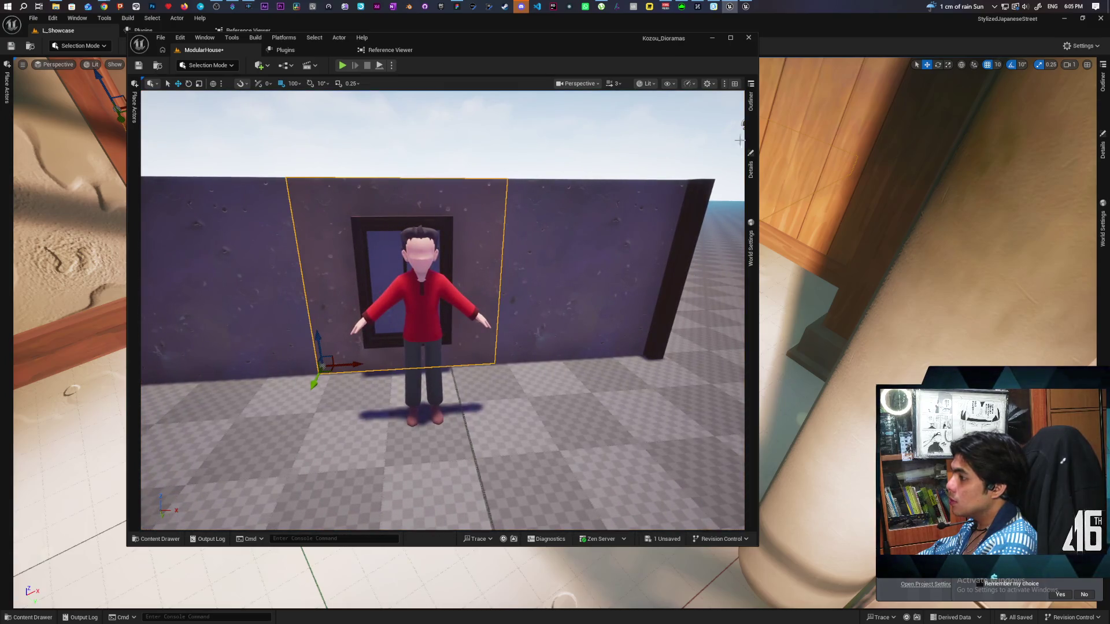
left_click(751, 168)
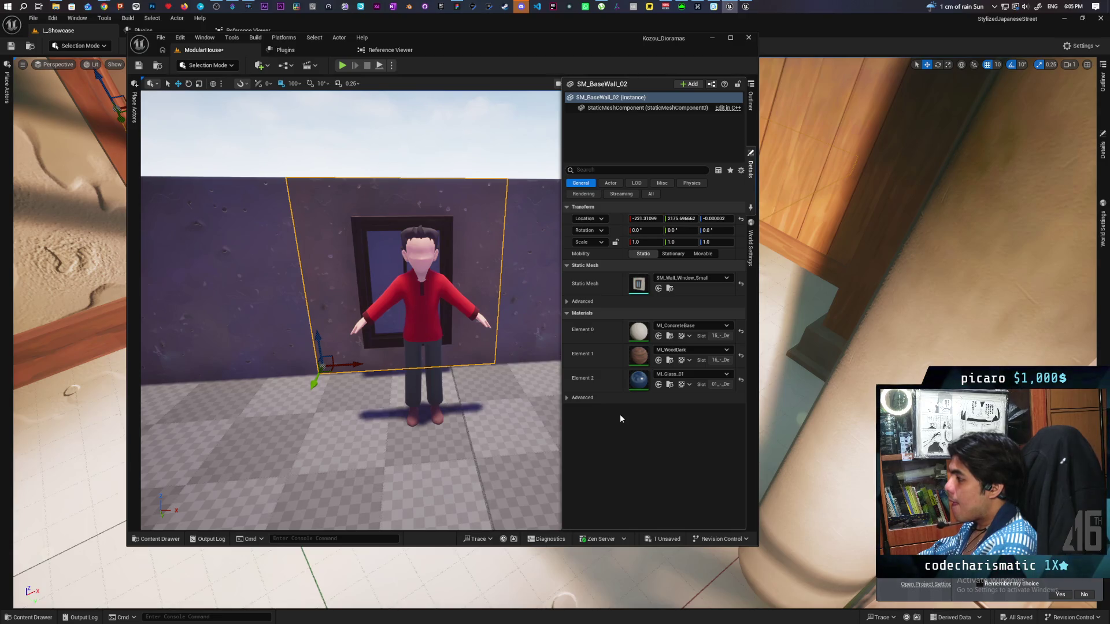
Briefly open ML_ConcreteBase, then open MI_WoodDark's parent MM_SimpleAsset and locate its output node.
double_click(639, 331)
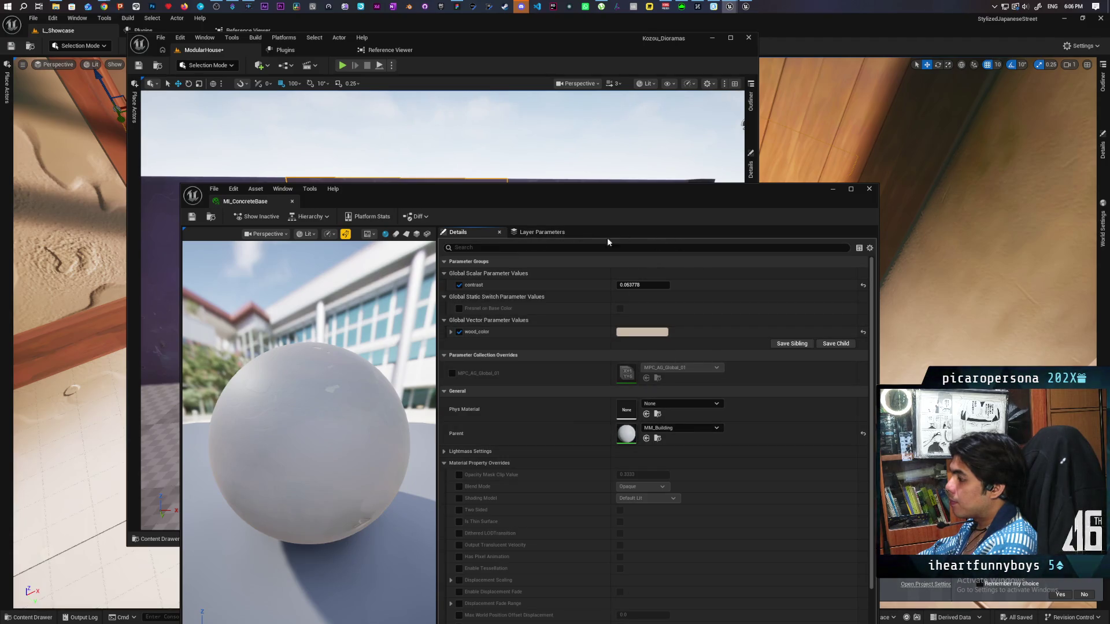
left_click(868, 190)
left_click(752, 173)
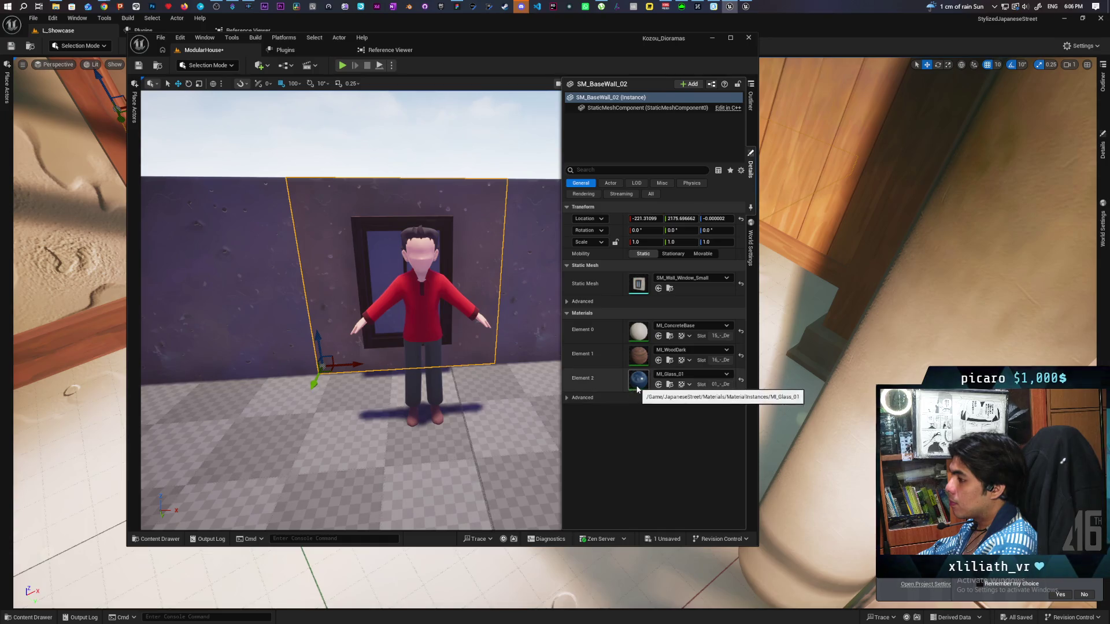
double_click(640, 354)
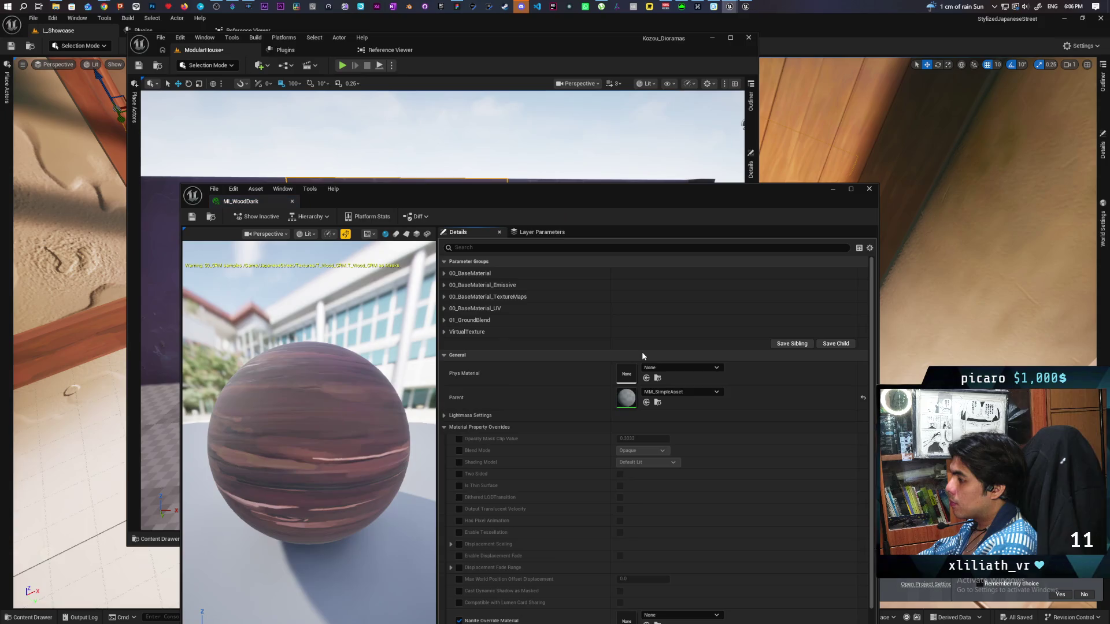
double_click(626, 398)
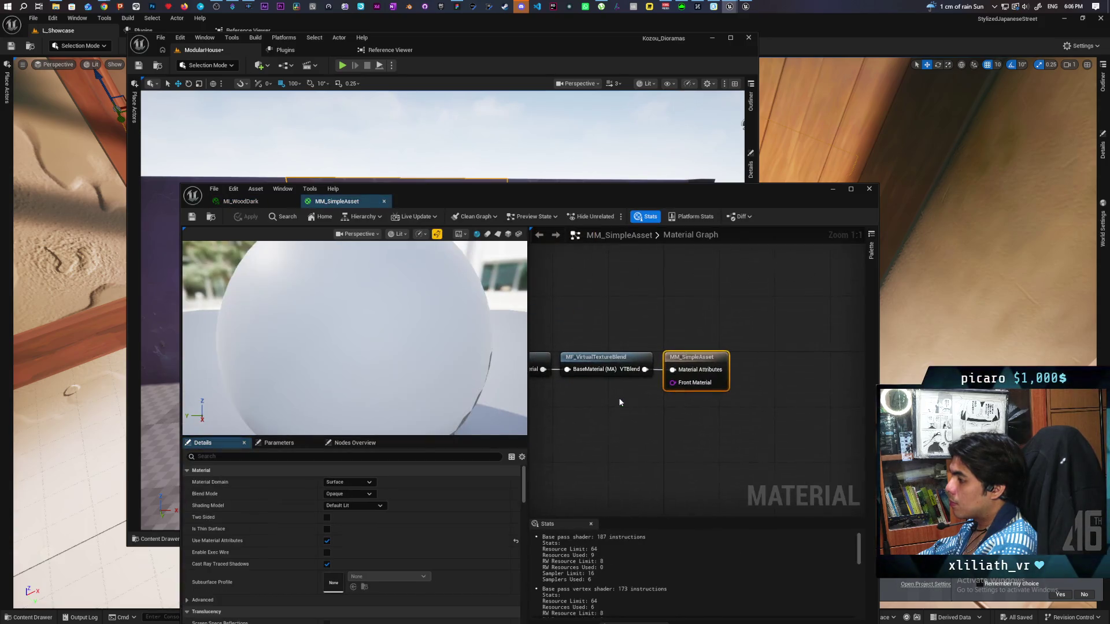
scroll(712, 385, "down", 7)
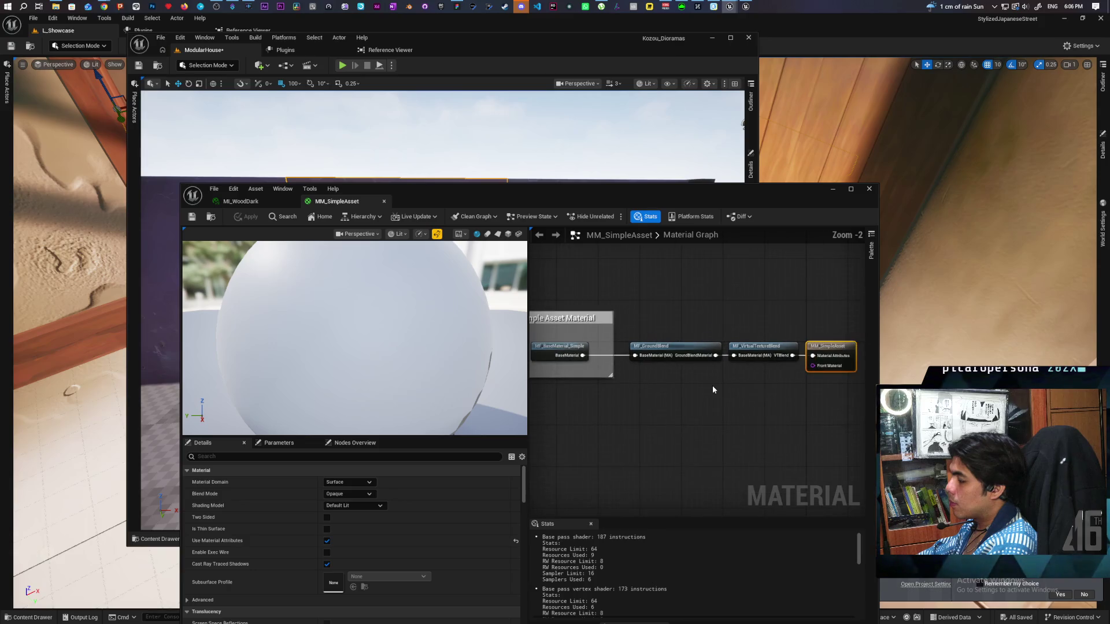
scroll(658, 388, "up", 5)
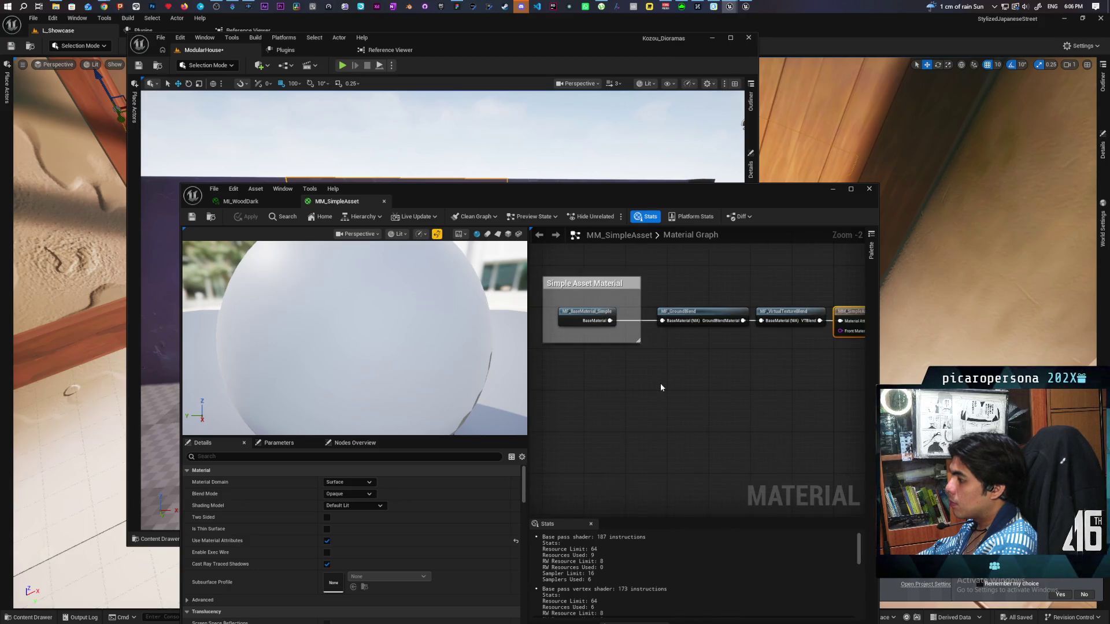
mouse_move(748, 372)
left_mouse_down()
mouse_move(705, 371)
mouse_move(698, 359)
mouse_move(807, 325)
left_mouse_up()
scroll(755, 363, "up", 1)
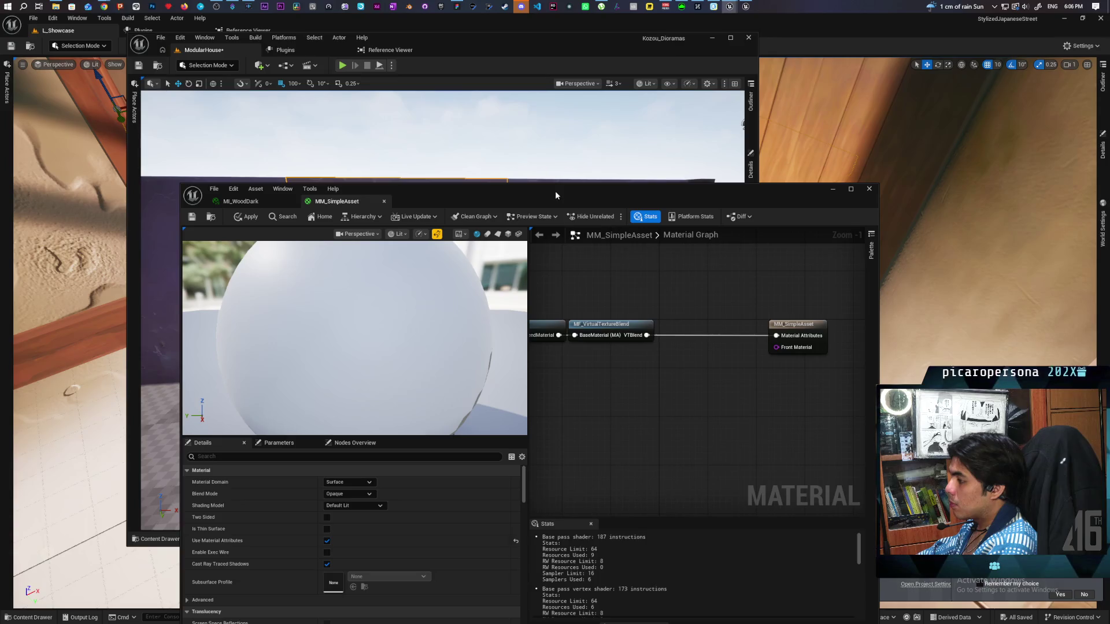
left_click_drag(555, 191, 555, 94)
mouse_move(627, 343)
left_mouse_down()
mouse_move(727, 323)
mouse_move(796, 294)
mouse_move(634, 310)
mouse_move(647, 307)
left_mouse_up()
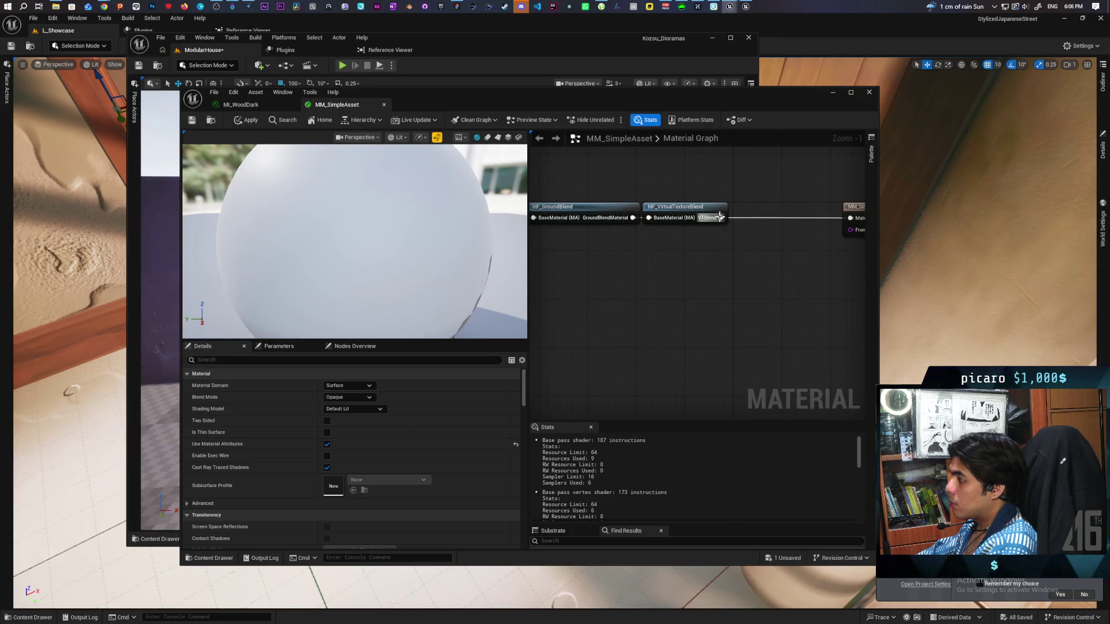
left_click_drag(752, 256, 672, 276)
Insert MF_Stylized between the VTBlend output and the MM_SimpleAsset result, and apply.
left_click(211, 558)
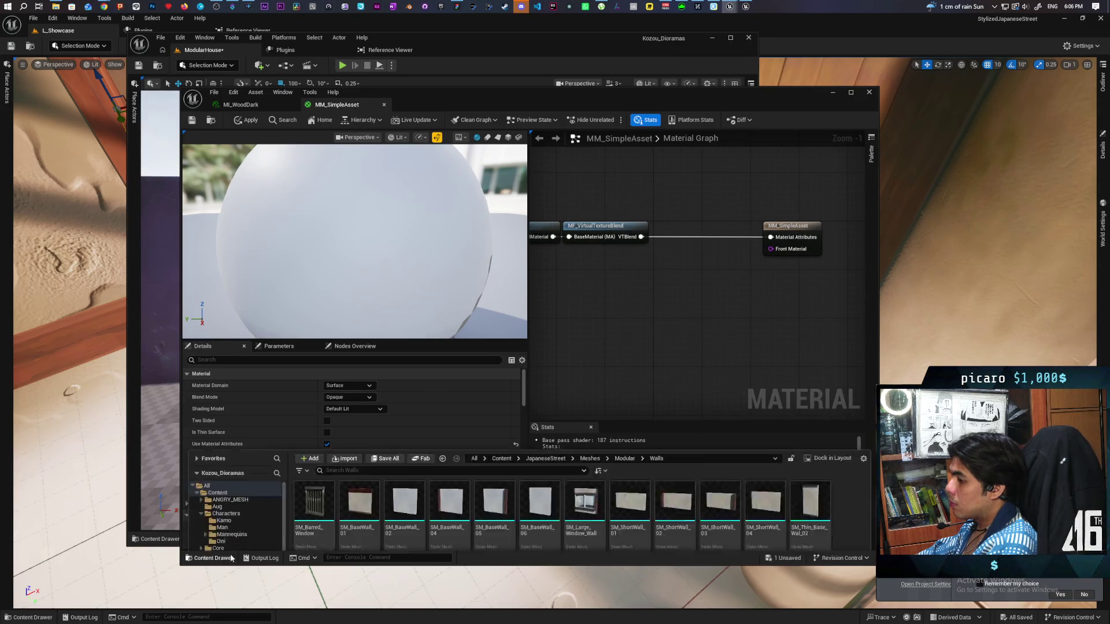
left_click(498, 354)
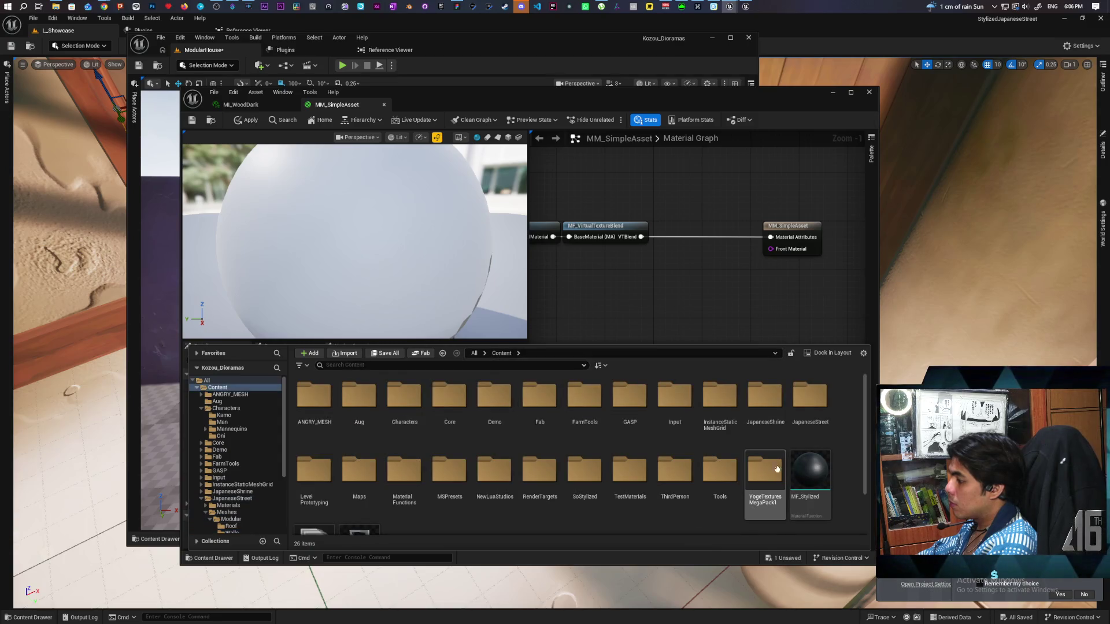
left_click_drag(809, 474, 651, 241)
left_click_drag(642, 236, 672, 267)
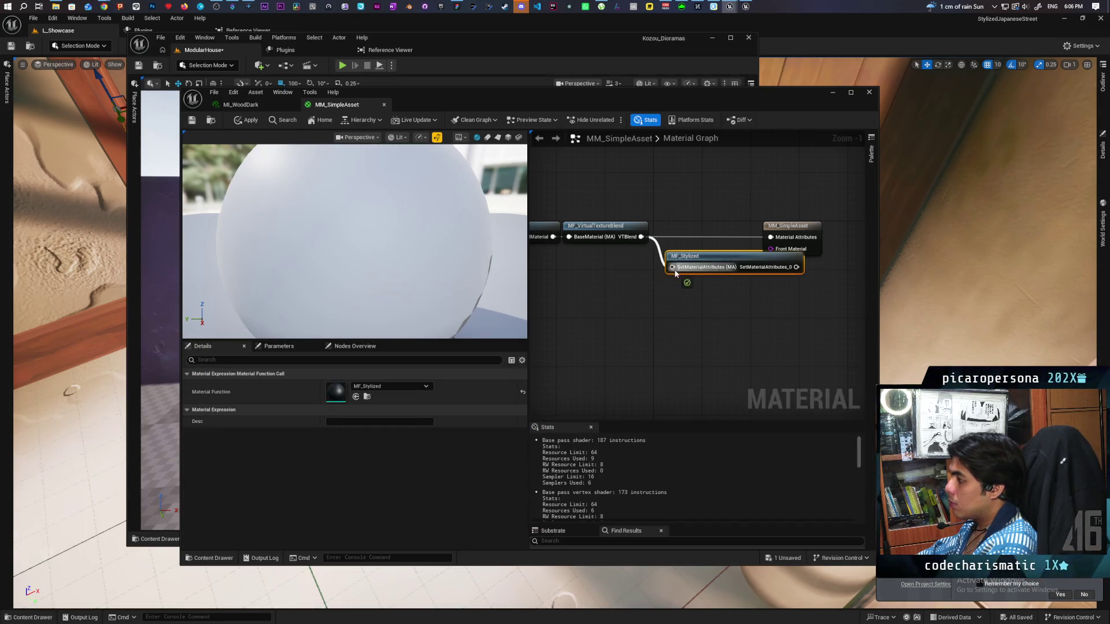
left_click_drag(802, 258, 736, 279)
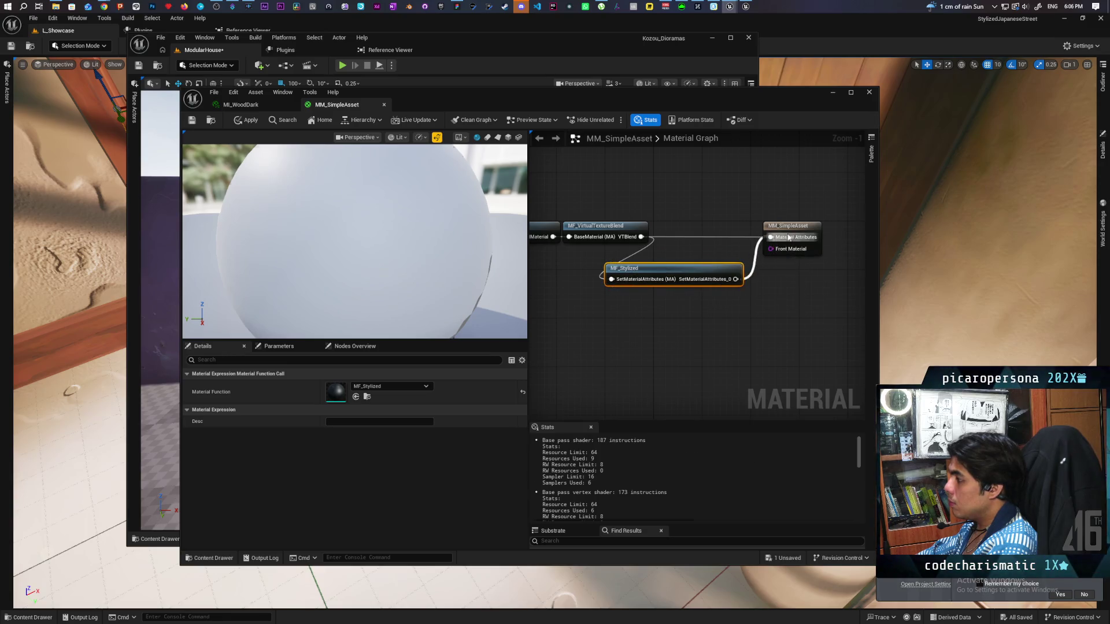
left_click_drag(792, 226, 829, 226)
left_click_drag(689, 269, 744, 228)
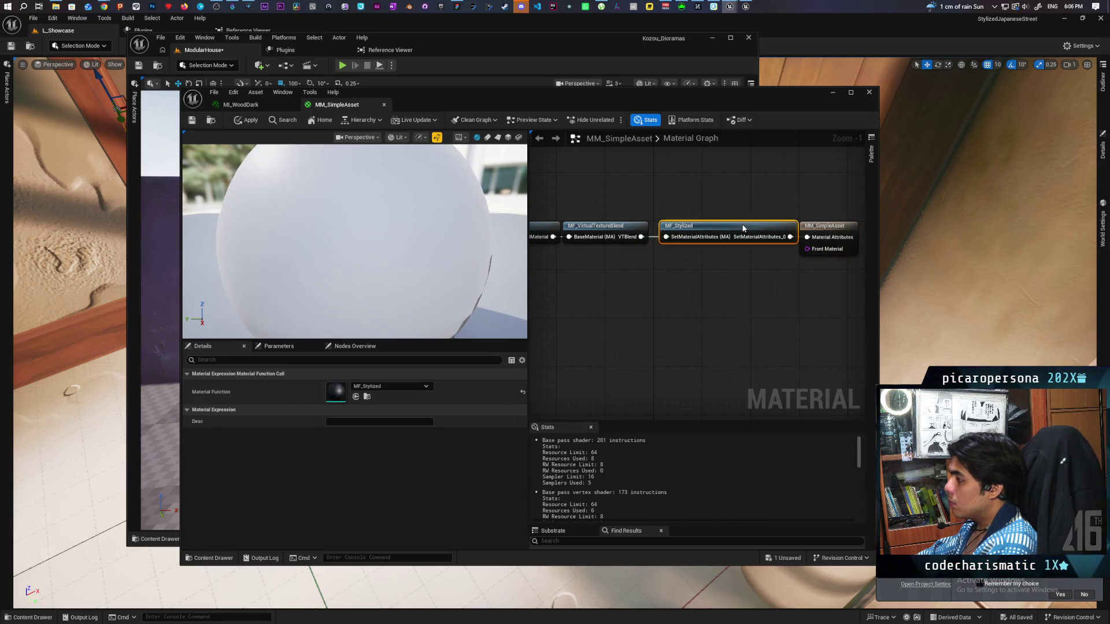
left_click(246, 119)
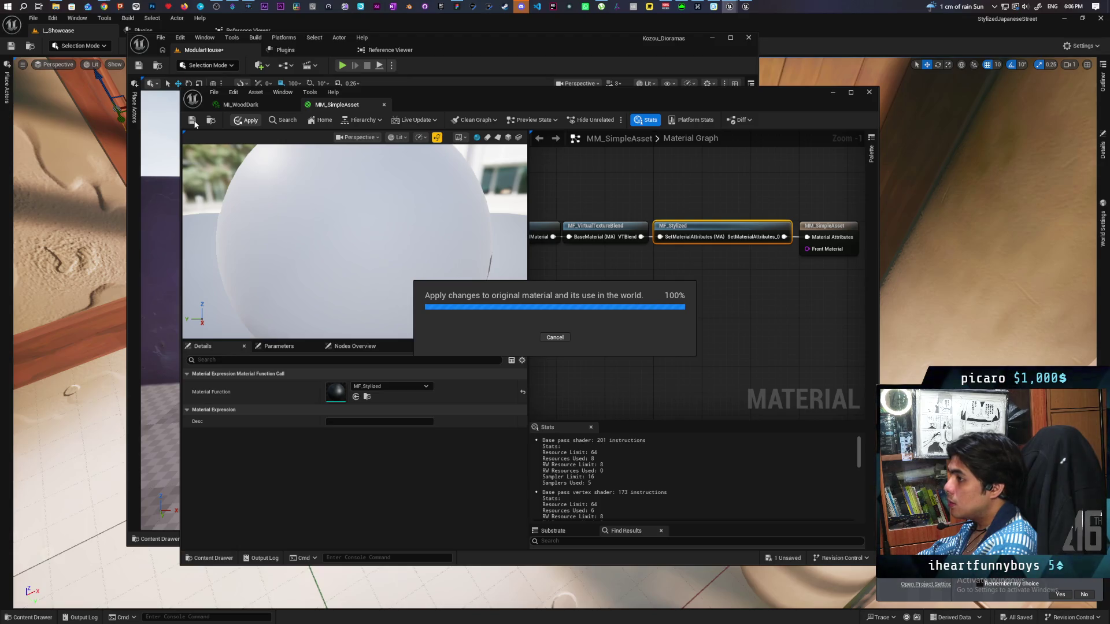
mouse_move(501, 106)
left_mouse_down()
mouse_move(546, 294)
mouse_move(607, 426)
mouse_move(549, 303)
mouse_move(524, 343)
mouse_move(498, 216)
mouse_move(515, 148)
mouse_move(581, 117)
mouse_move(590, 131)
left_mouse_up()
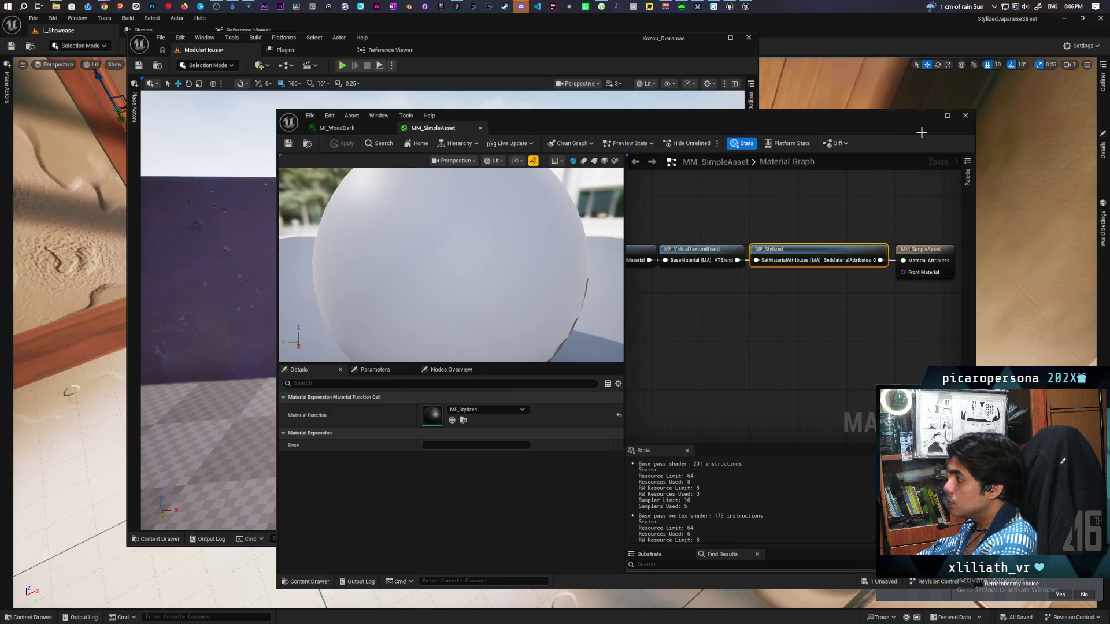
Open the wall's glass material instance and its parent MM_Glass, panning across the graph.
left_click(965, 115)
left_click(752, 171)
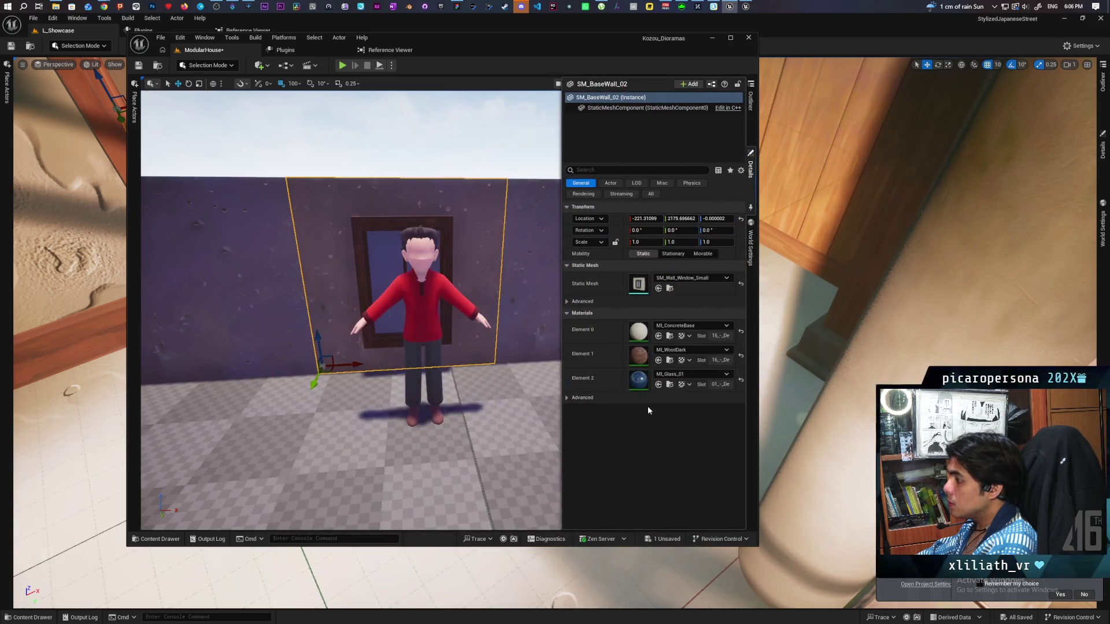
double_click(639, 385)
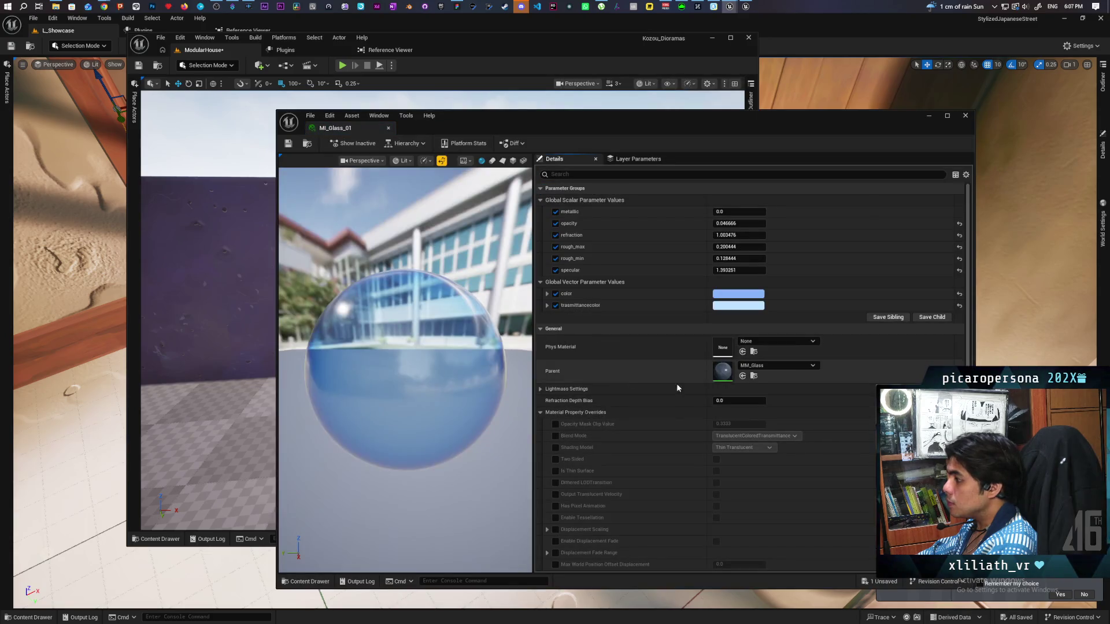
double_click(723, 371)
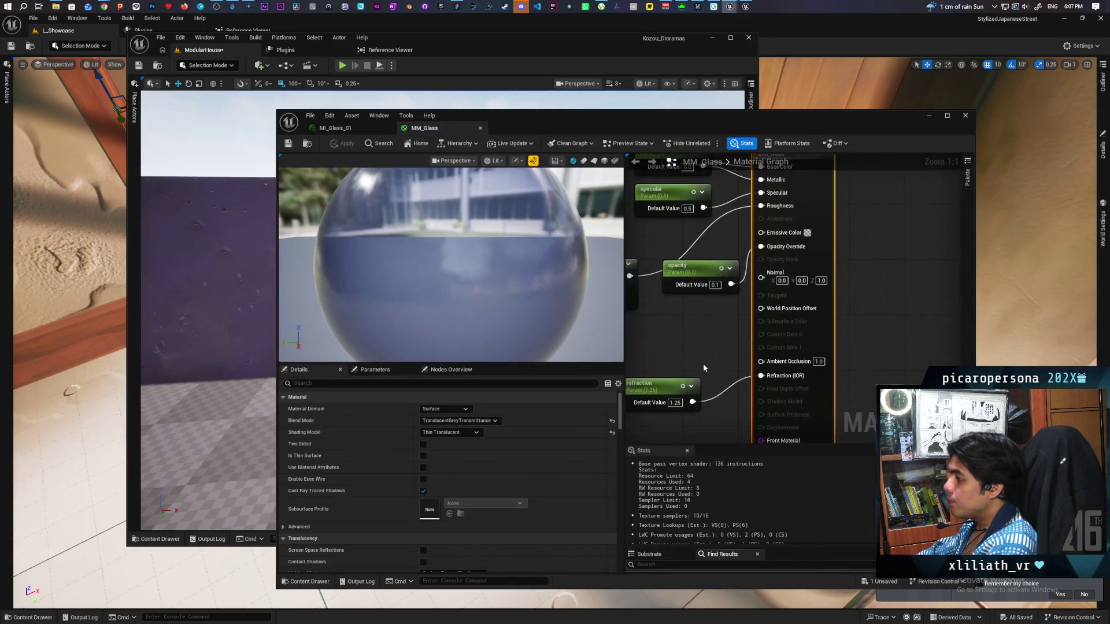
mouse_move(696, 345)
left_mouse_down()
mouse_move(840, 335)
mouse_move(788, 293)
mouse_move(828, 307)
mouse_move(824, 294)
left_mouse_up()
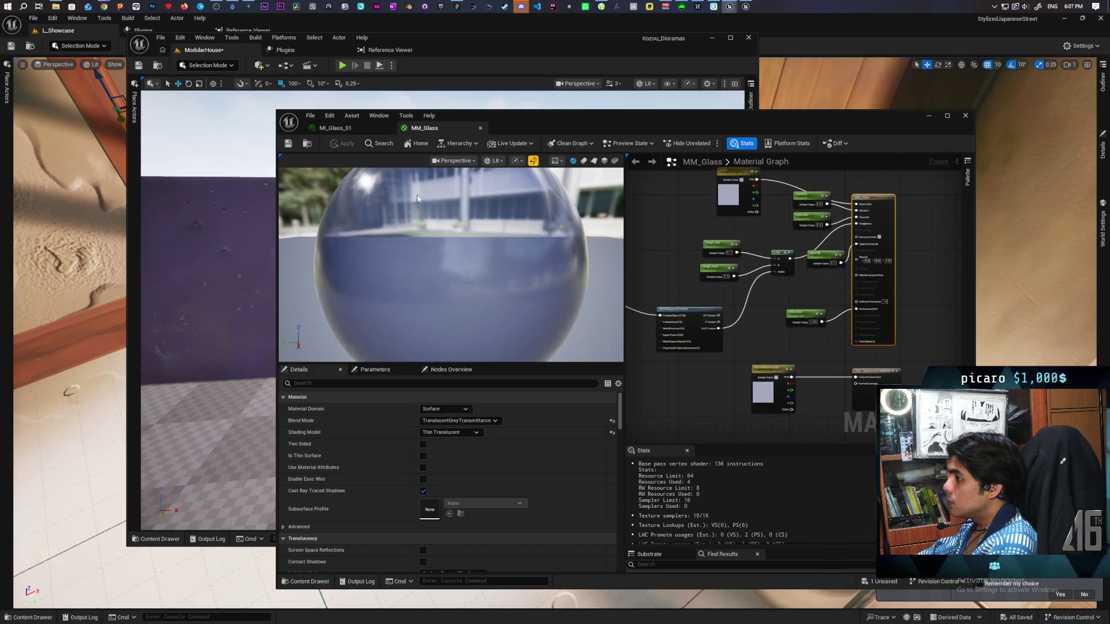
Return to the level, orbit to frame the whole wall from the front, and select its left section.
left_click(458, 166)
mouse_move(458, 166)
left_mouse_down()
mouse_move(492, 127)
mouse_move(509, 133)
mouse_move(498, 150)
mouse_move(479, 127)
left_mouse_up()
mouse_move(383, 263)
left_mouse_down()
mouse_move(383, 231)
mouse_move(384, 278)
mouse_move(383, 263)
left_mouse_up()
left_click(384, 263)
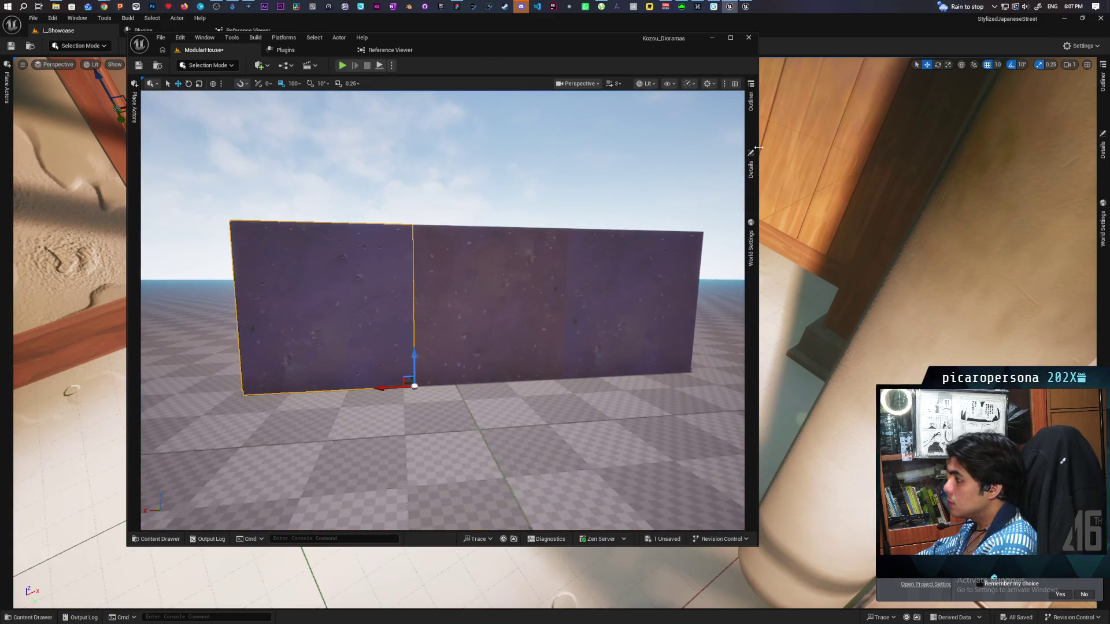
Select the middle wall, open its Element 0 MI_ConcreteBase instance, and untick the contrast override.
left_click(750, 171)
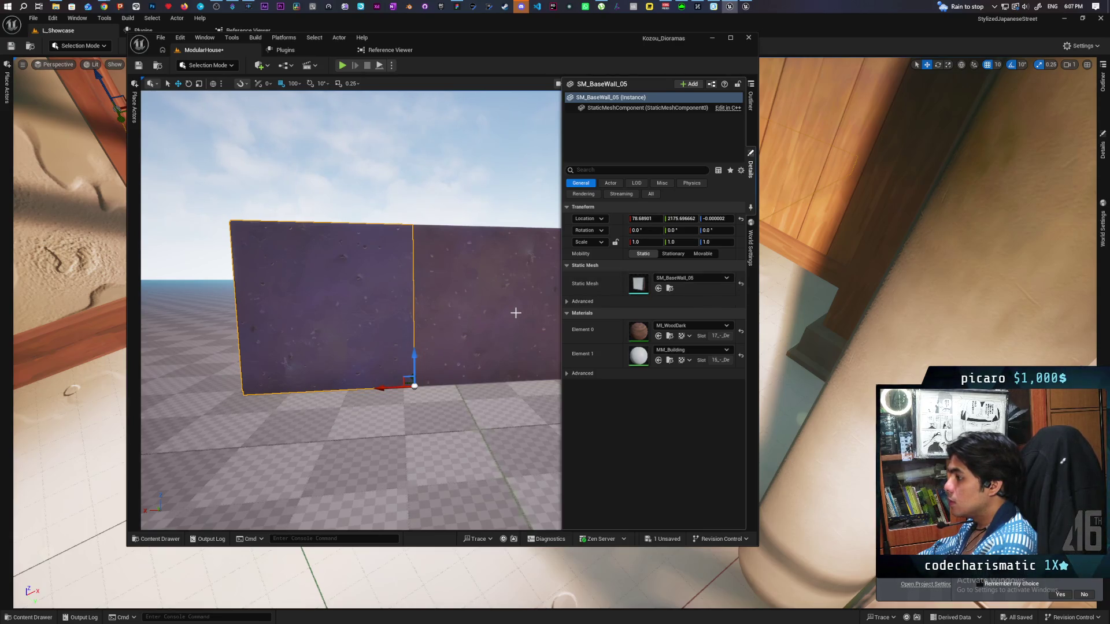
left_click(516, 313)
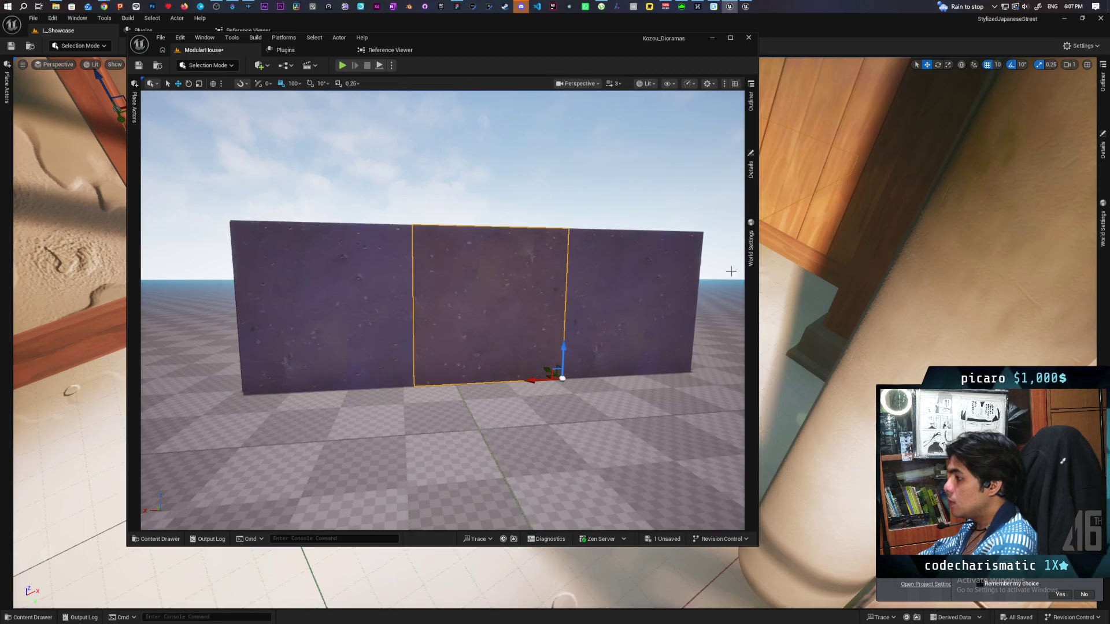
left_click(753, 173)
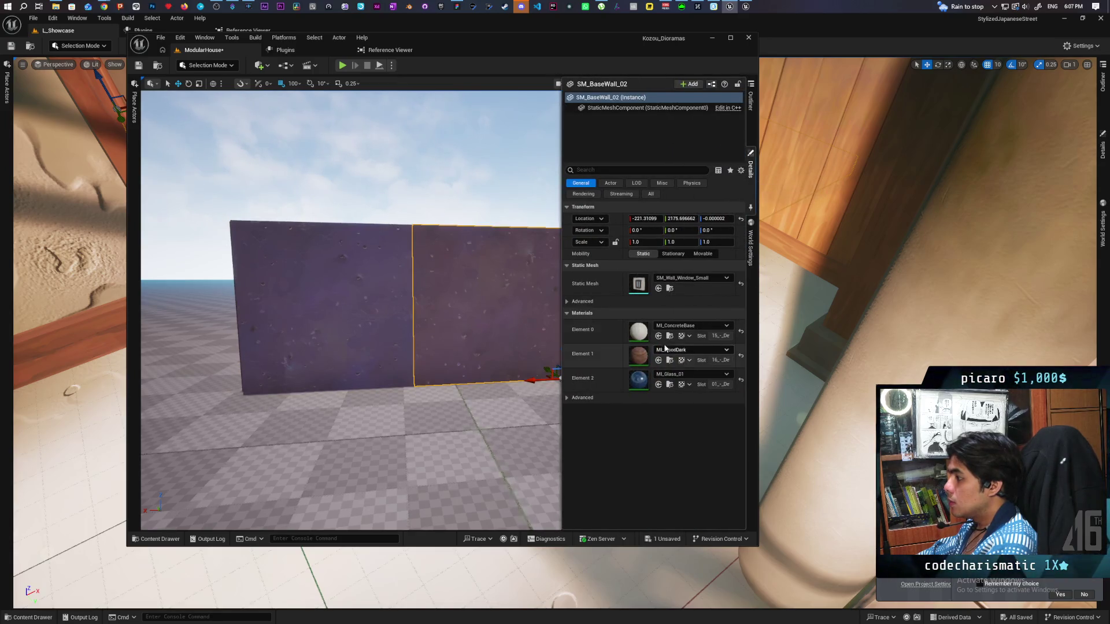
double_click(640, 332)
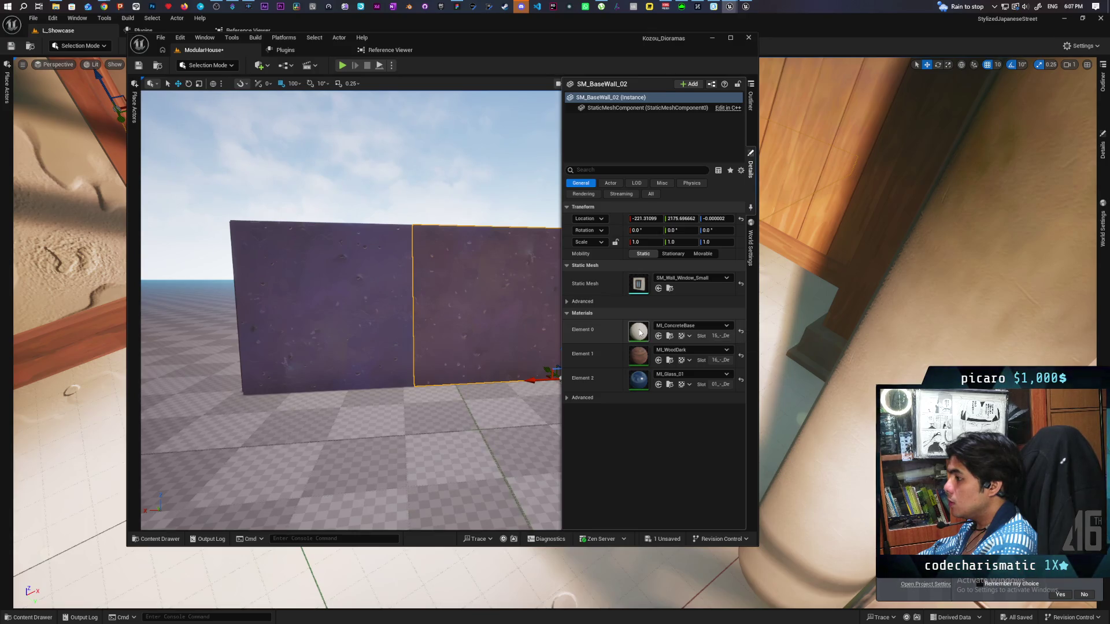
mouse_move(706, 130)
left_mouse_down()
mouse_move(695, 276)
mouse_move(661, 342)
left_mouse_up()
left_click(510, 425)
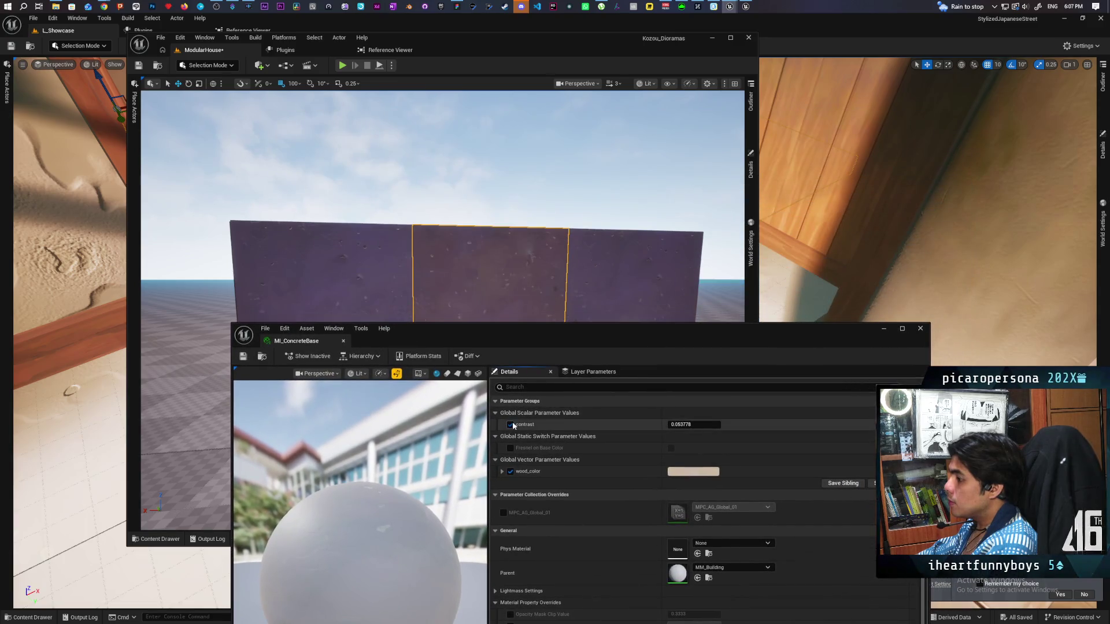
Turn off the wood_color override, toggle contrast on and off to compare, and save MI_ConcreteBase.
left_click(511, 475)
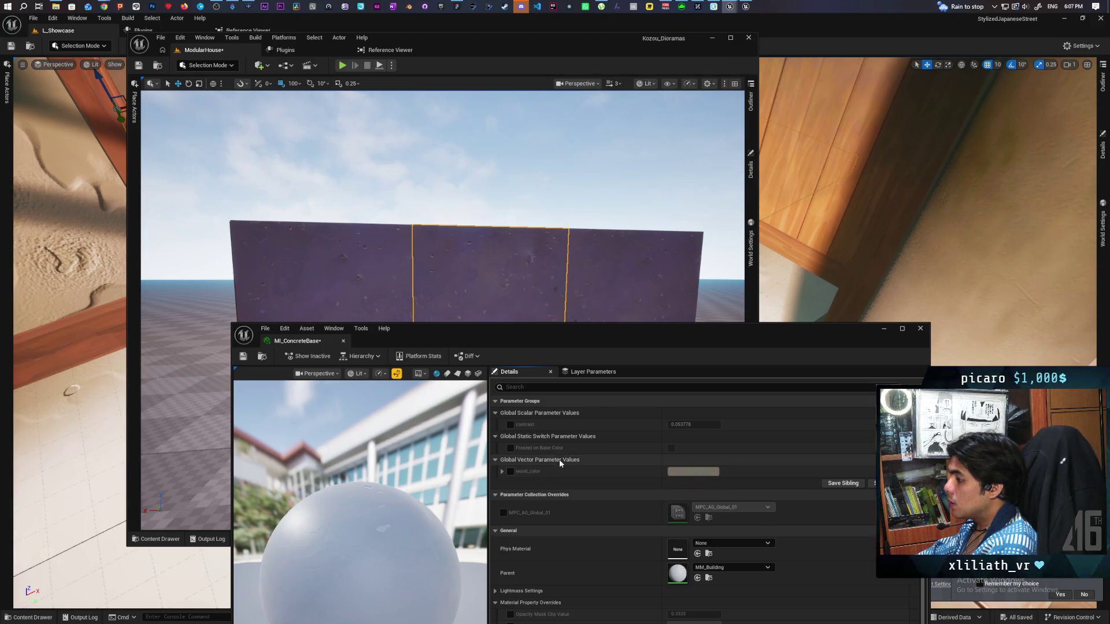
left_click(510, 425)
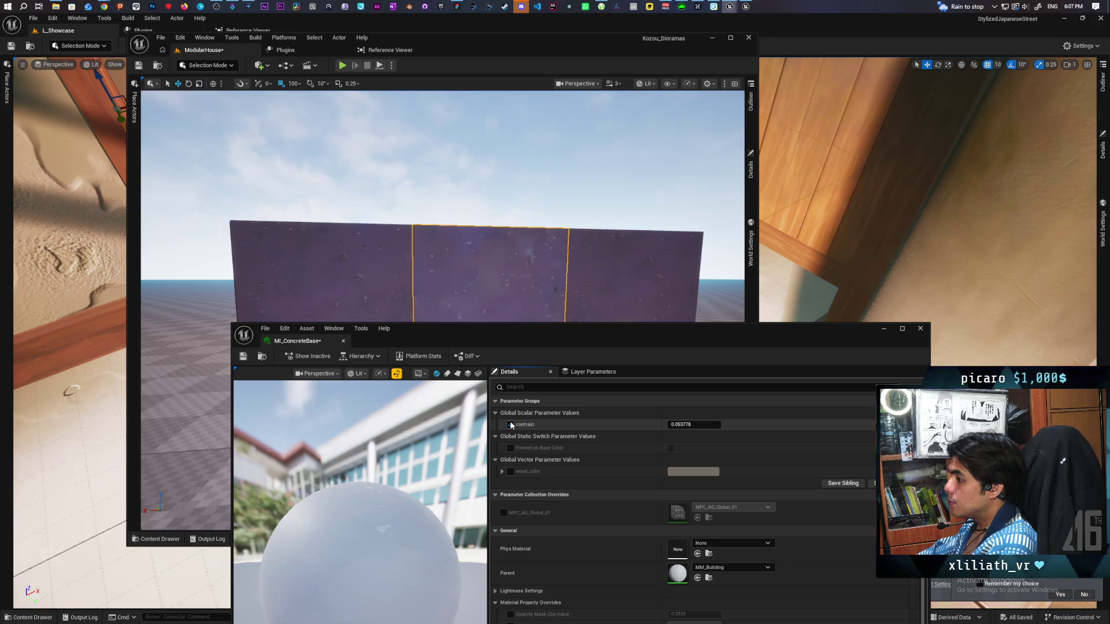
left_click(510, 424)
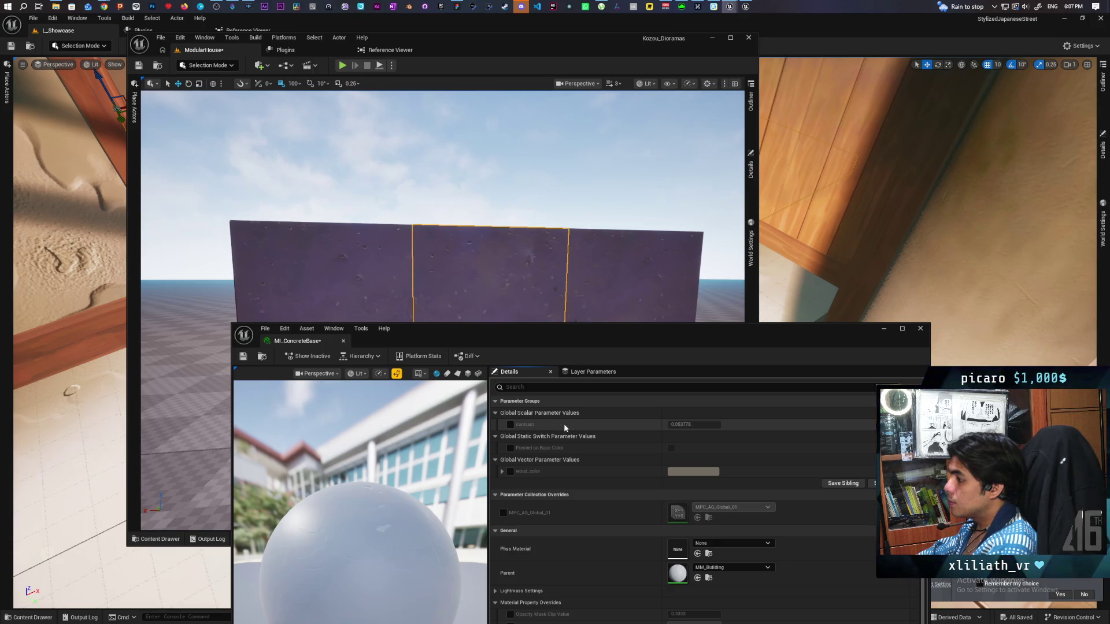
key("ctrl+s")
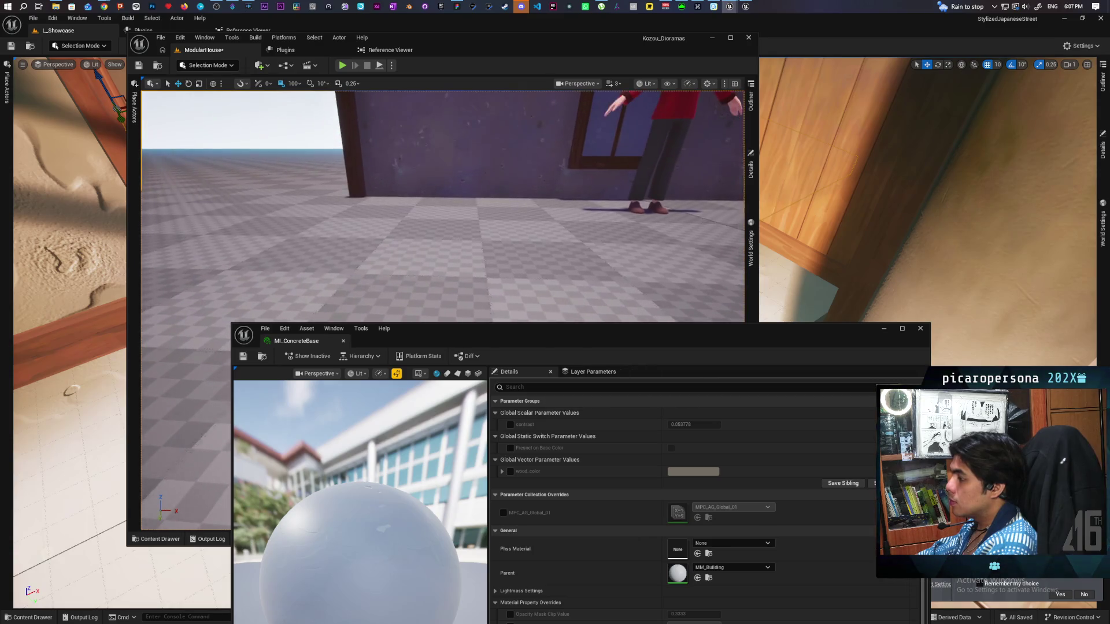
Close the concrete material editor and fly the camera low to look up at the wall.
left_click_drag(551, 208, 567, 191)
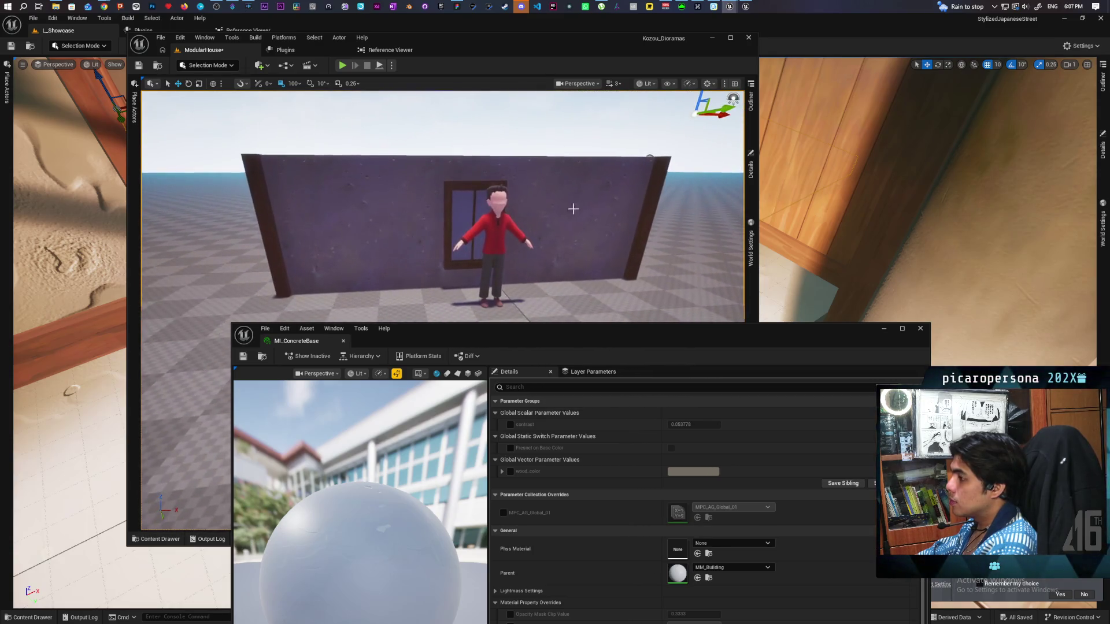
left_click(921, 329)
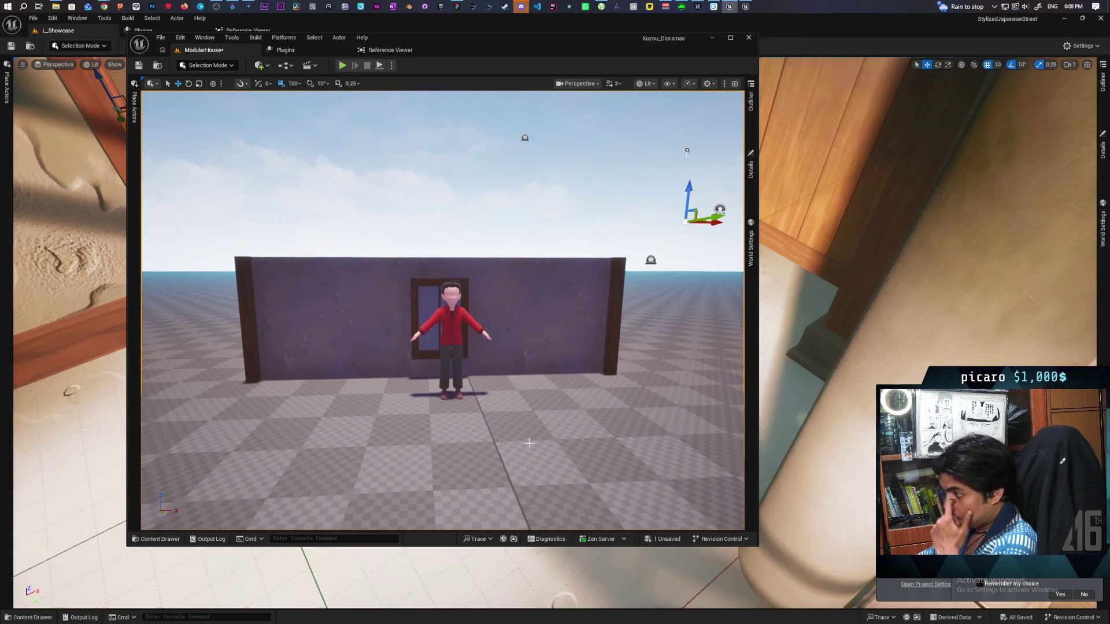
mouse_move(411, 401)
left_mouse_down()
mouse_move(399, 352)
mouse_move(388, 431)
left_mouse_up()
key("Caps_Lock")
key("Caps_Lock")
Select the middle window wall, pick the SM_Wall_Door mesh in the Content Browser, and show the Outliner.
left_click(368, 382)
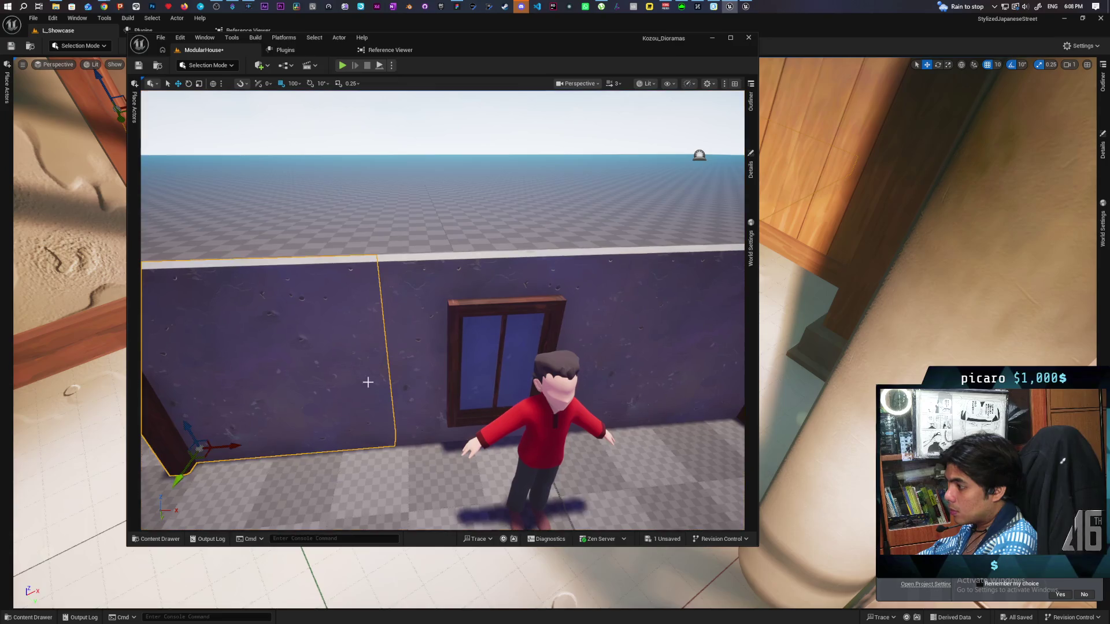
left_click(411, 359)
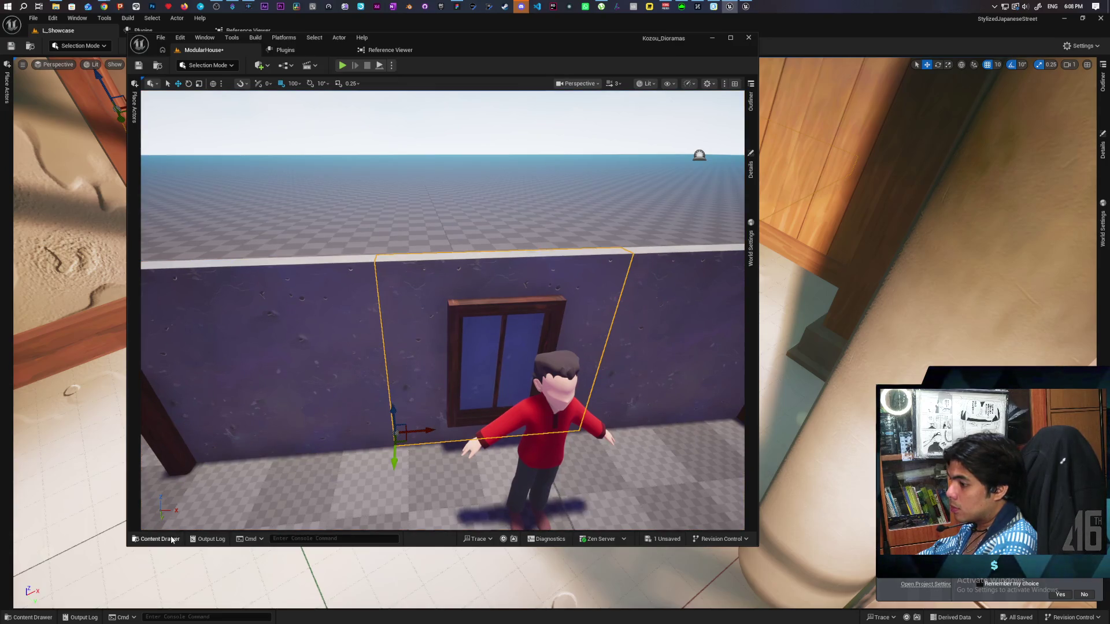
left_click(172, 540)
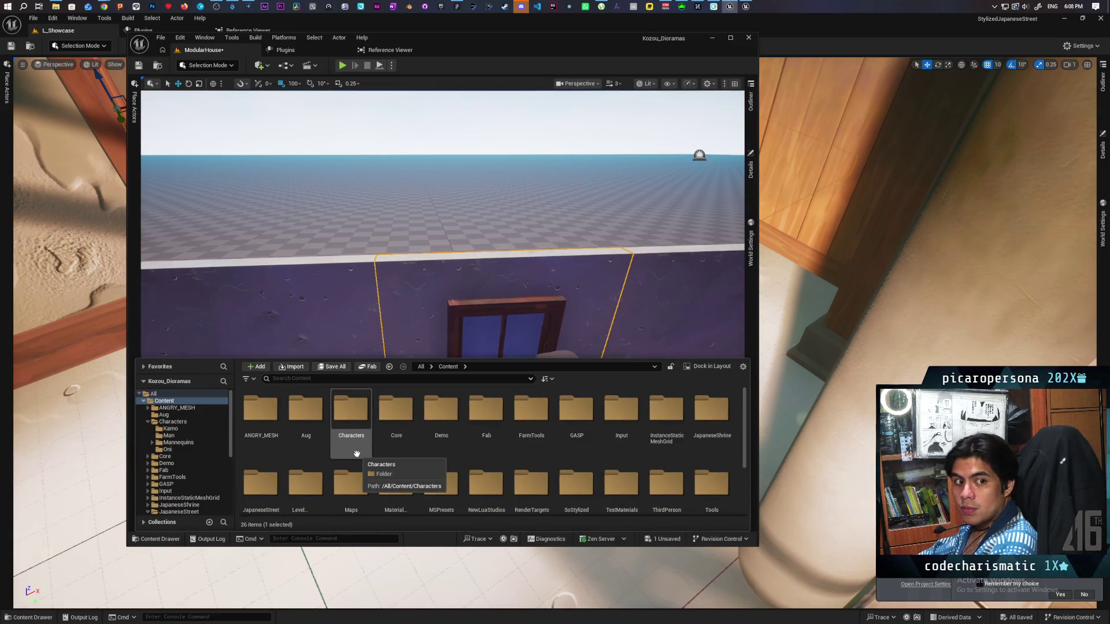
key("ctrl+b")
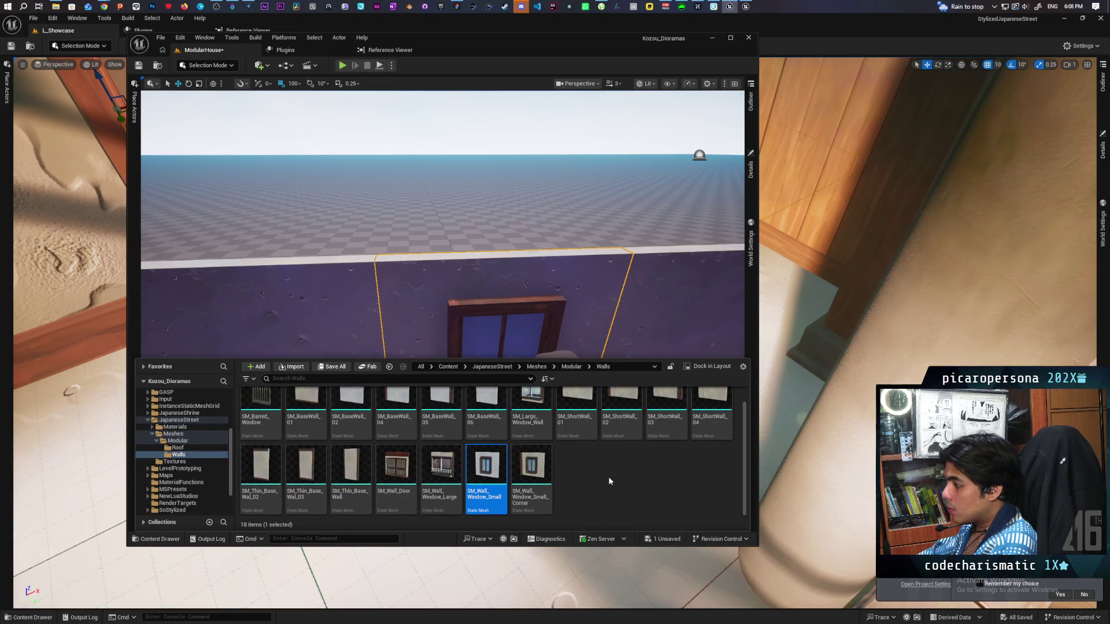
left_click(396, 466)
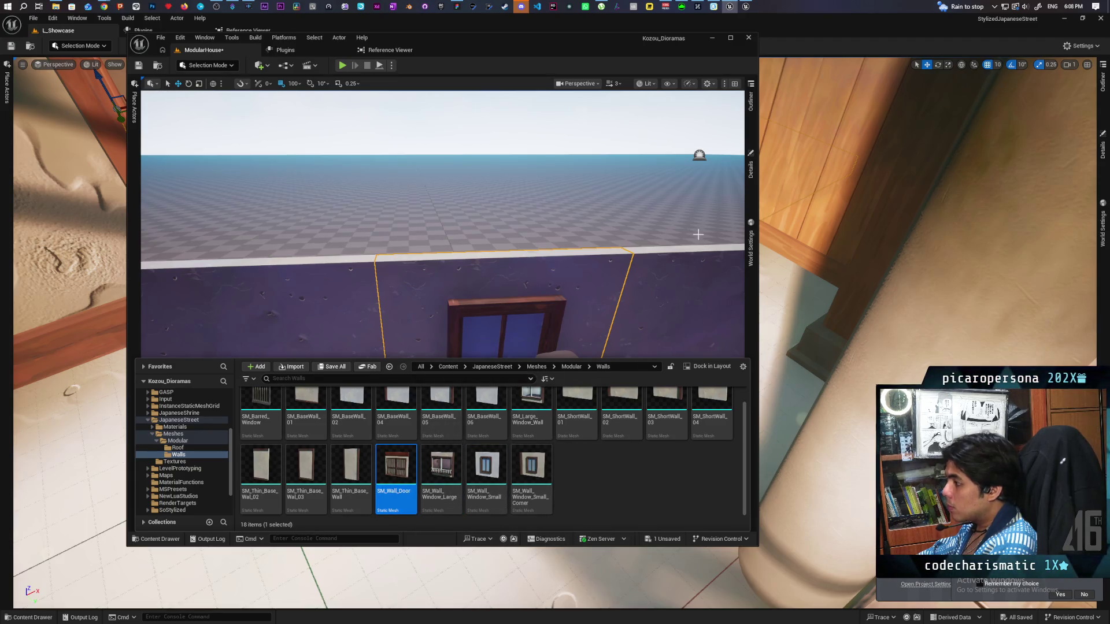
left_click(494, 280)
left_click(751, 165)
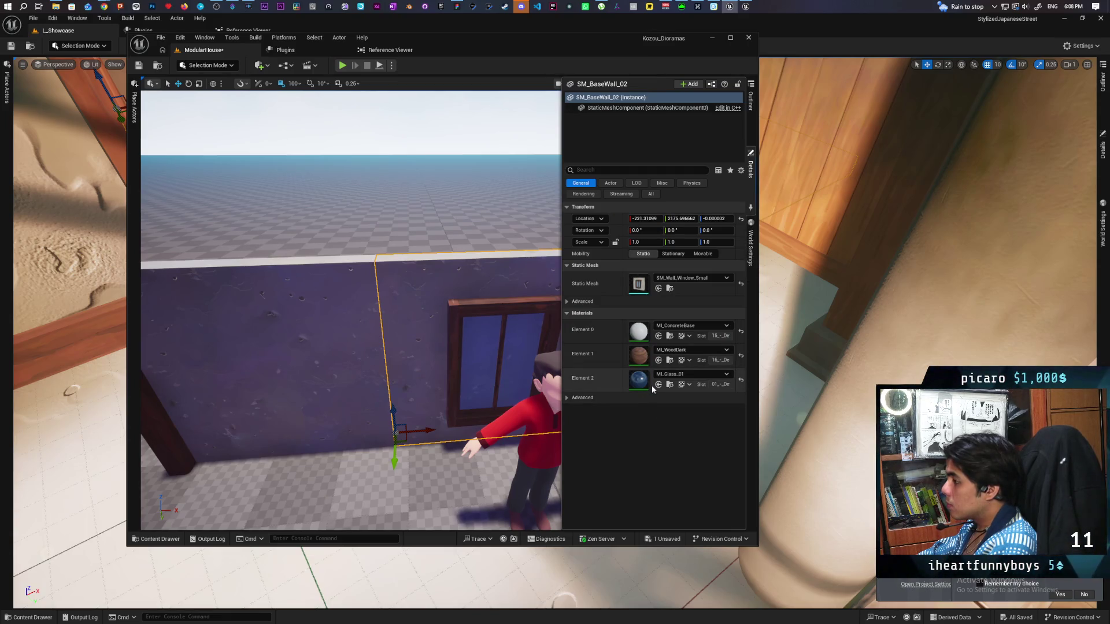
left_click(751, 101)
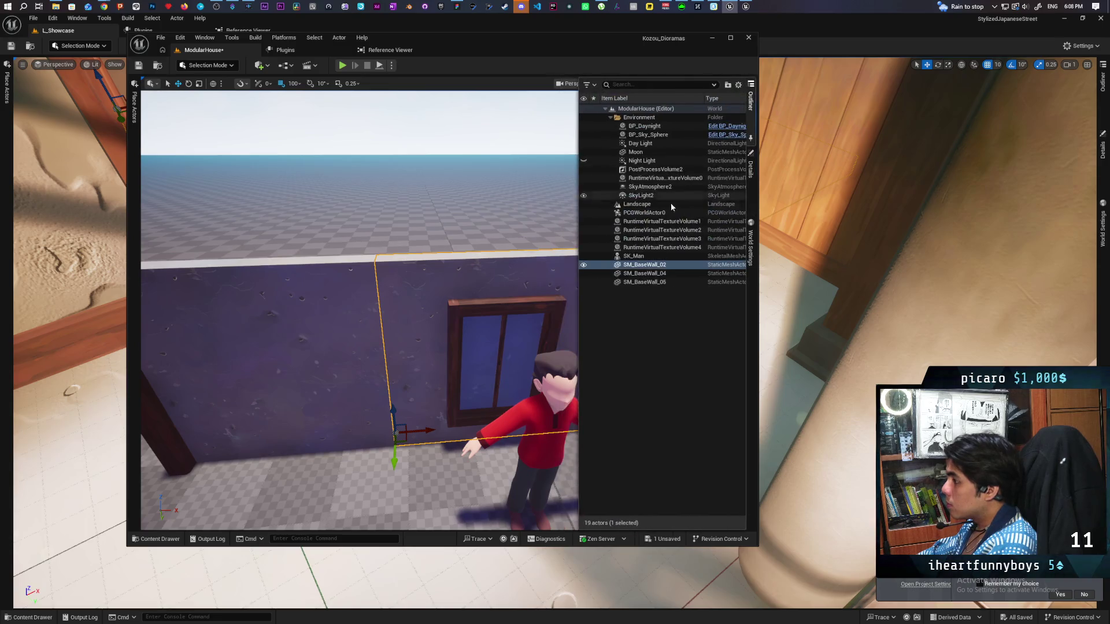
Replace SM_BaseWall_02 with SM_Wall_Door, then select the new barred door piece in the viewport.
right_click(636, 266)
mouse_move(723, 350)
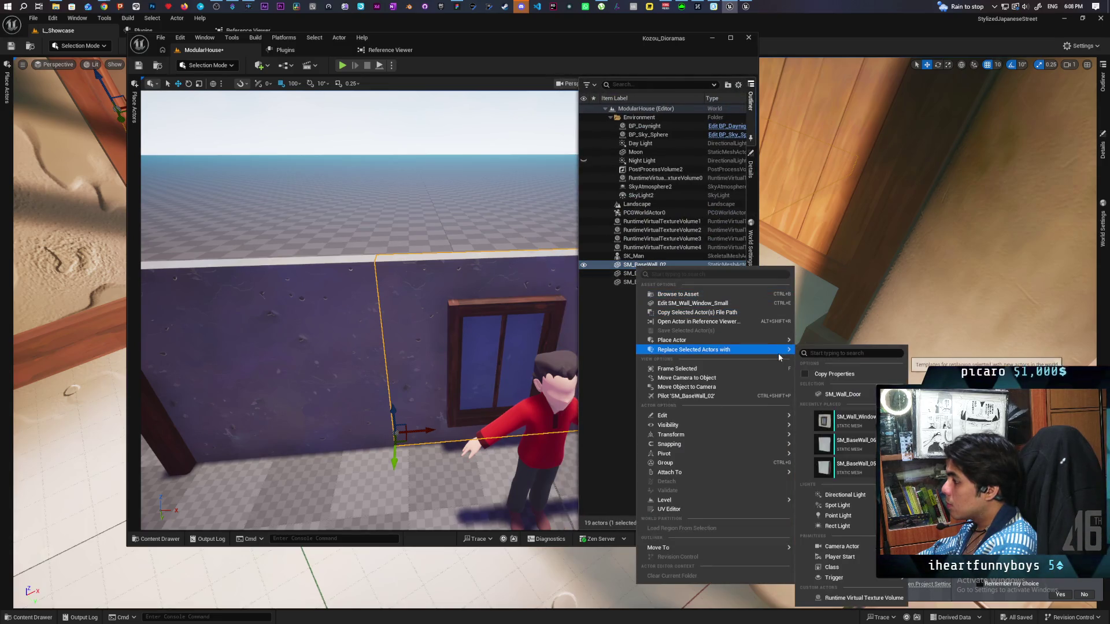
left_click(843, 395)
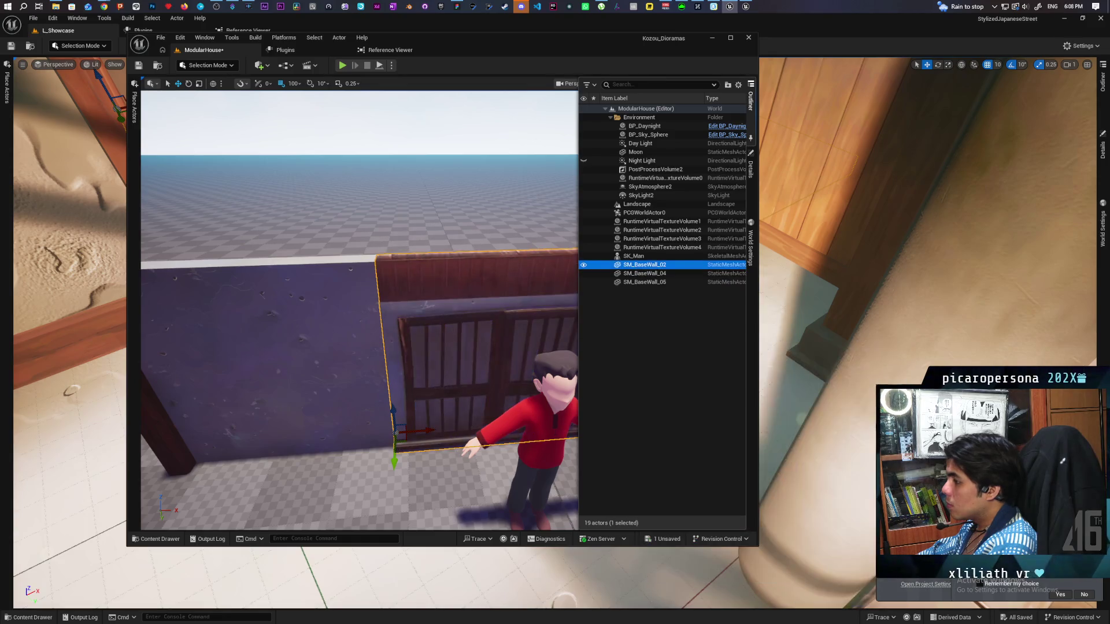
left_click(402, 130)
mouse_move(502, 281)
left_mouse_down()
mouse_move(491, 301)
mouse_move(393, 289)
mouse_move(486, 219)
mouse_move(570, 124)
mouse_move(475, 231)
mouse_move(454, 295)
left_mouse_up()
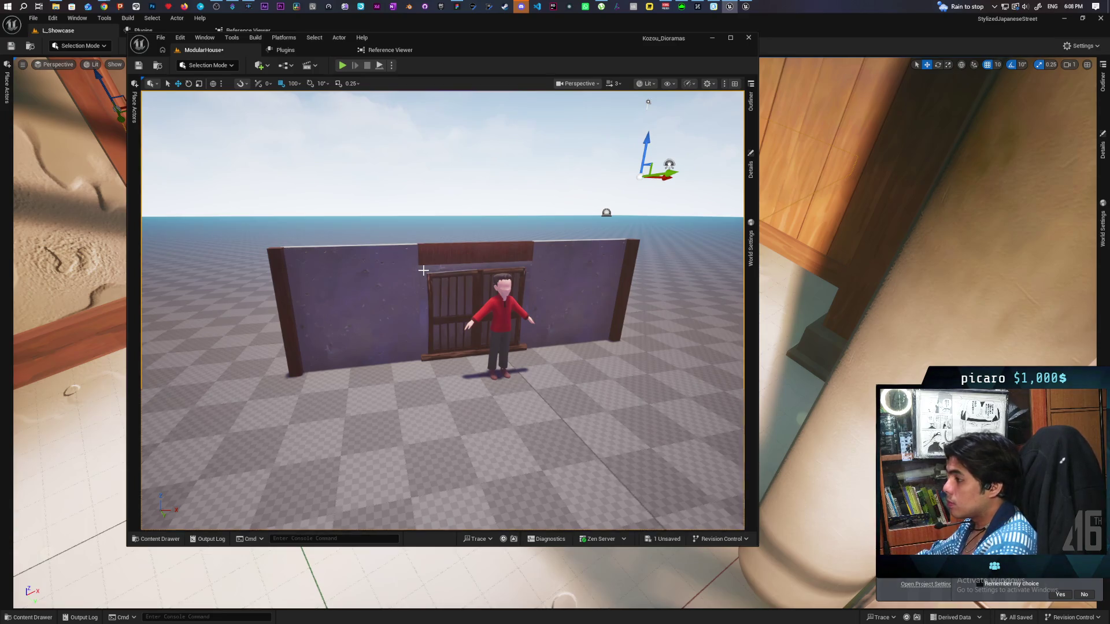
left_click(427, 270)
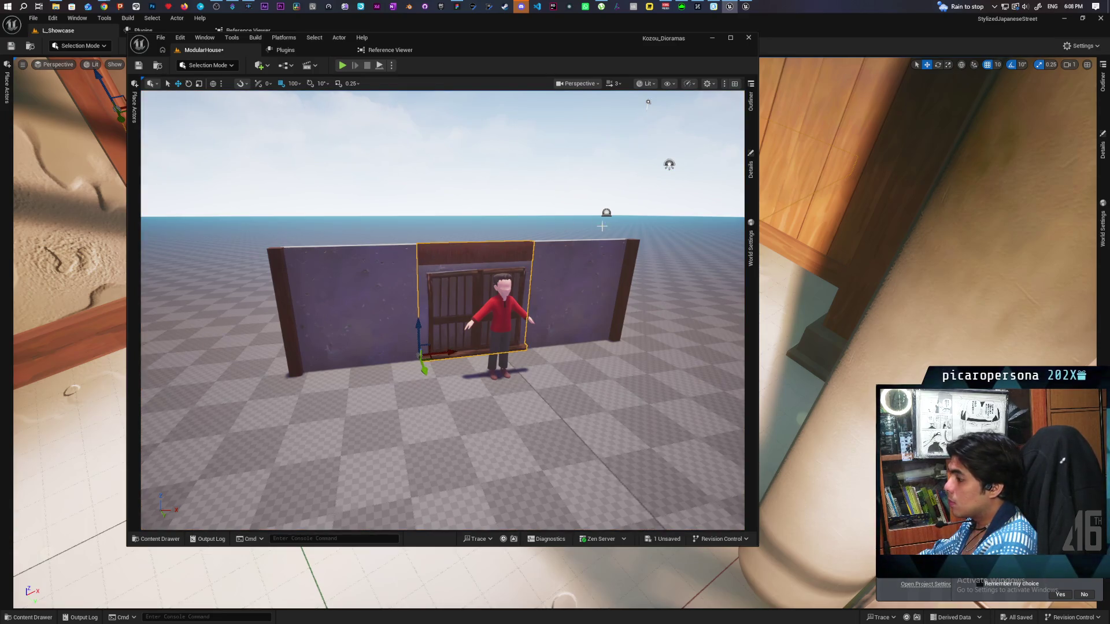
On the door piece's MI_ConcreteBase, switch contrast off and wood_color on, then close the editor.
left_click(749, 181)
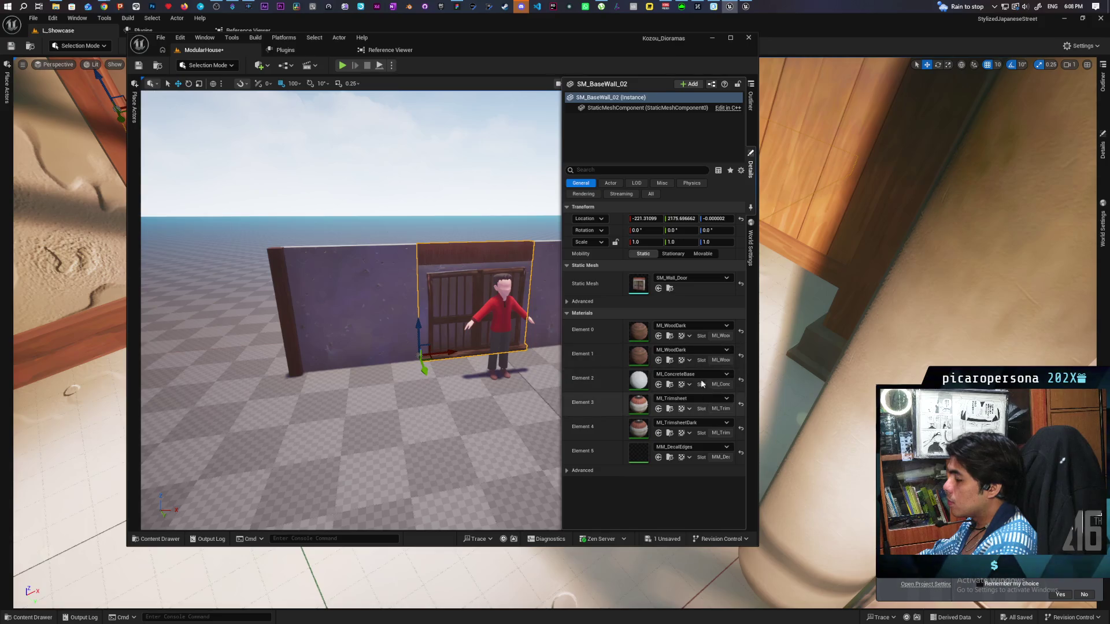
double_click(641, 384)
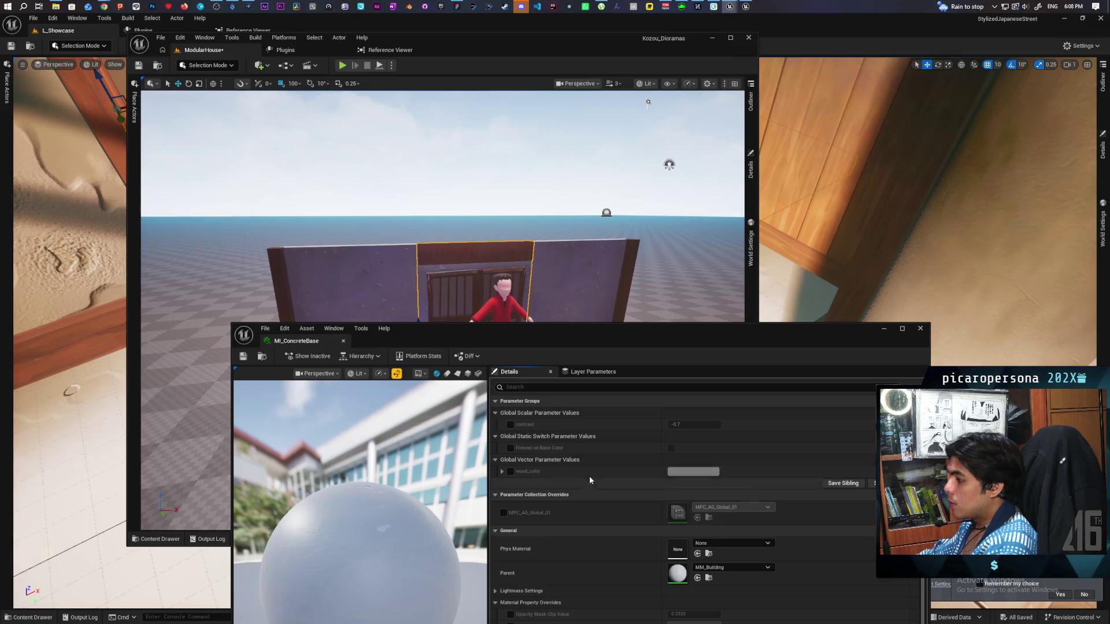
scroll(591, 457, "down", 3)
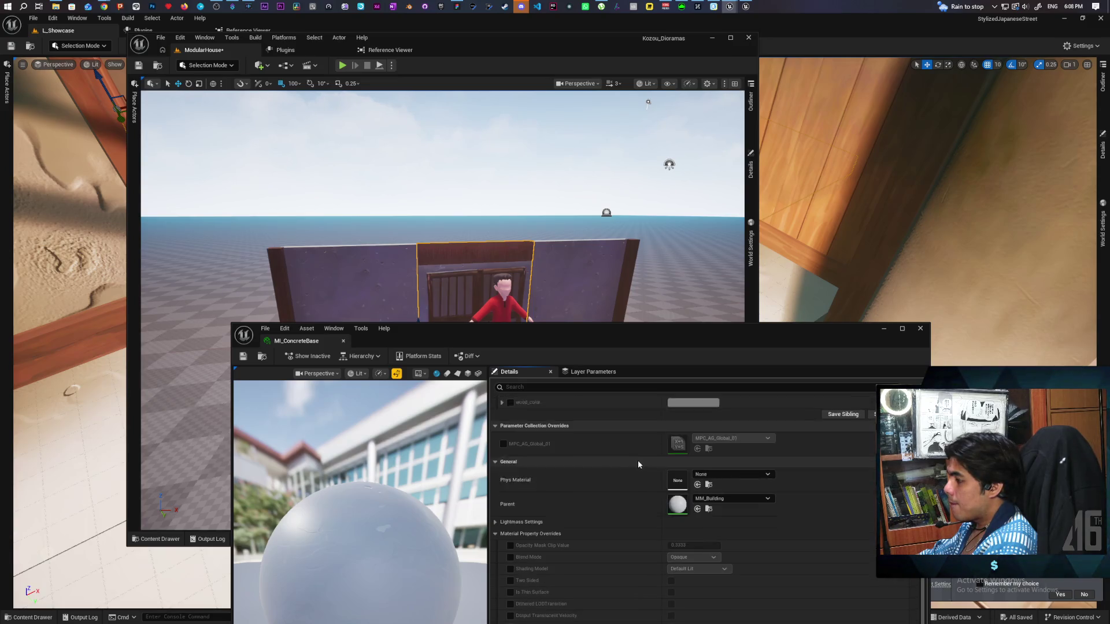
scroll(637, 463, "up", 3)
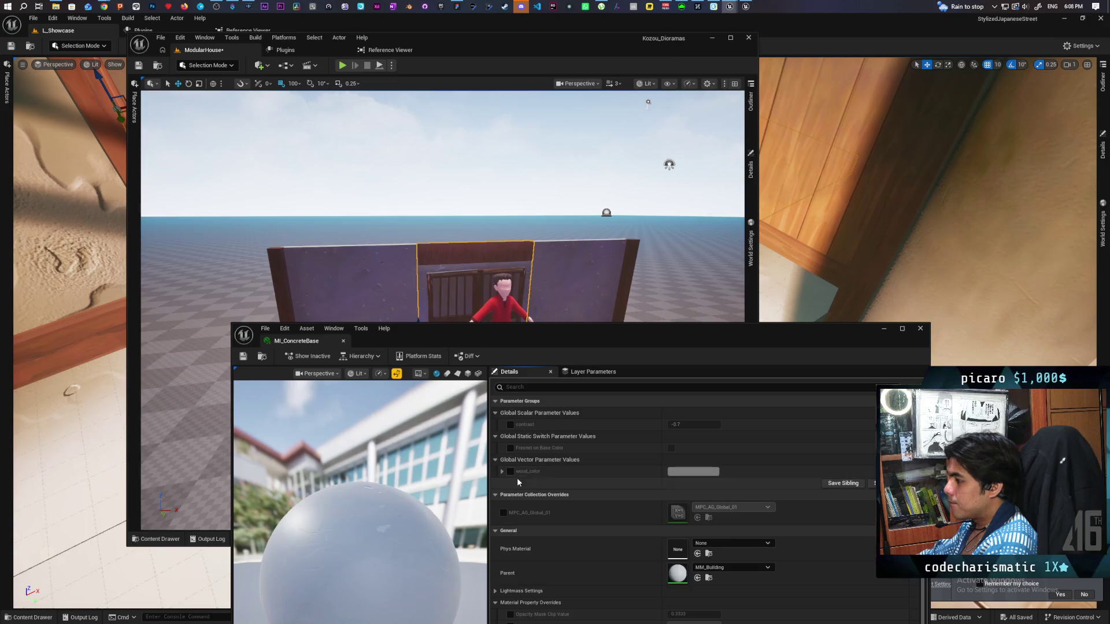
left_click(503, 471)
left_click(502, 471)
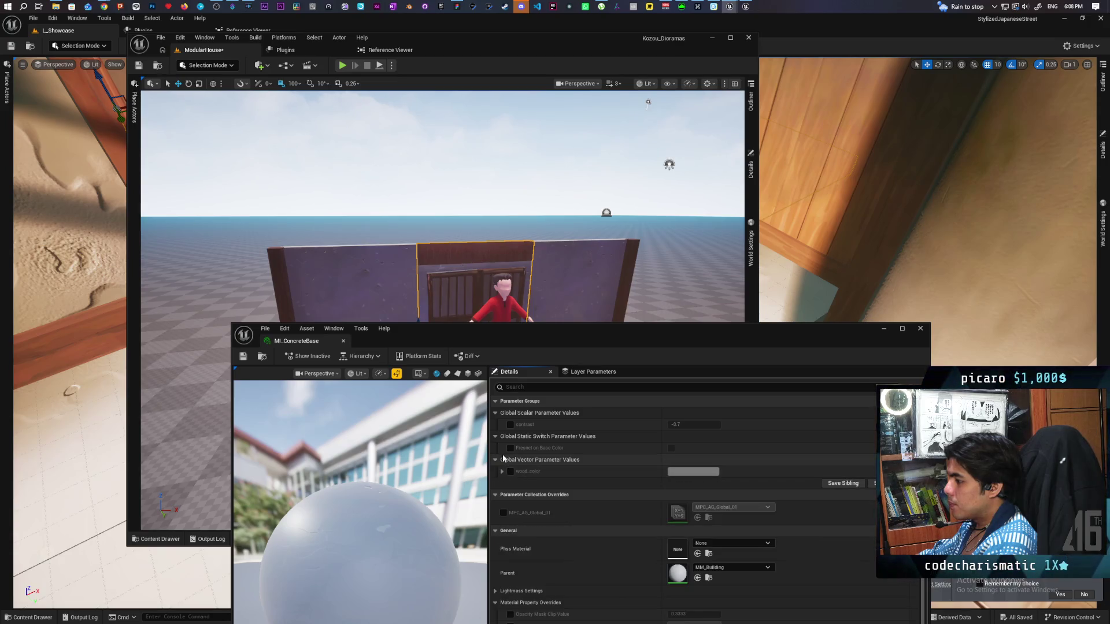
left_click(510, 426)
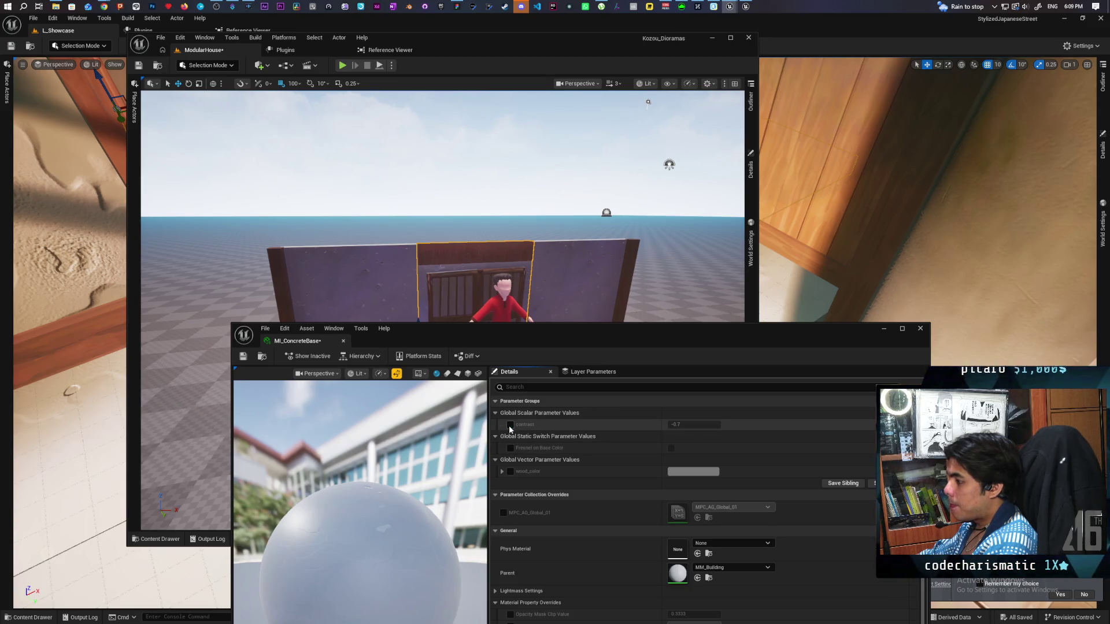
left_click(510, 472)
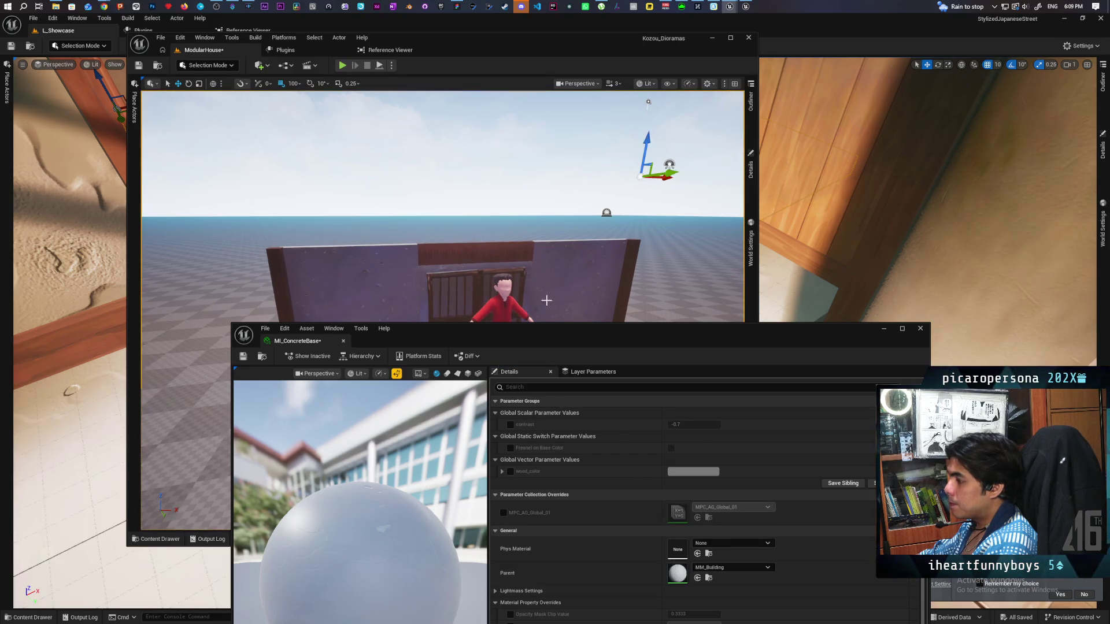
scroll(471, 160, "up", 5)
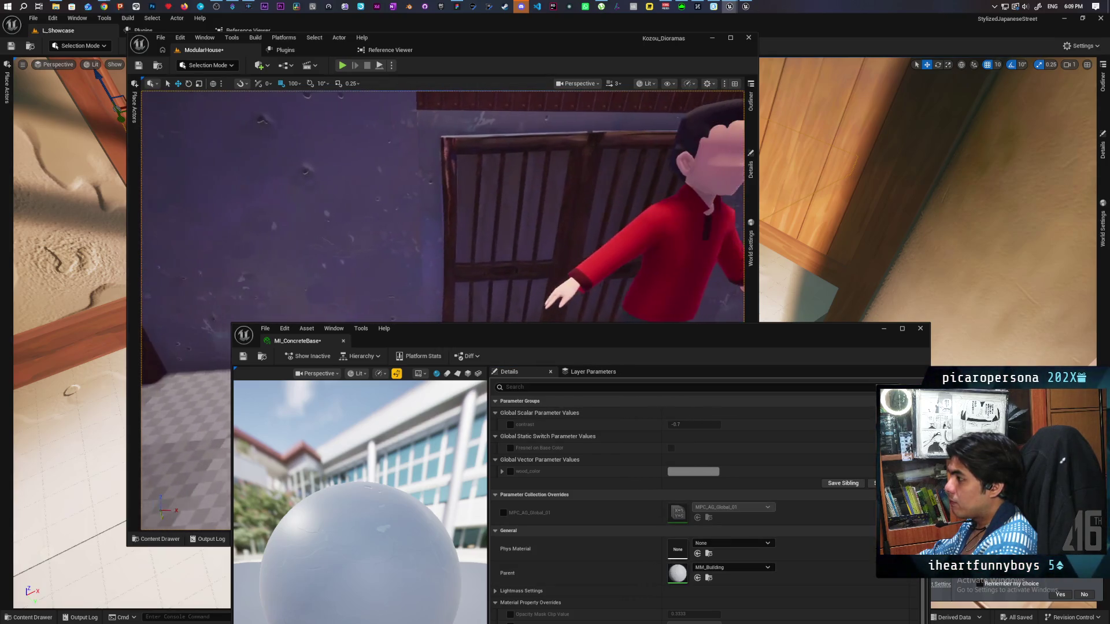
scroll(443, 231, "down", 10)
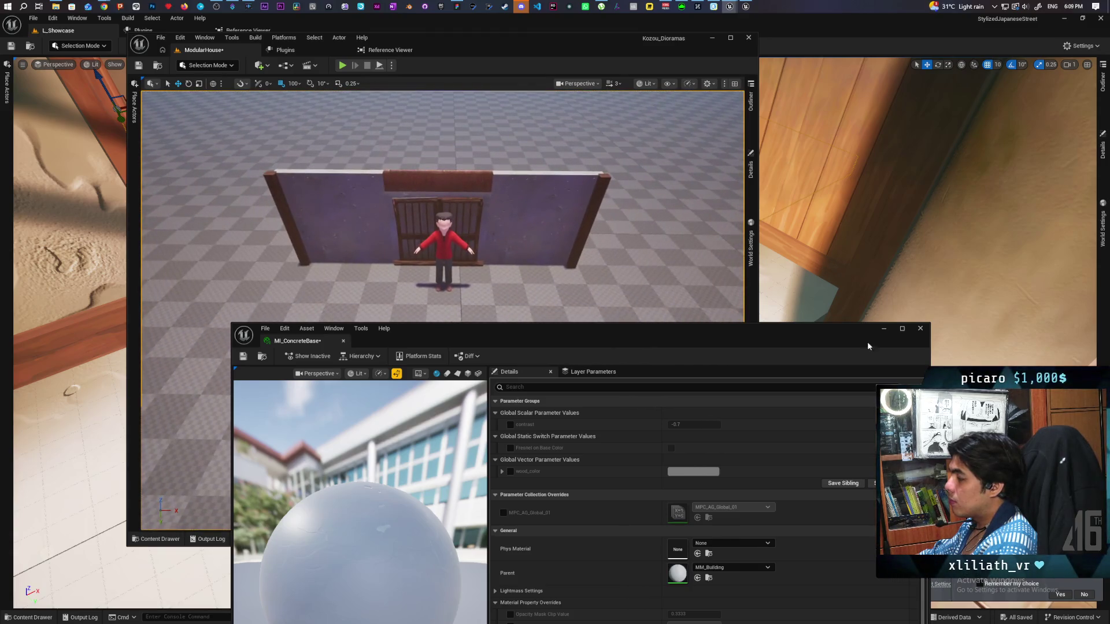
left_click(920, 329)
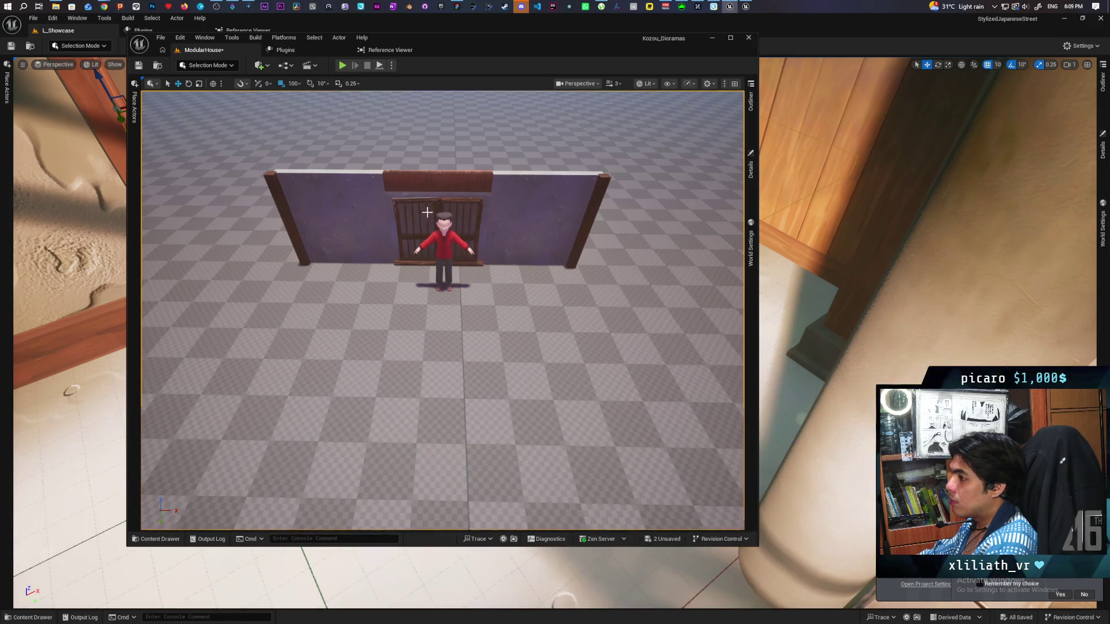
Fly the showcase camera along the street to inspect the door, shop windows, planters and notice board.
mouse_move(649, 65)
left_mouse_down()
mouse_move(555, 370)
mouse_move(508, 372)
left_mouse_up()
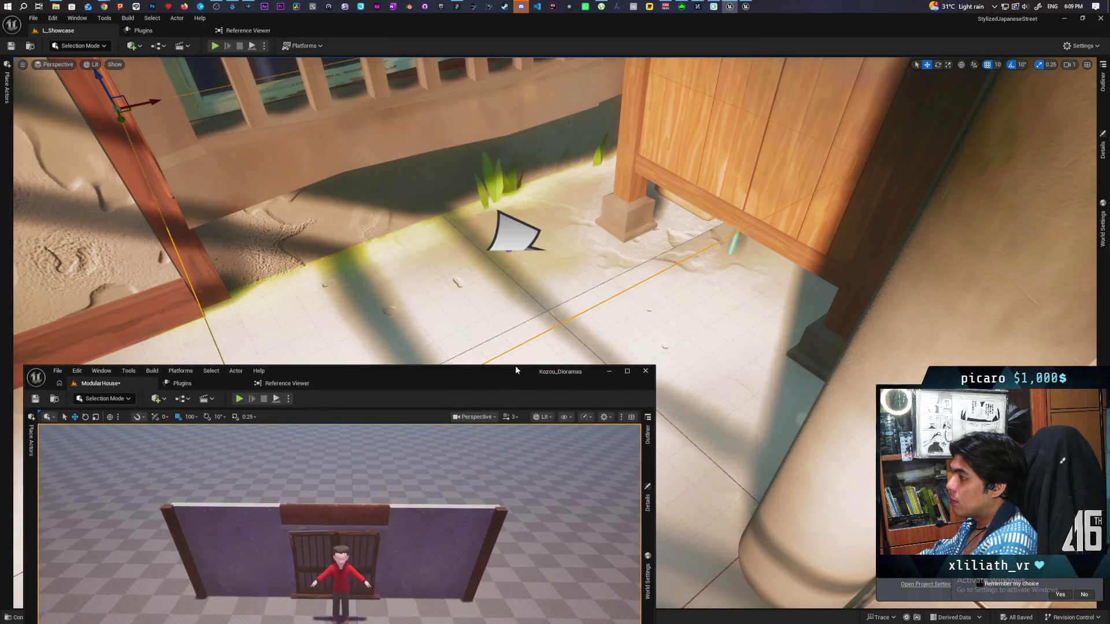
key("s")
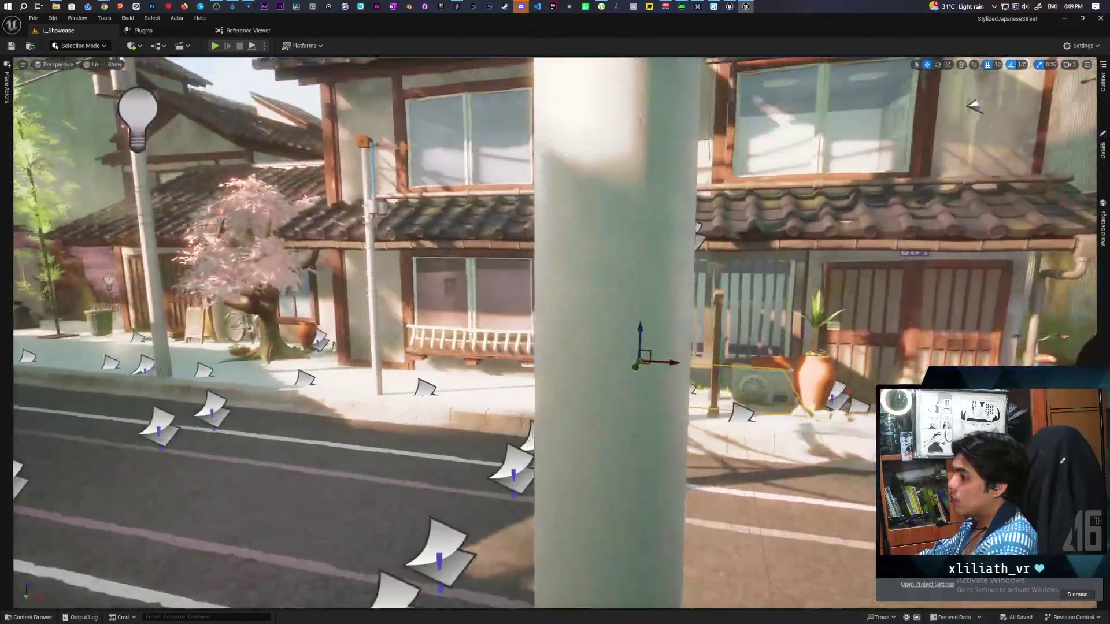
key("w")
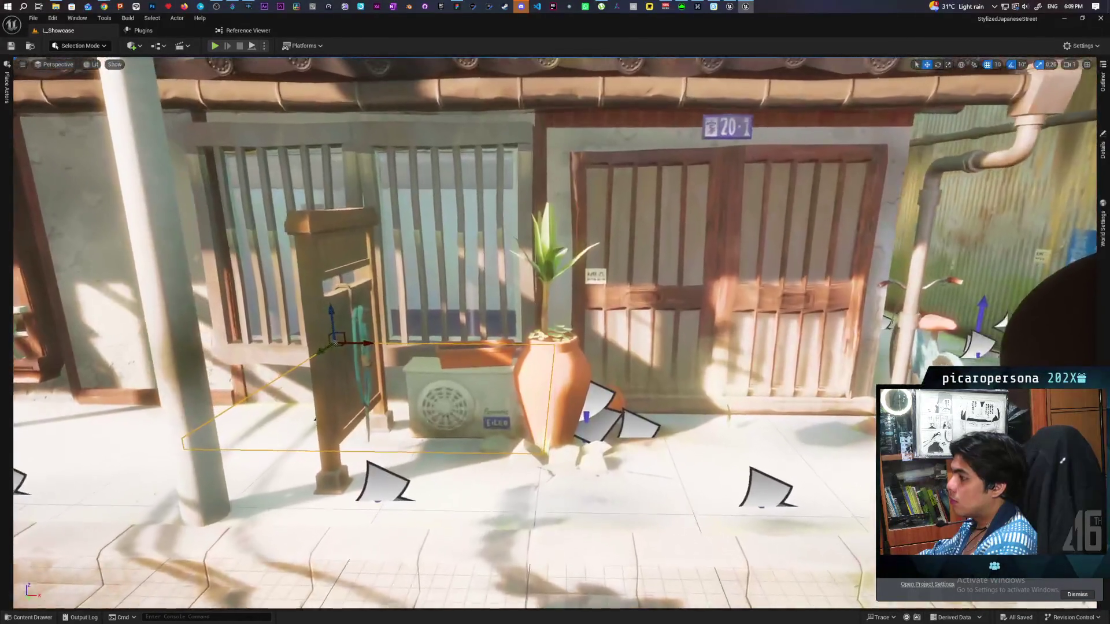
key("d")
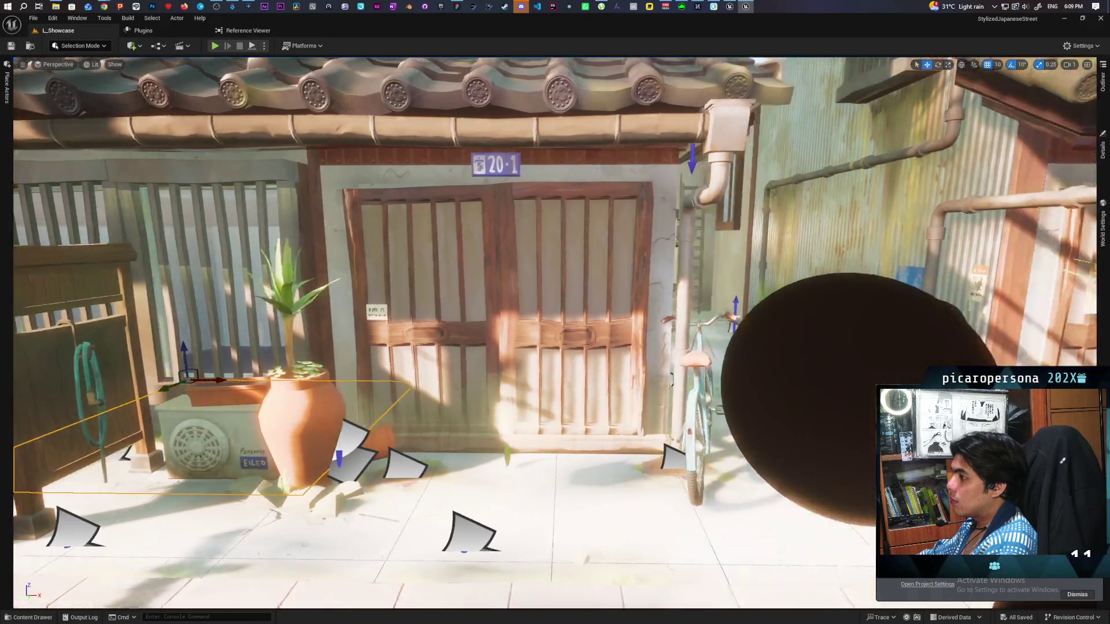
key("w")
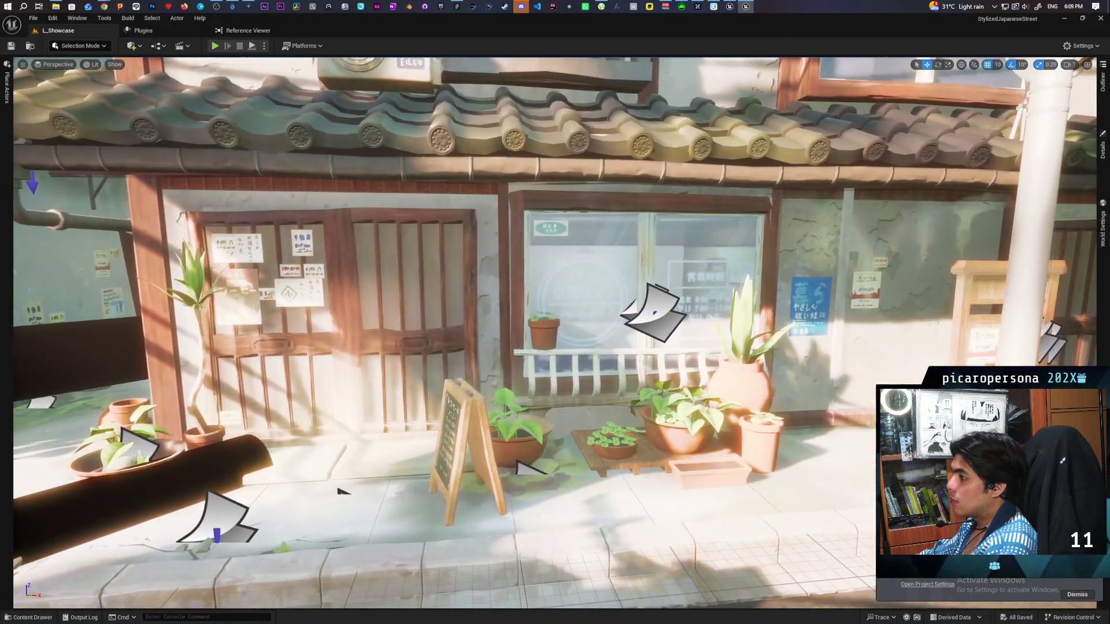
key("d")
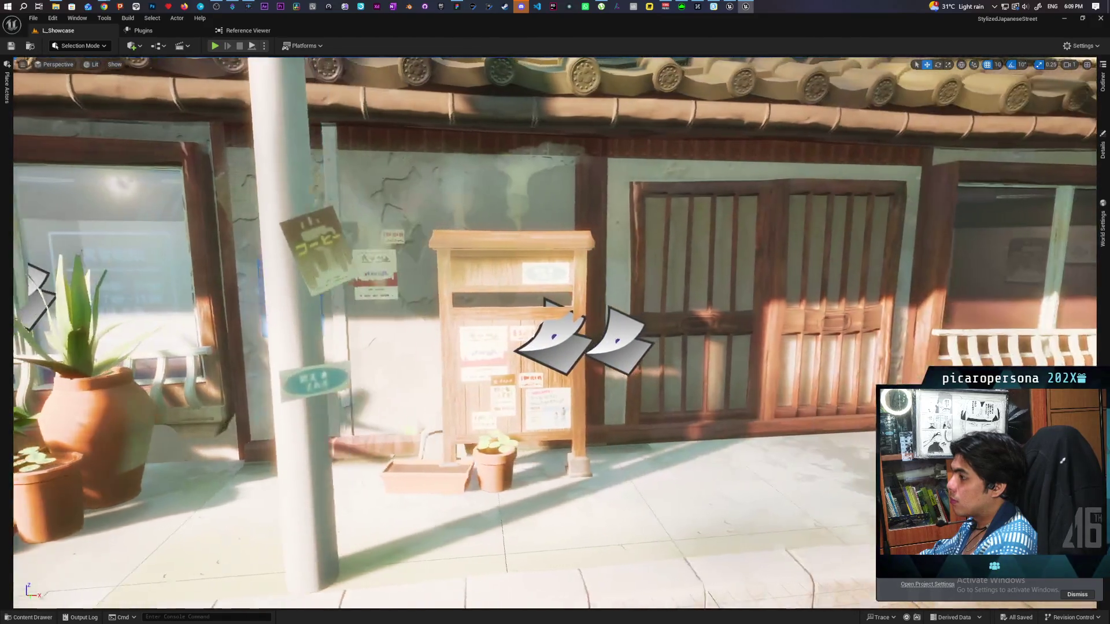
key("s")
Continue along the street past the green bin for wide shopfront views, then return to the modular house.
key("a")
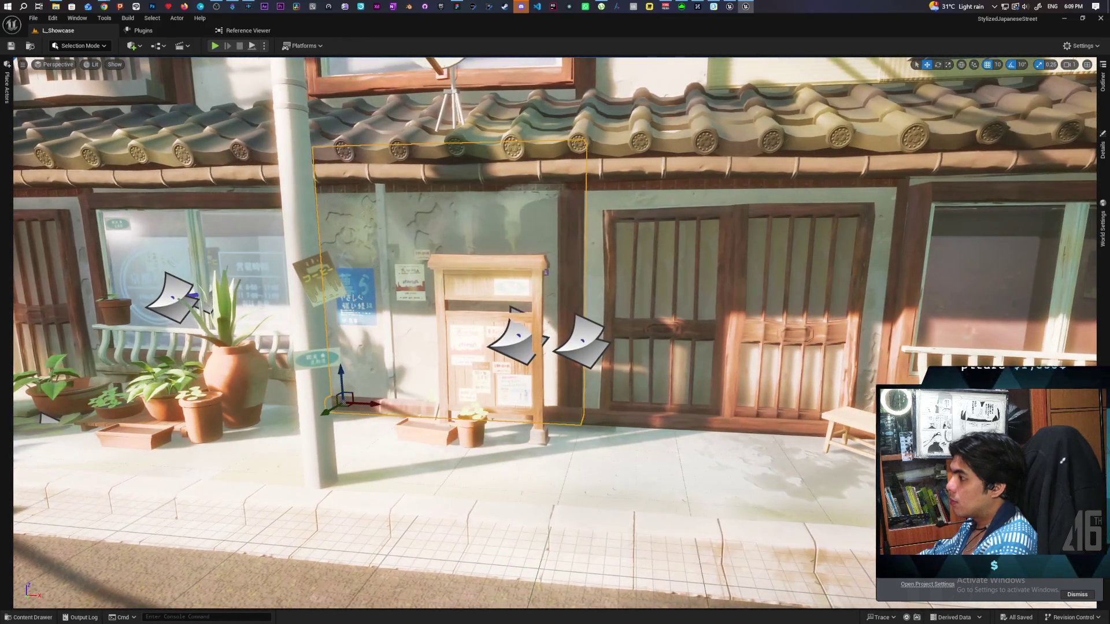
key("d")
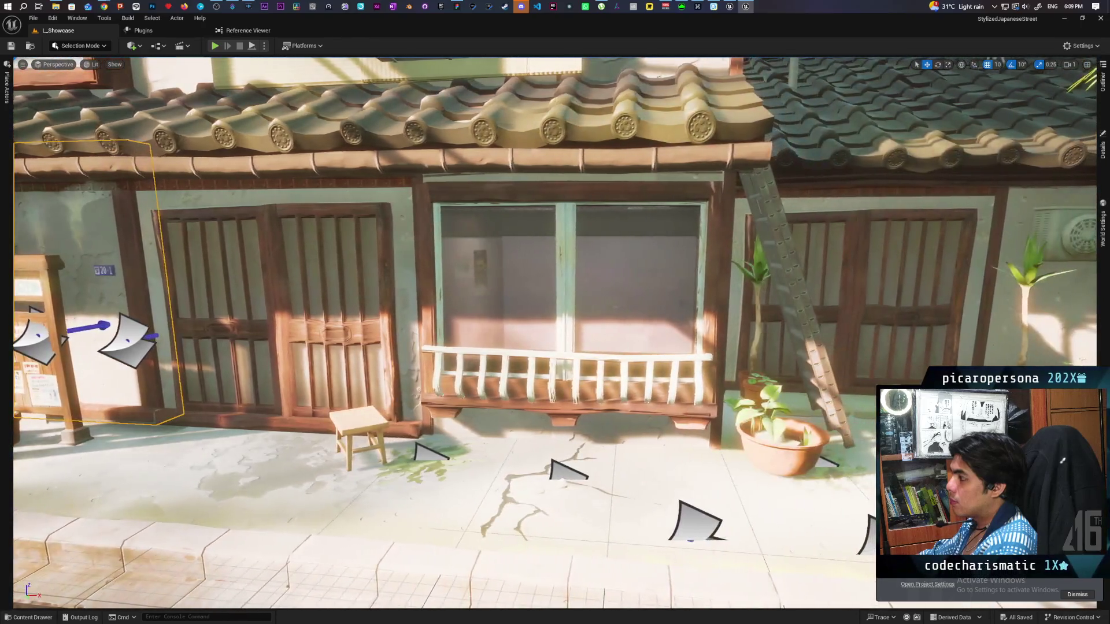
key("d")
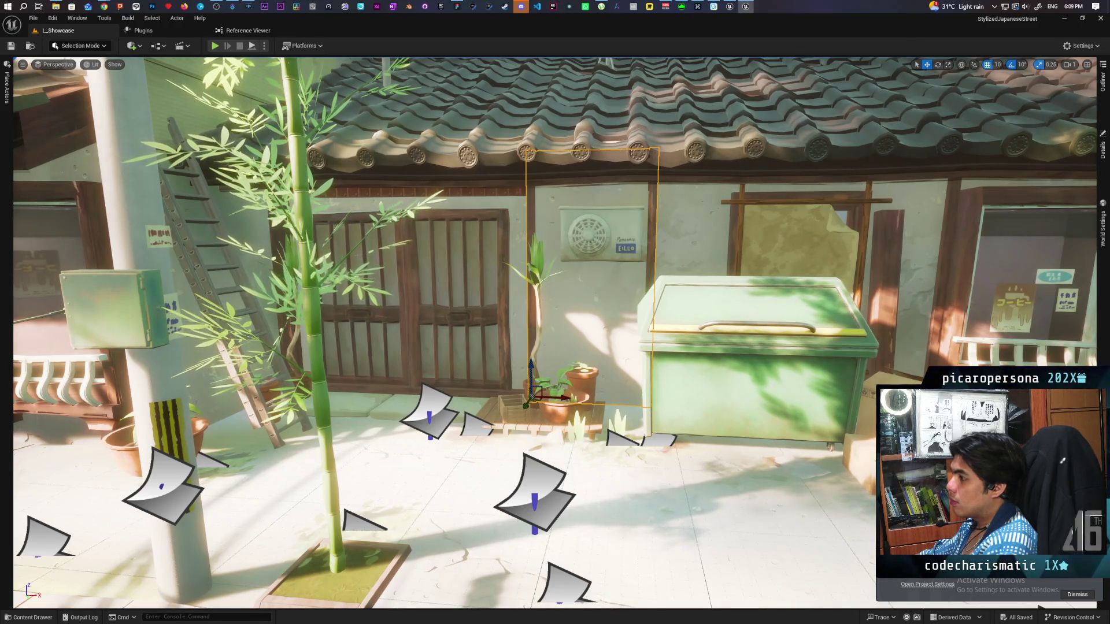
key("s")
key("a")
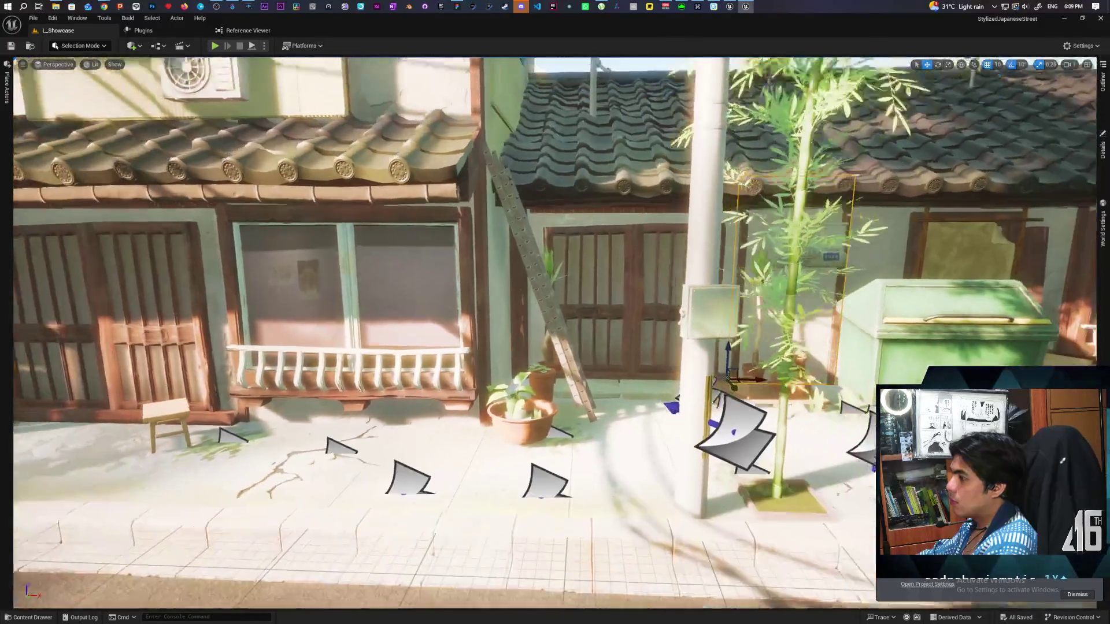
key("a")
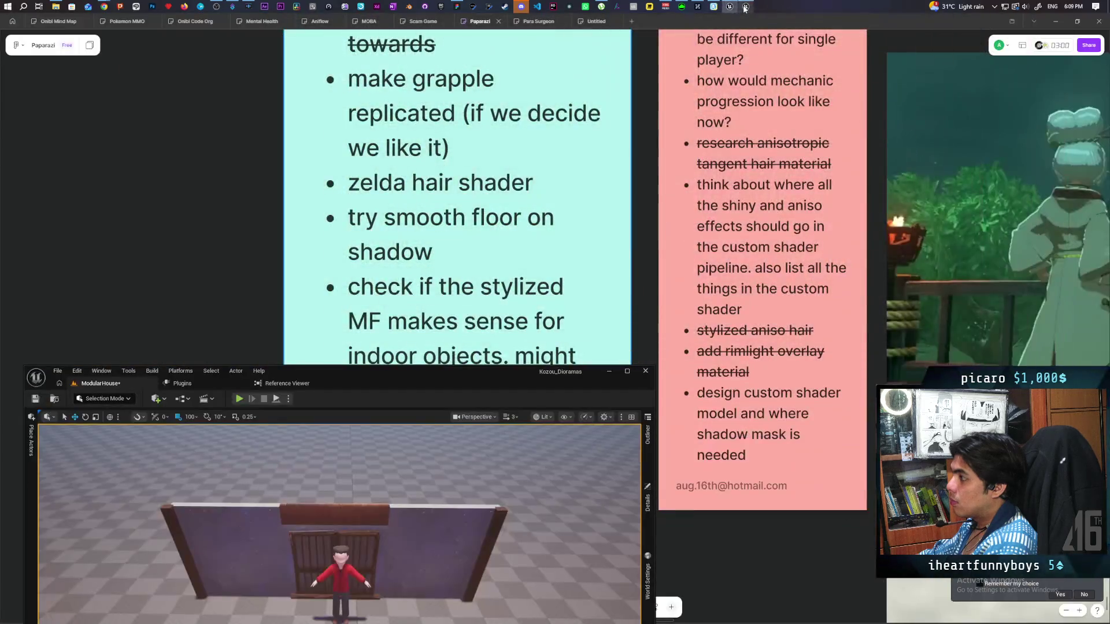
left_click(729, 7)
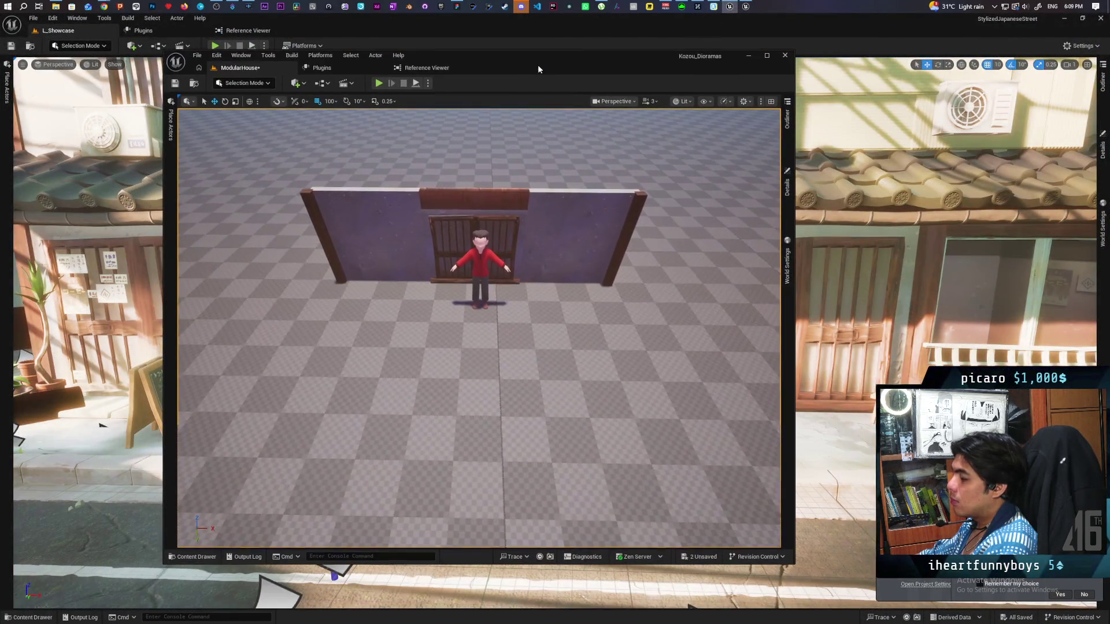
Frame the whole wall, select its left segment, and bring up the Walls meshes in the Content Drawer.
mouse_move(480, 324)
left_mouse_down()
mouse_move(480, 272)
mouse_move(480, 341)
mouse_move(468, 292)
mouse_move(445, 292)
mouse_move(468, 311)
left_mouse_up()
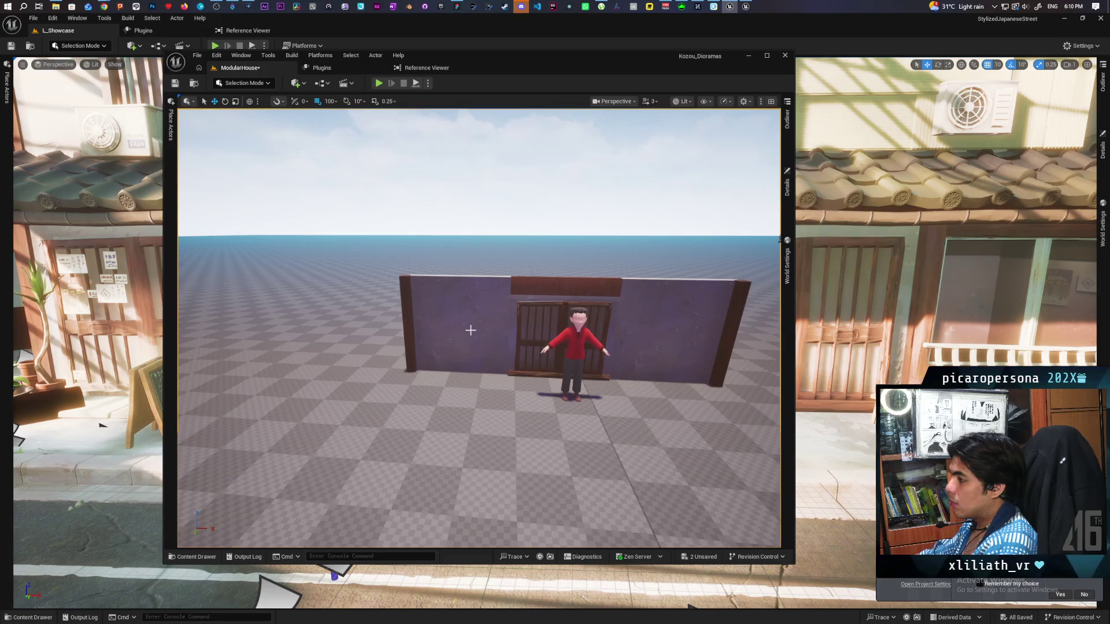
left_click(478, 359)
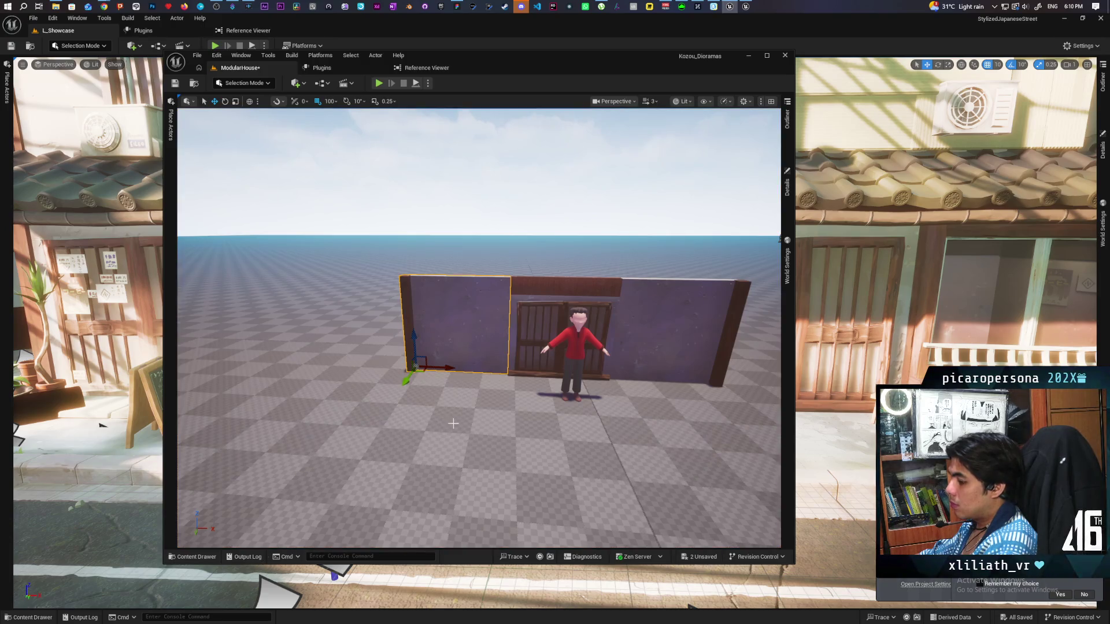
left_click(192, 556)
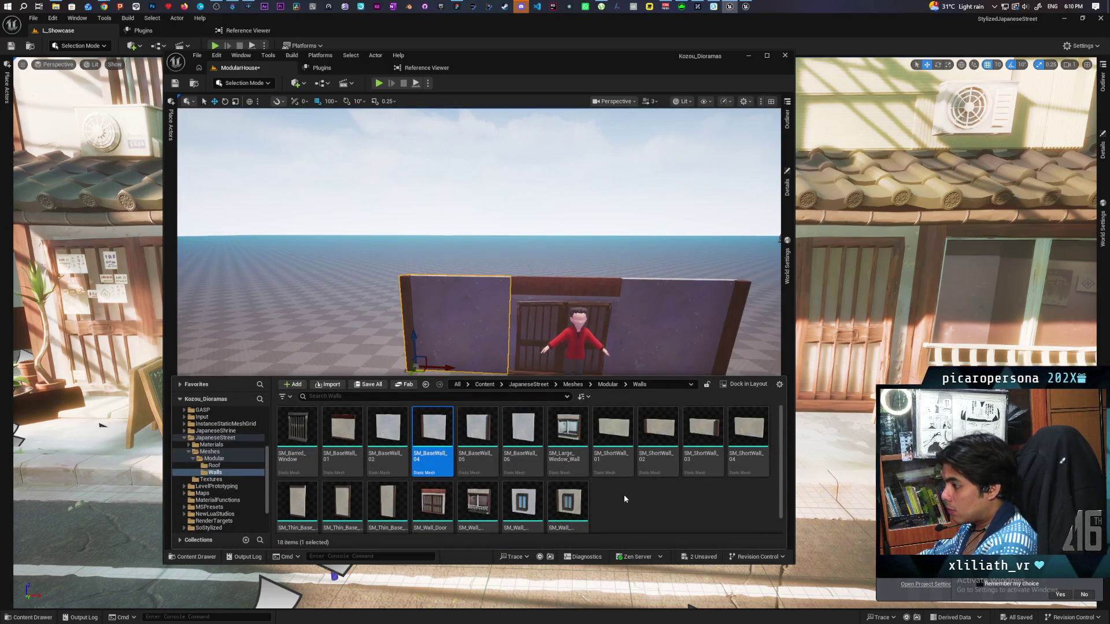
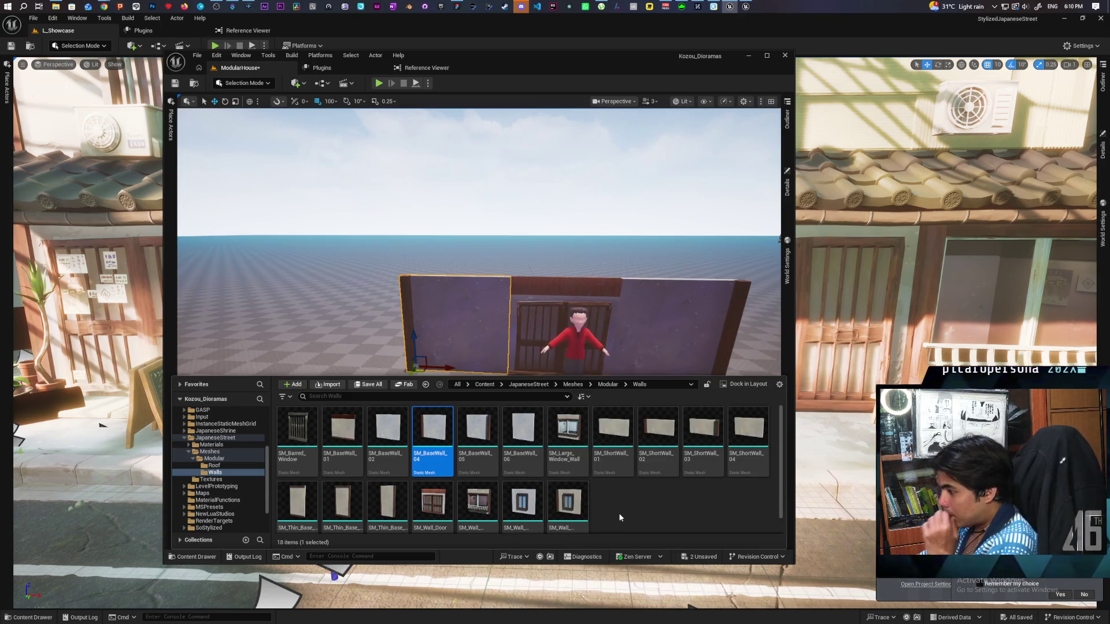
Replace the SM_BaseWall_04 wall with the small-window wall piece.
scroll(622, 509, "down", 1)
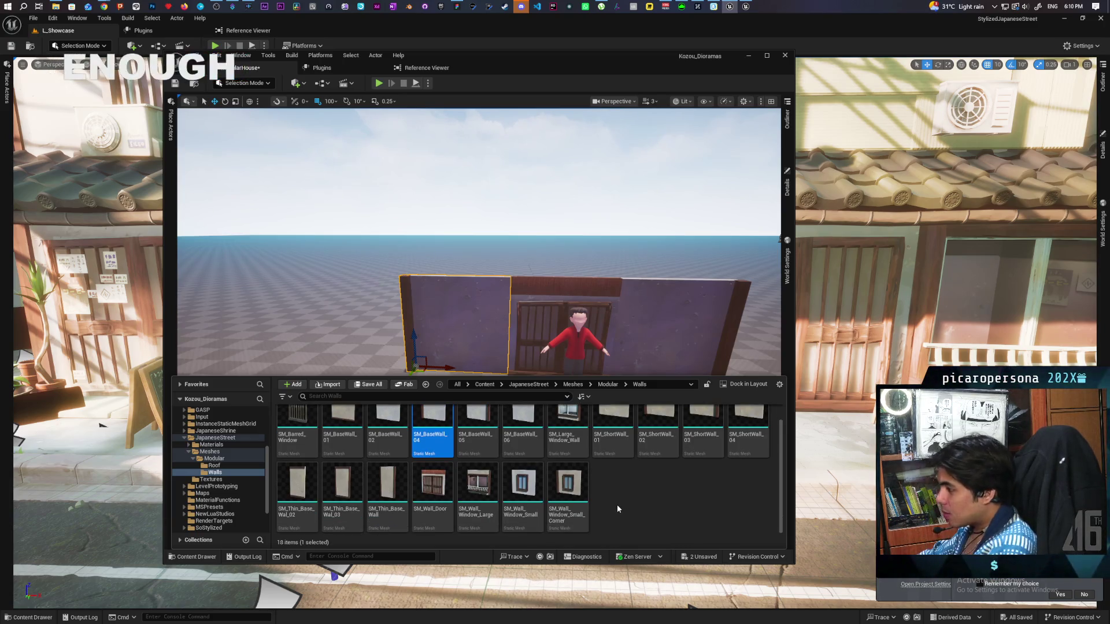
scroll(616, 505, "up", 1)
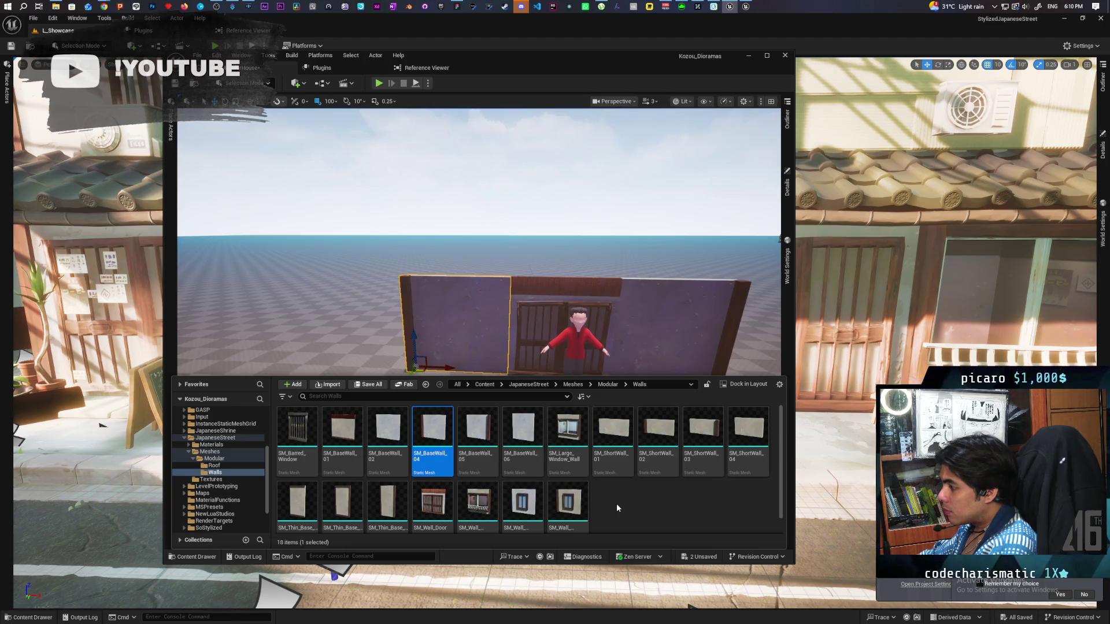
left_click(530, 502)
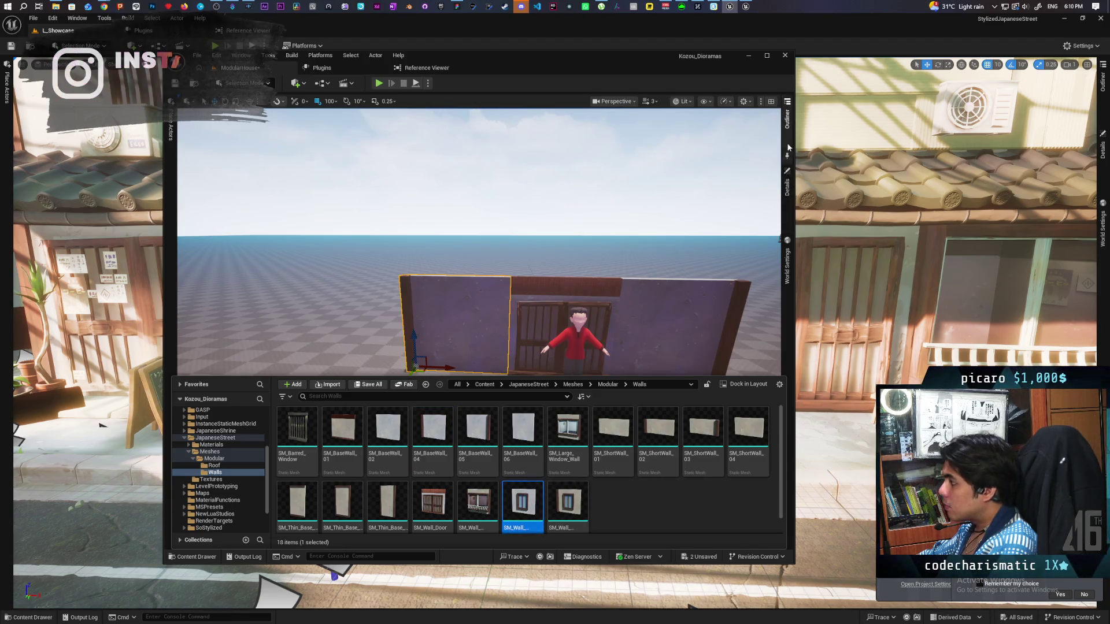
left_click(787, 118)
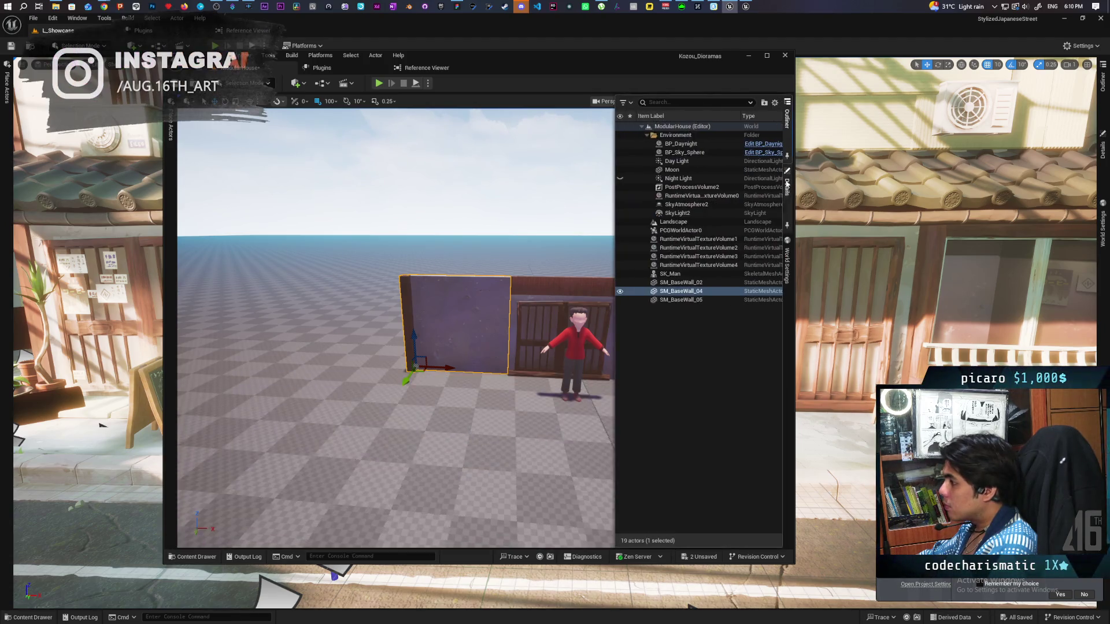
right_click(698, 295)
mouse_move(752, 376)
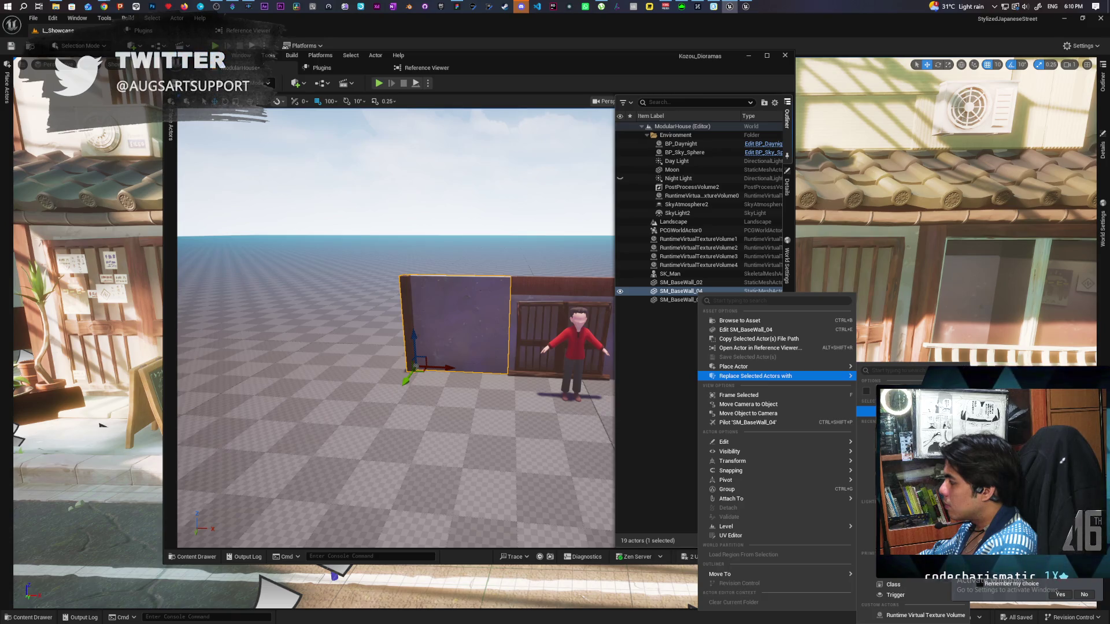
left_click(867, 411)
left_click(455, 186)
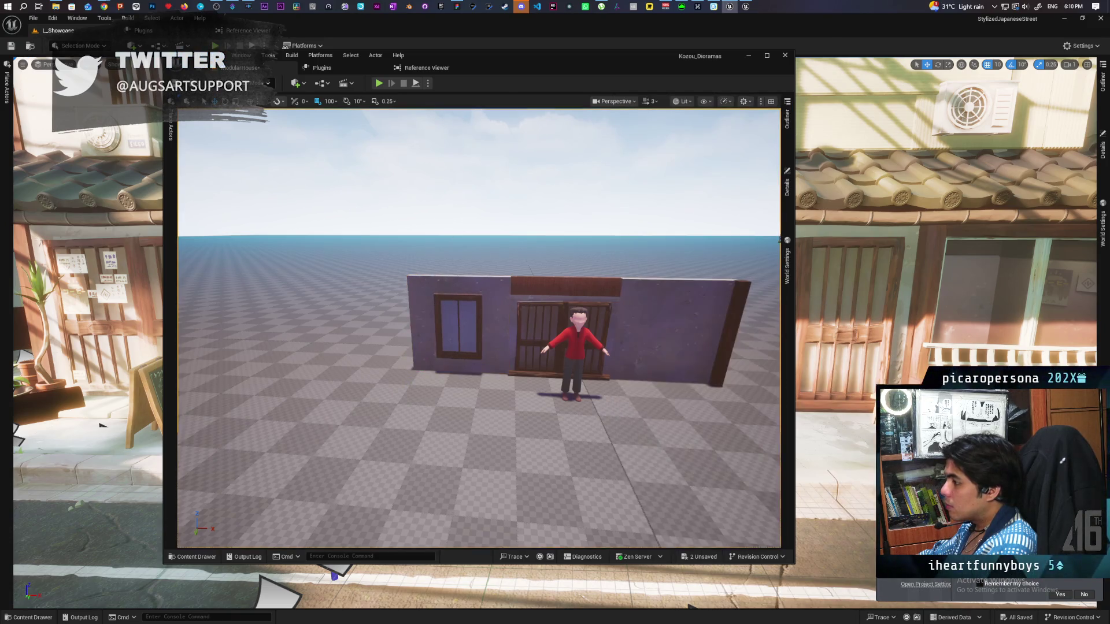
scroll(533, 307, "up", 5)
scroll(533, 307, "down", 7)
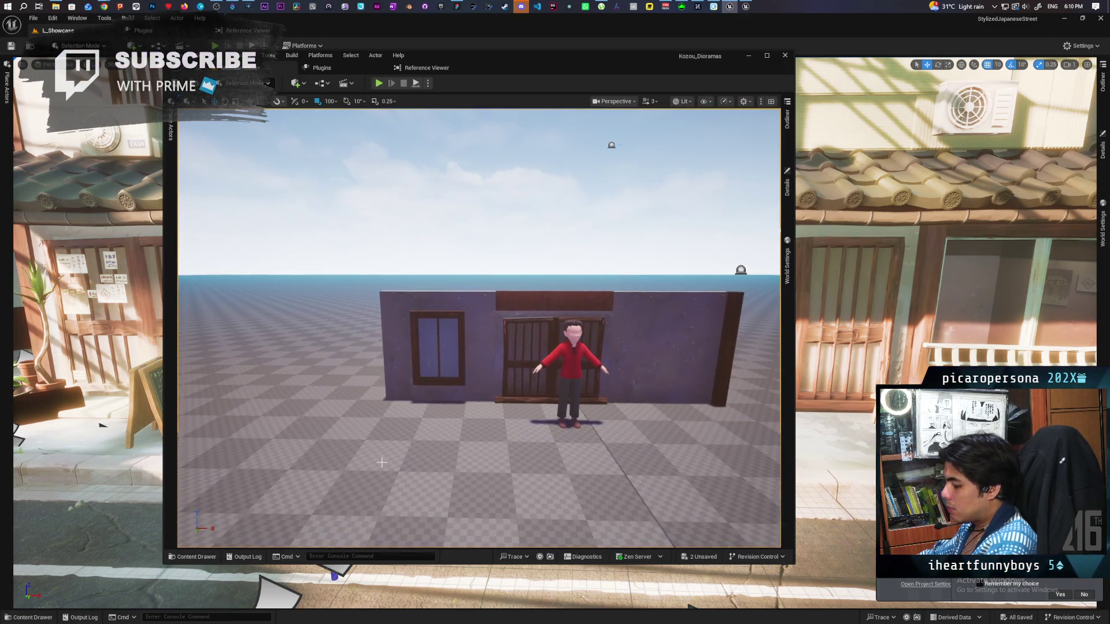
Swap the left windowed wall section for SM_Large_Window_Wall using Replace Selected Actors.
key("ctrl+space")
left_click(468, 313)
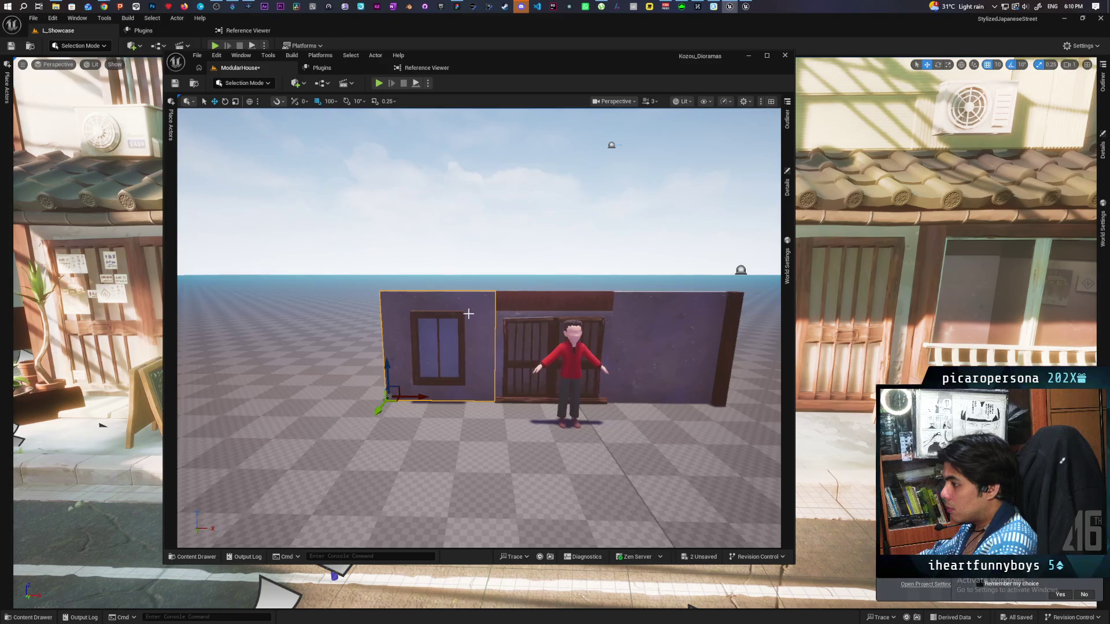
key("ctrl+space")
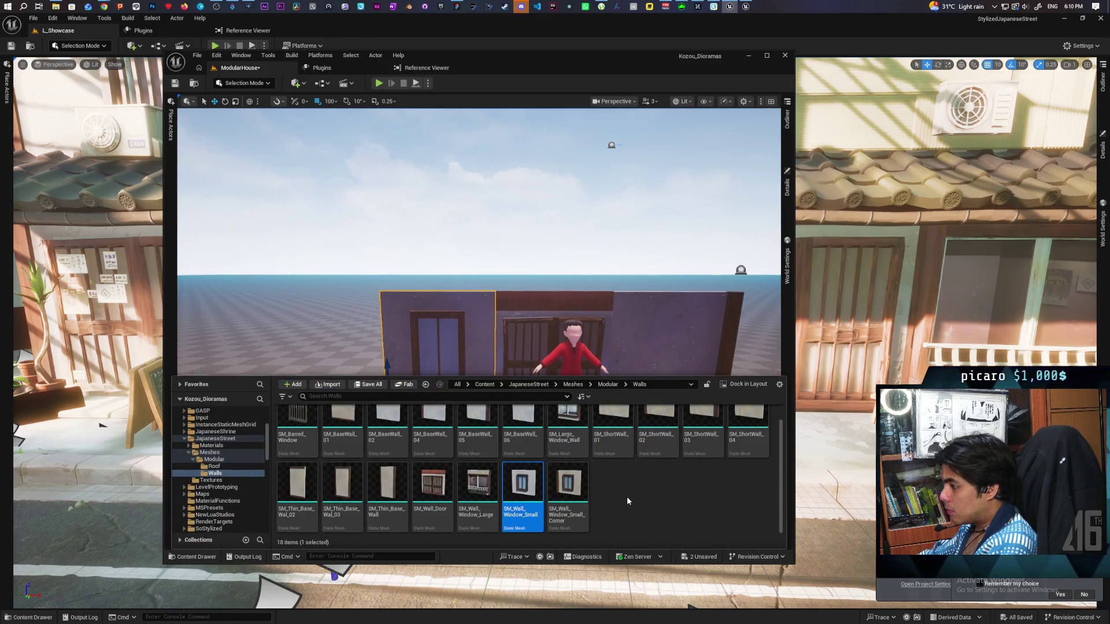
scroll(626, 497, "up", 1)
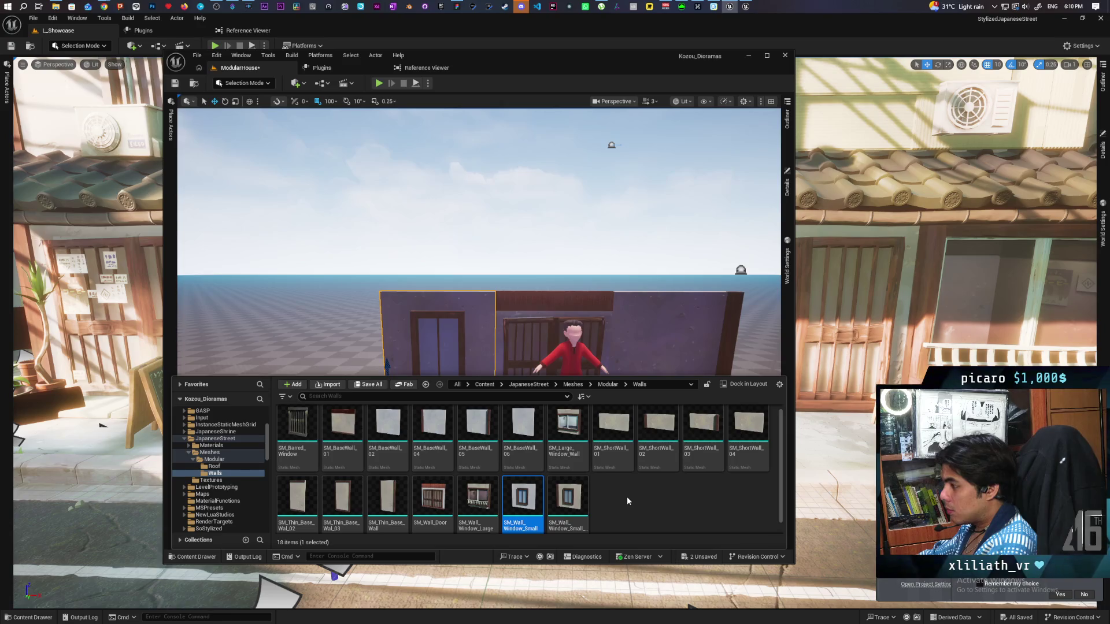
left_click(577, 420)
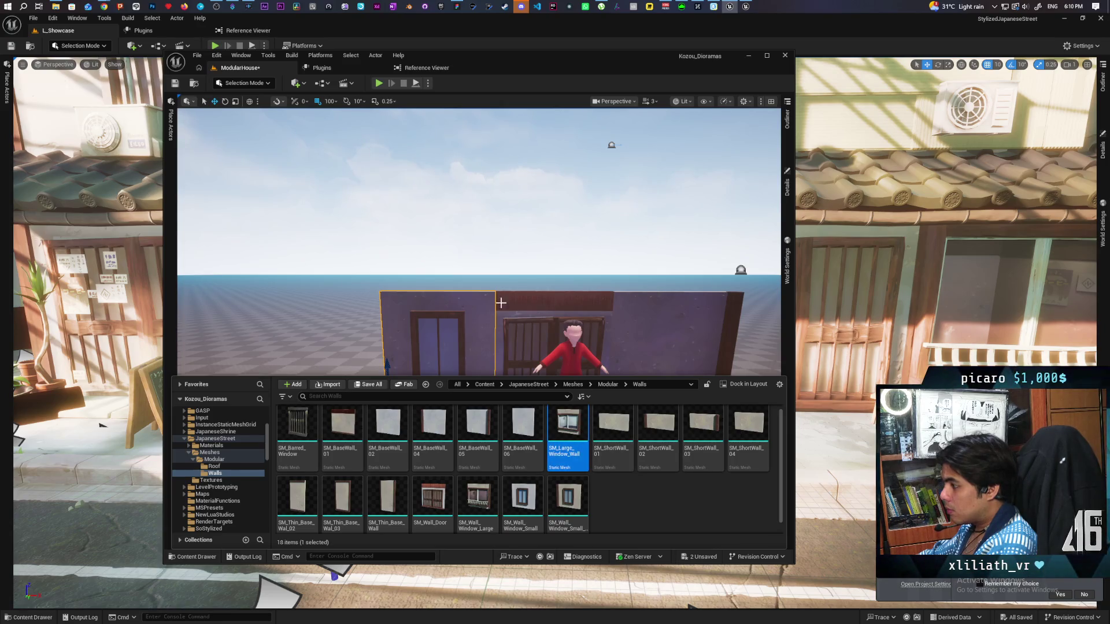
left_click(787, 137)
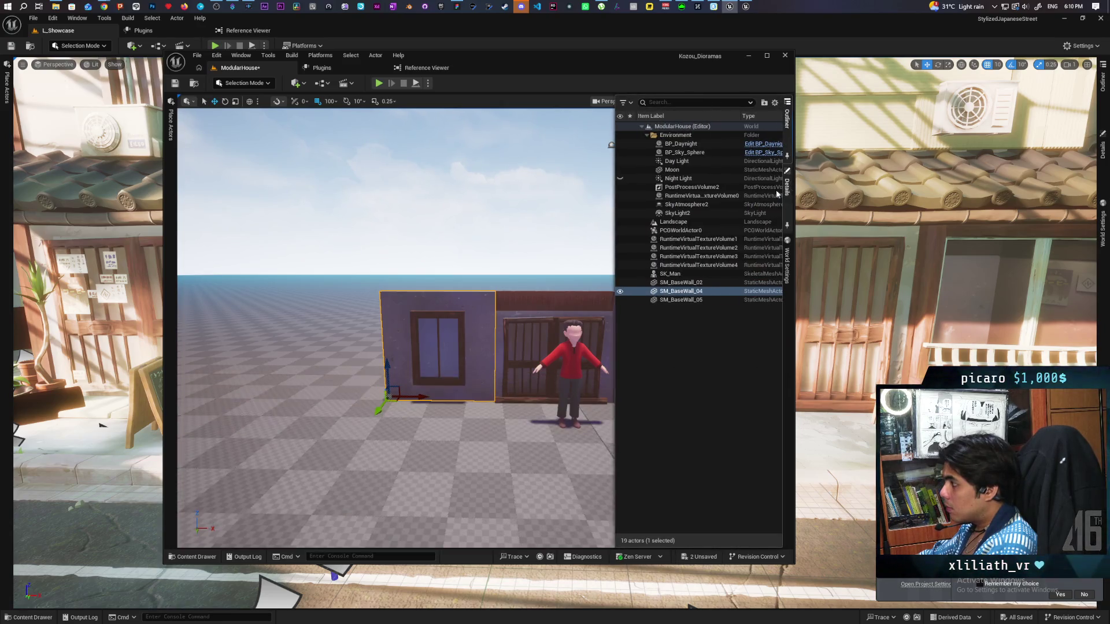
right_click(675, 292)
mouse_move(804, 377)
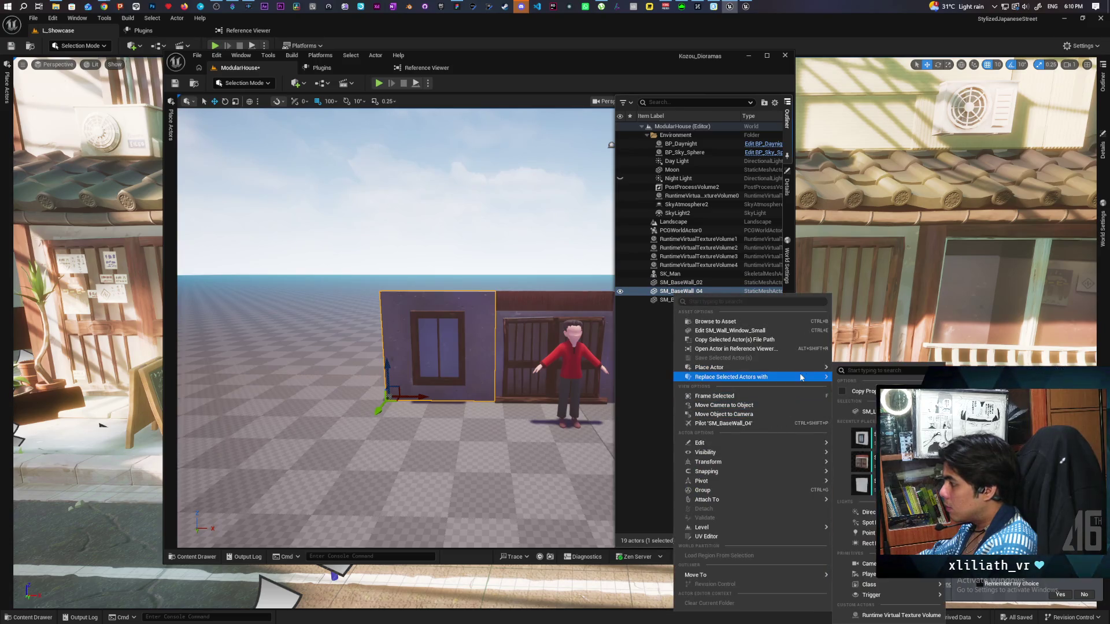
left_click(867, 412)
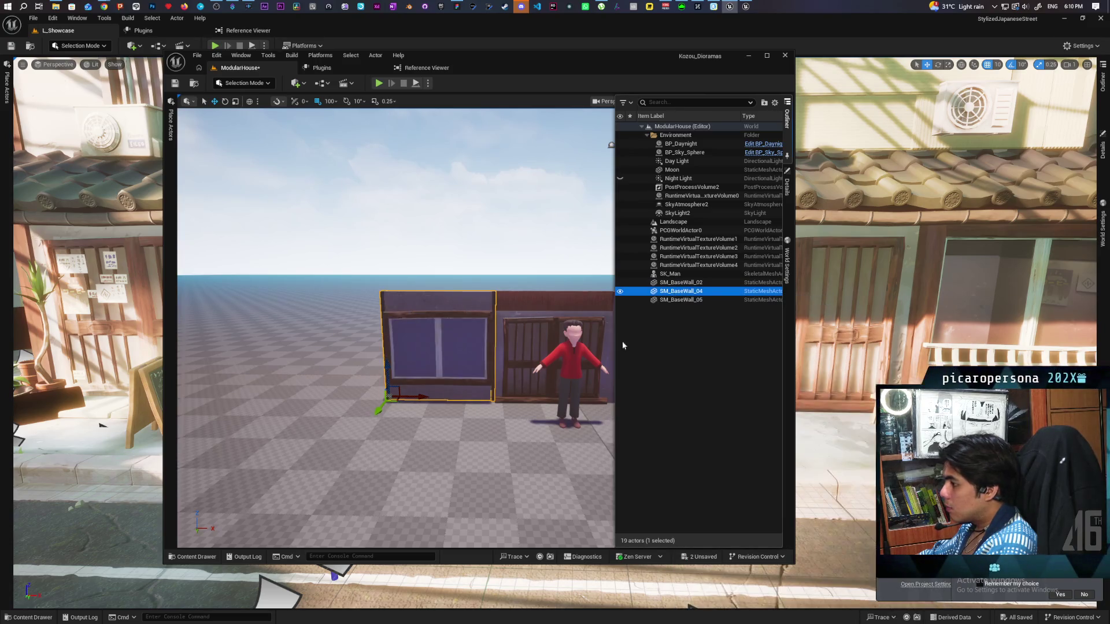
left_click(634, 150)
scroll(548, 276, "up", 5)
scroll(479, 329, "down", 10)
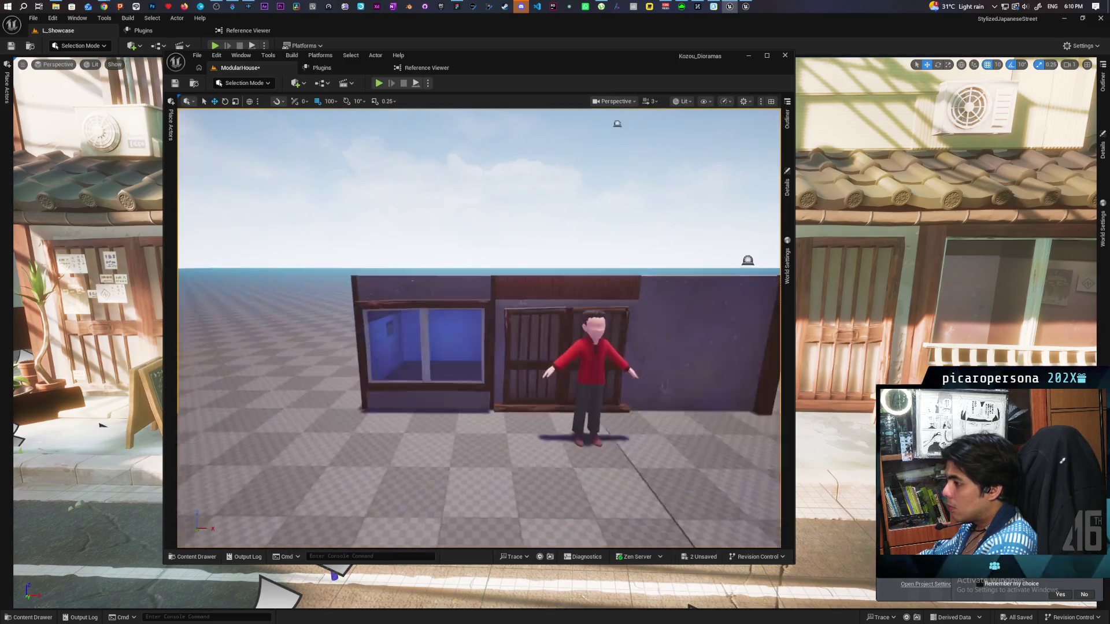
scroll(478, 329, "up", 3)
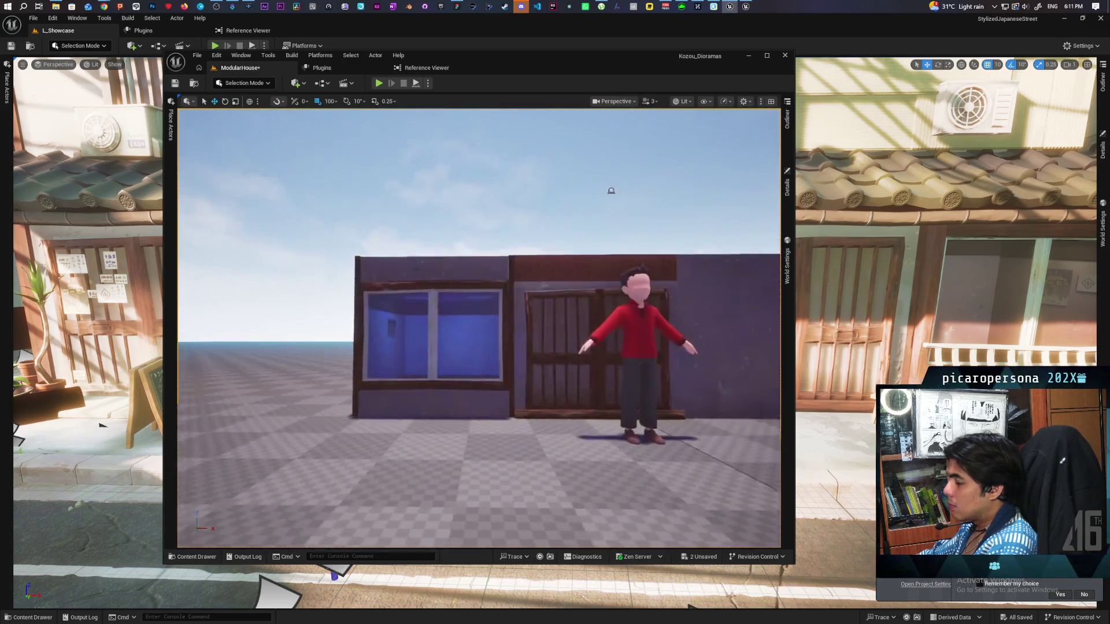
scroll(478, 328, "down", 4)
mouse_move(478, 328)
left_mouse_down()
mouse_move(440, 336)
mouse_move(427, 370)
mouse_move(497, 312)
mouse_move(463, 324)
mouse_move(448, 350)
mouse_move(448, 307)
mouse_move(404, 316)
mouse_move(511, 324)
left_mouse_up()
Start replacing SM_BaseWall_05, then cancel so the right wall stays plain.
left_click(505, 333)
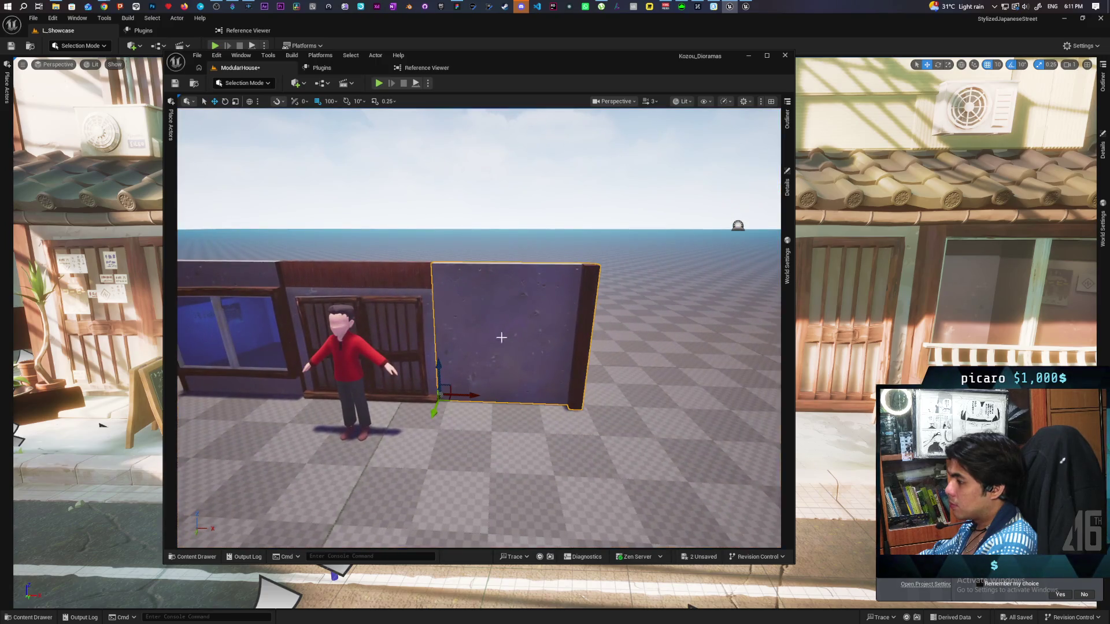
key("ctrl+space")
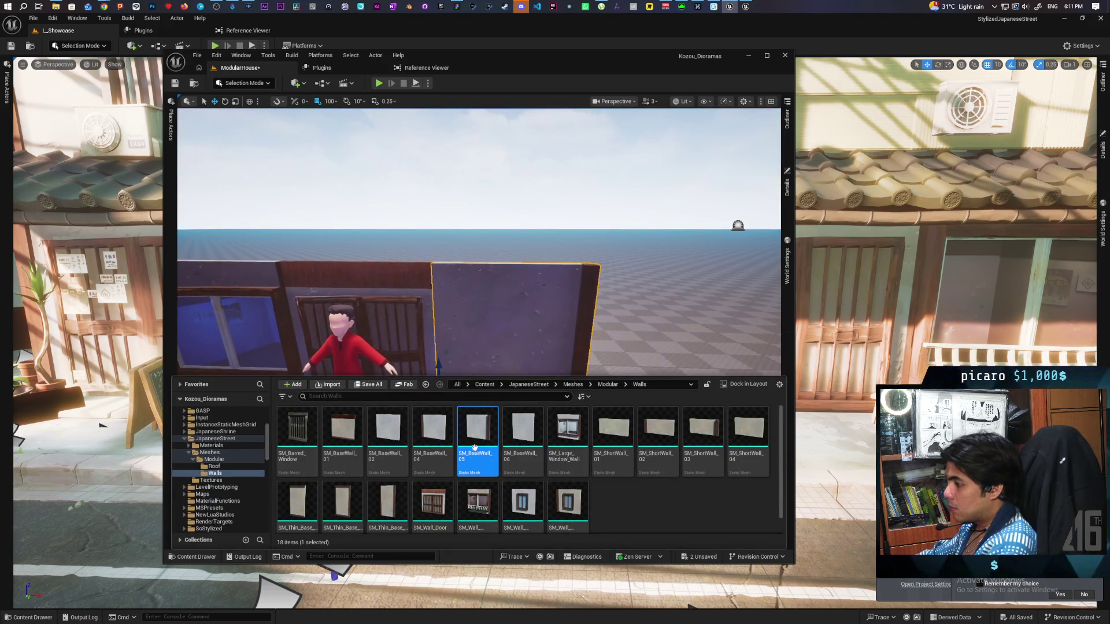
left_click(552, 304)
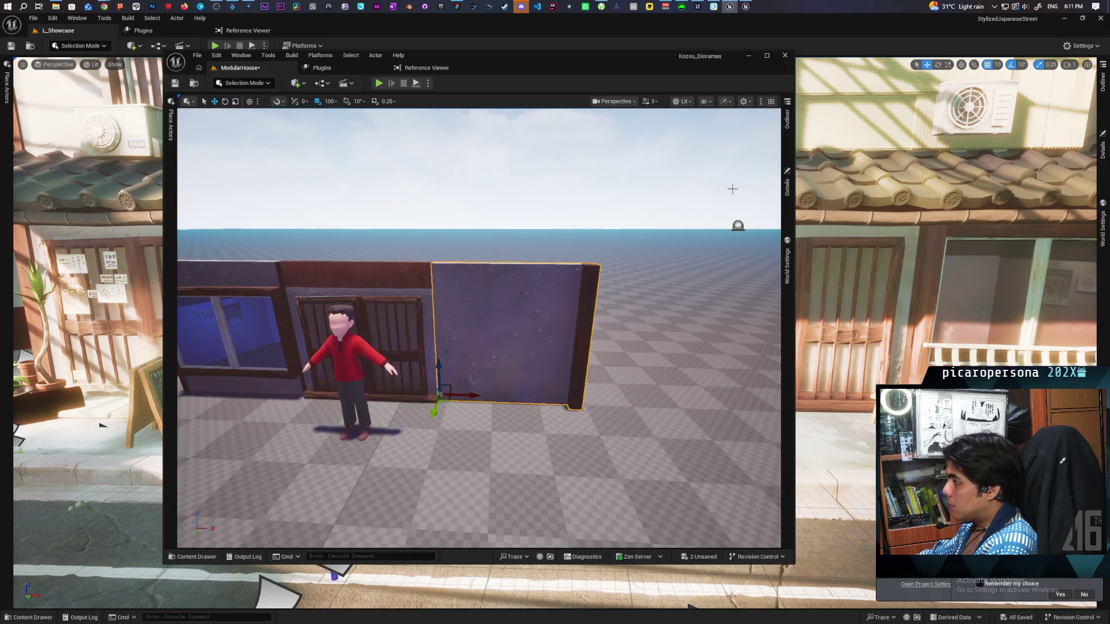
left_click(787, 119)
right_click(687, 301)
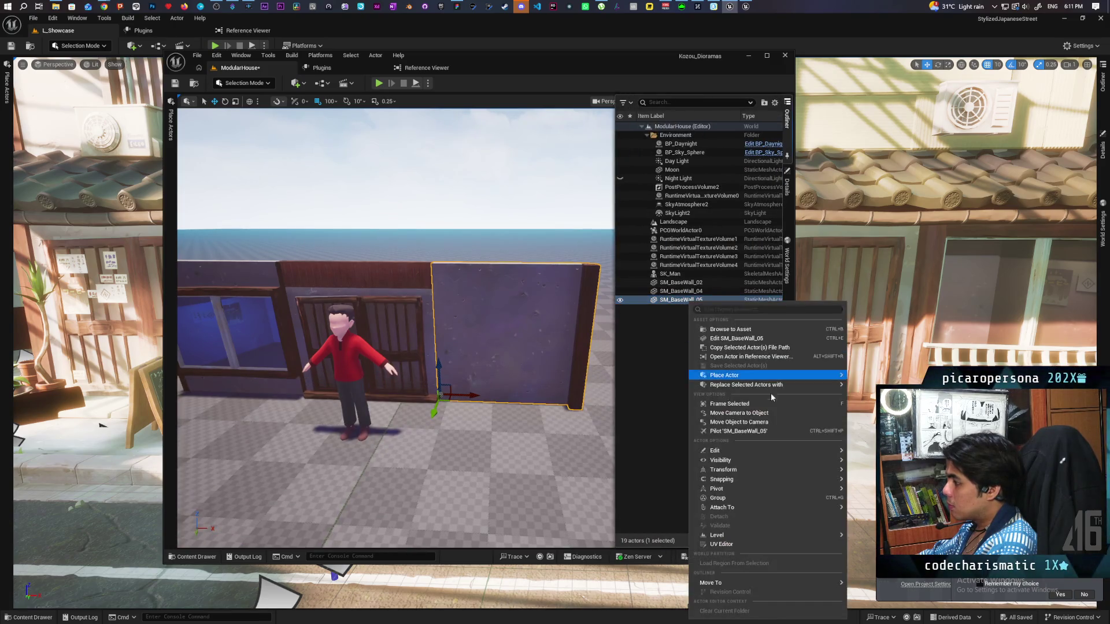
mouse_move(789, 391)
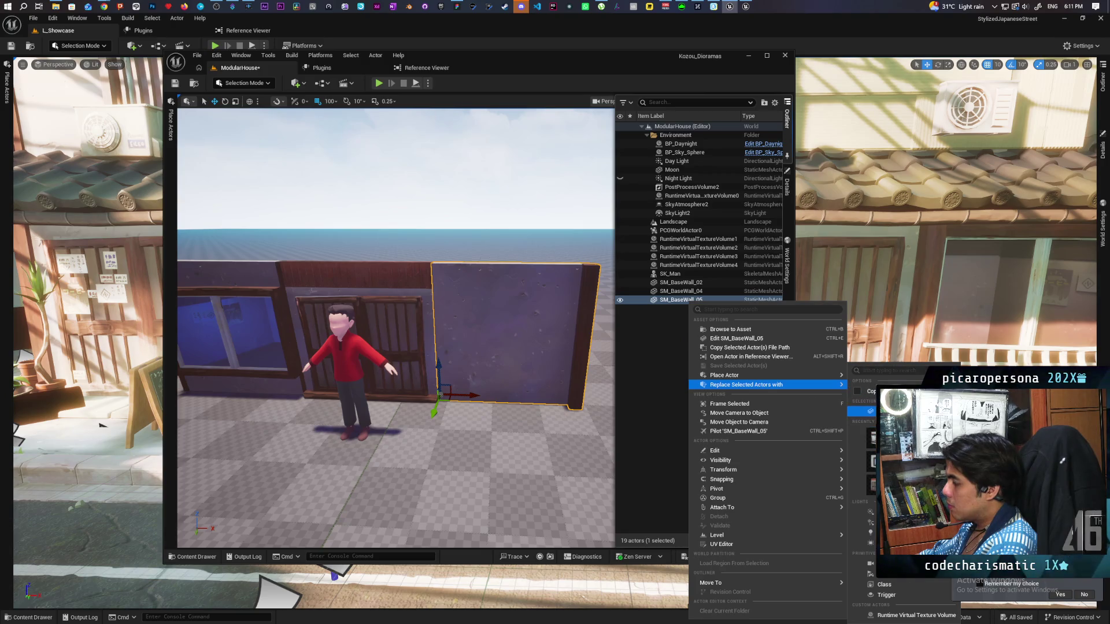
left_click(496, 181)
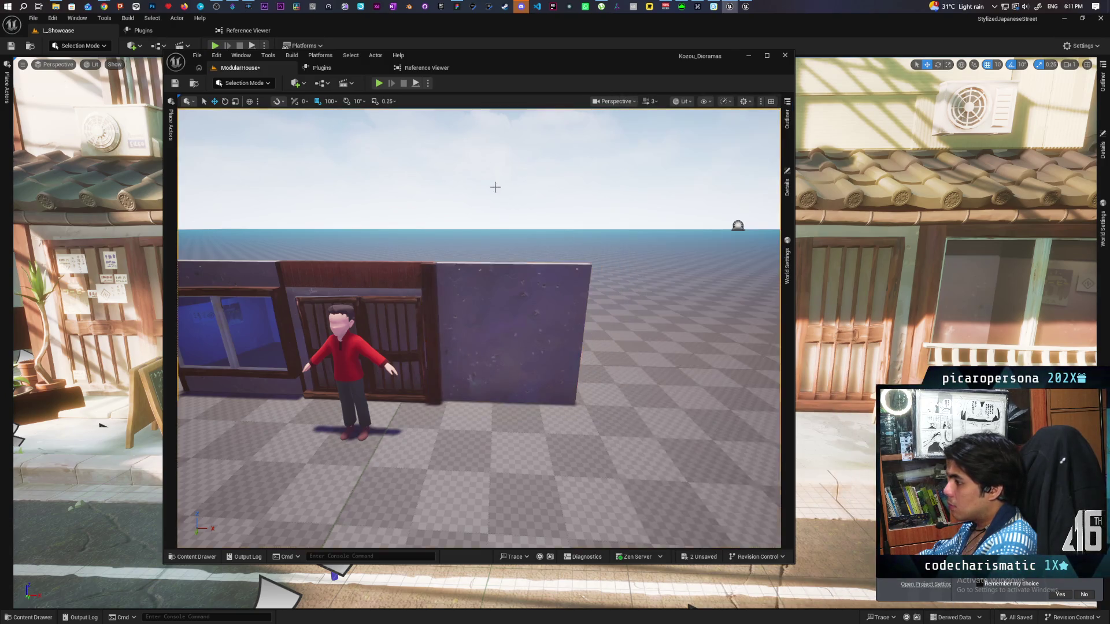
Orbit around the house walls and bring the StylizedJapaneseStreet window to the front.
scroll(495, 181, "down", 5)
mouse_move(495, 181)
left_mouse_down()
mouse_move(457, 166)
mouse_move(508, 179)
mouse_move(480, 173)
mouse_move(497, 174)
left_mouse_up()
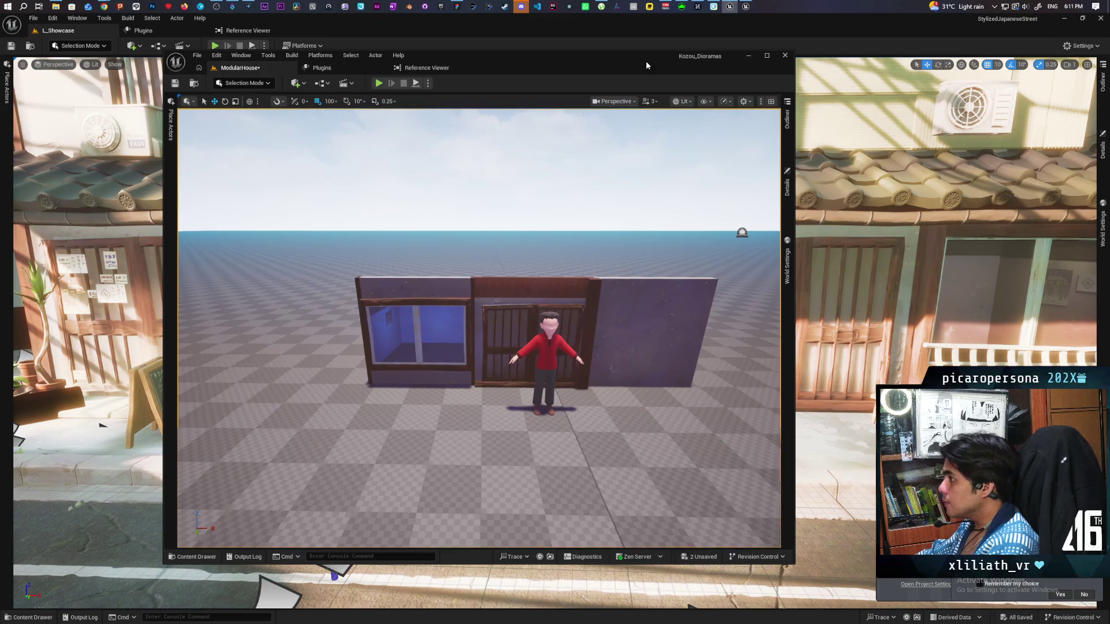
left_click_drag(646, 66, 495, 438)
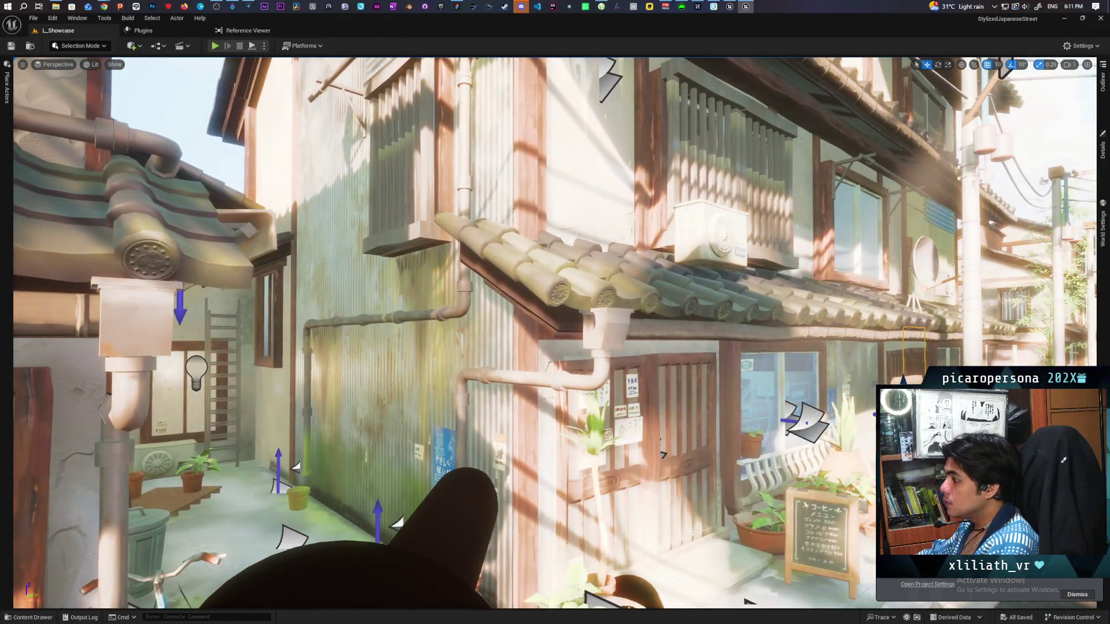
Select and frame the shopfront's roof tile row, then return to the modular house window.
left_click(549, 289)
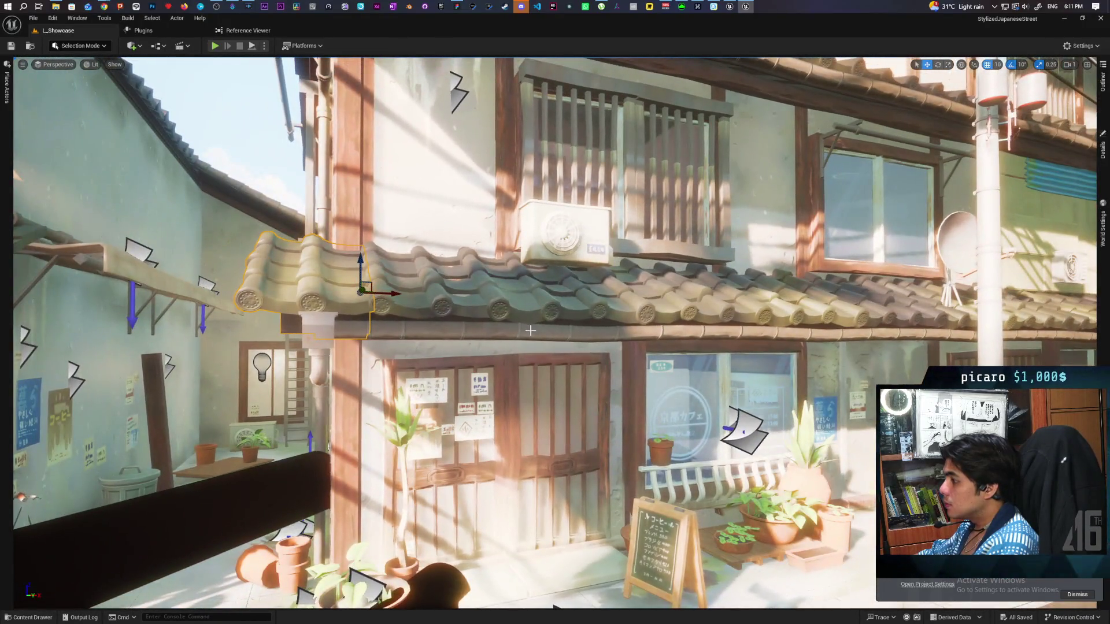
left_click(526, 334)
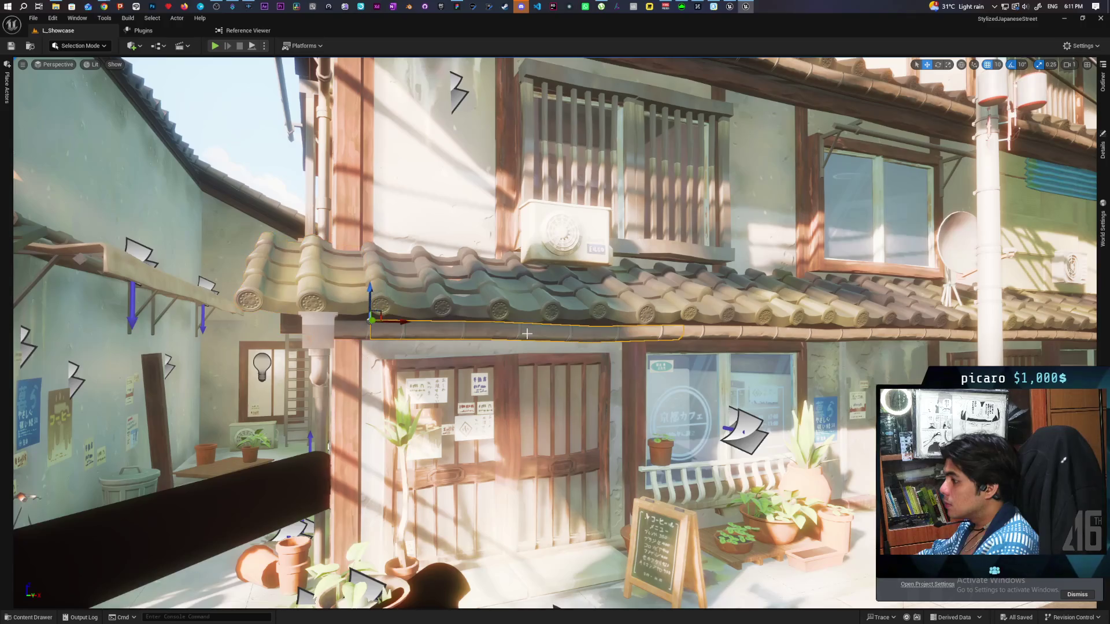
left_click(616, 291)
key("f")
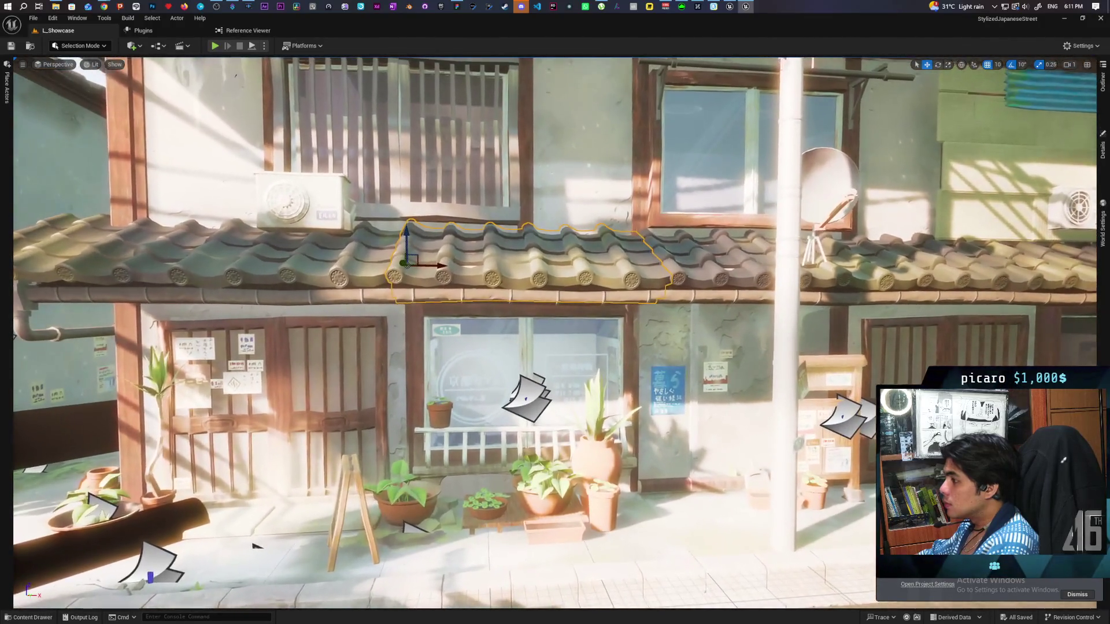
key("ctrl+space")
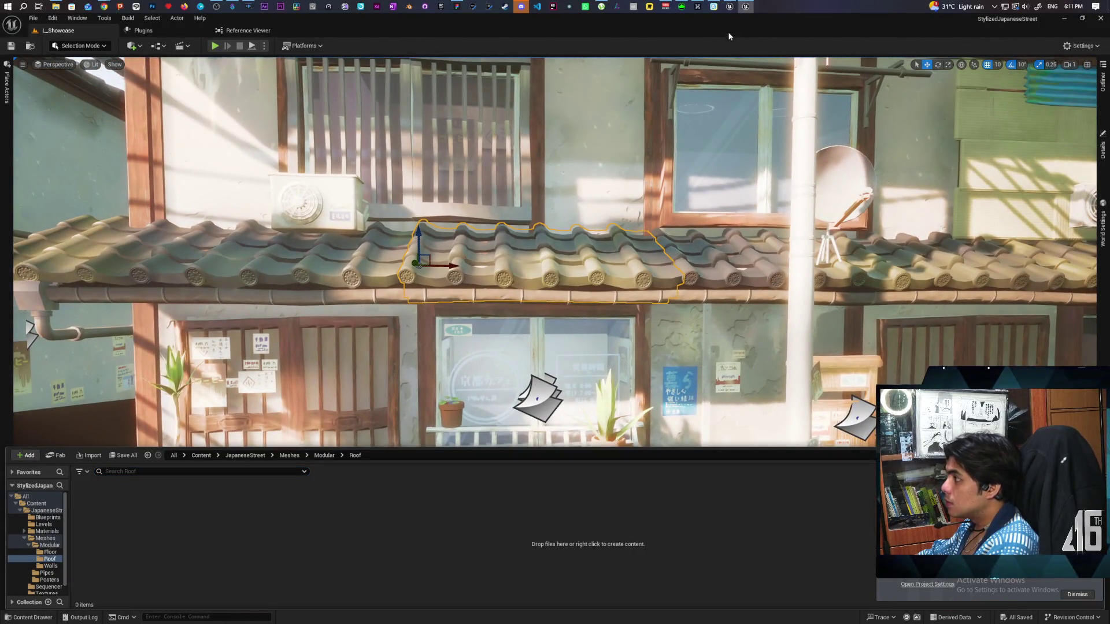
left_click(730, 6)
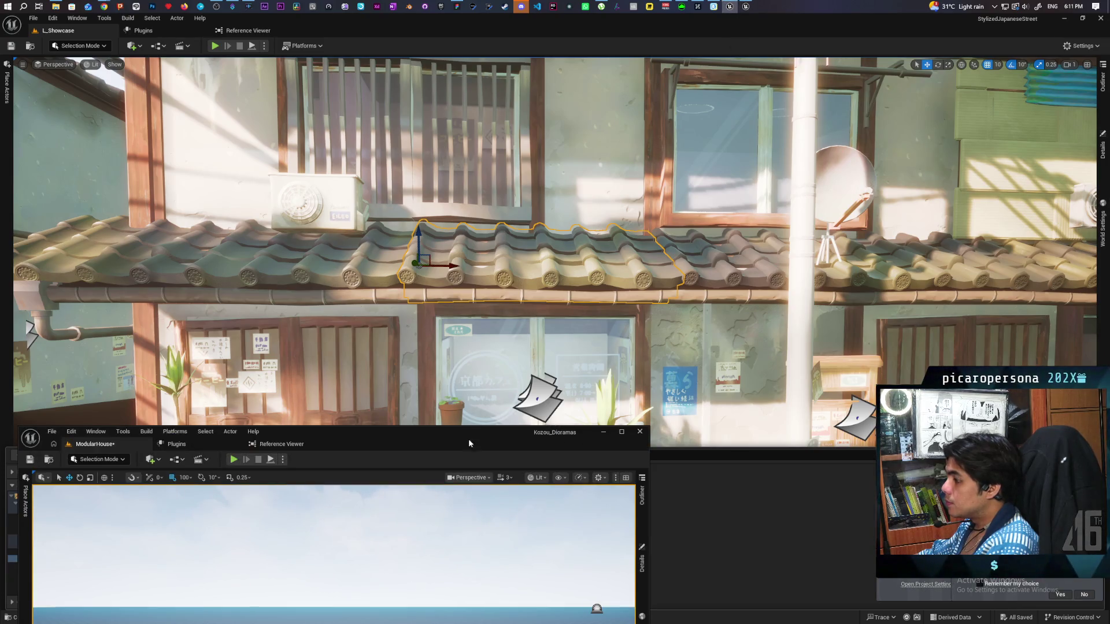
Drag SM_Middle_Short_Roof_2m from the modular Roof meshes folder into the level.
left_click_drag(469, 444, 621, 107)
left_click(557, 422)
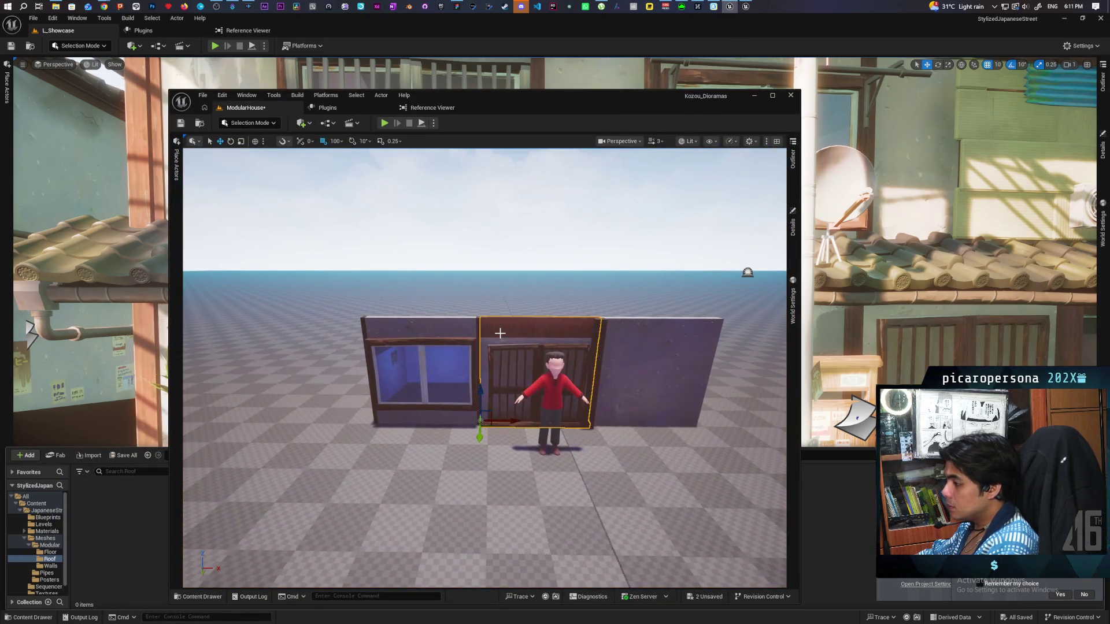
key("ctrl+b")
left_click(608, 425)
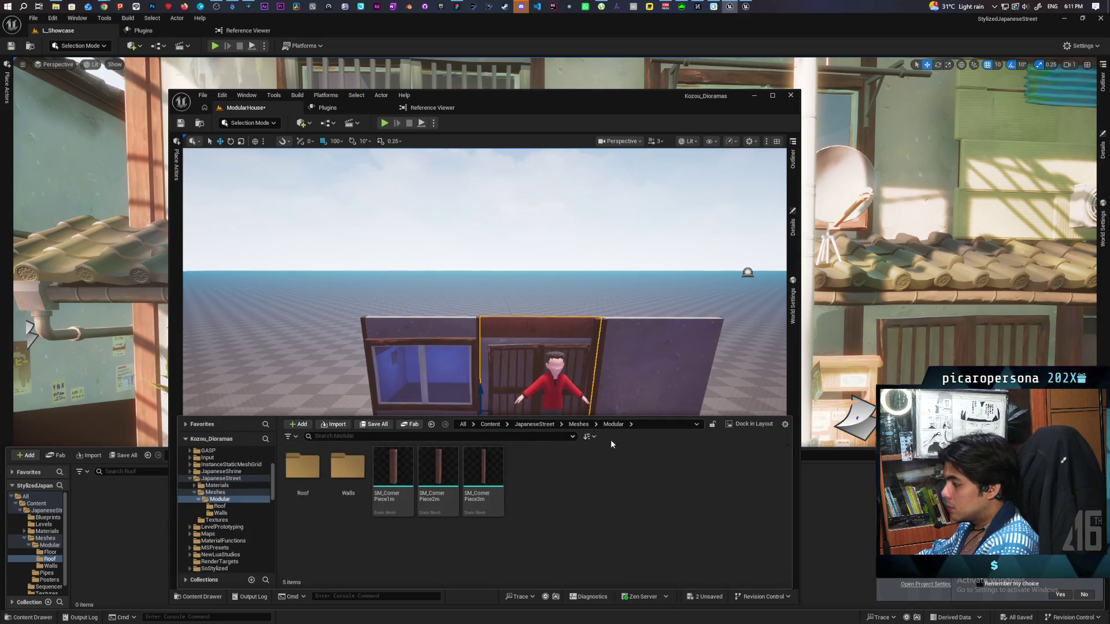
double_click(302, 471)
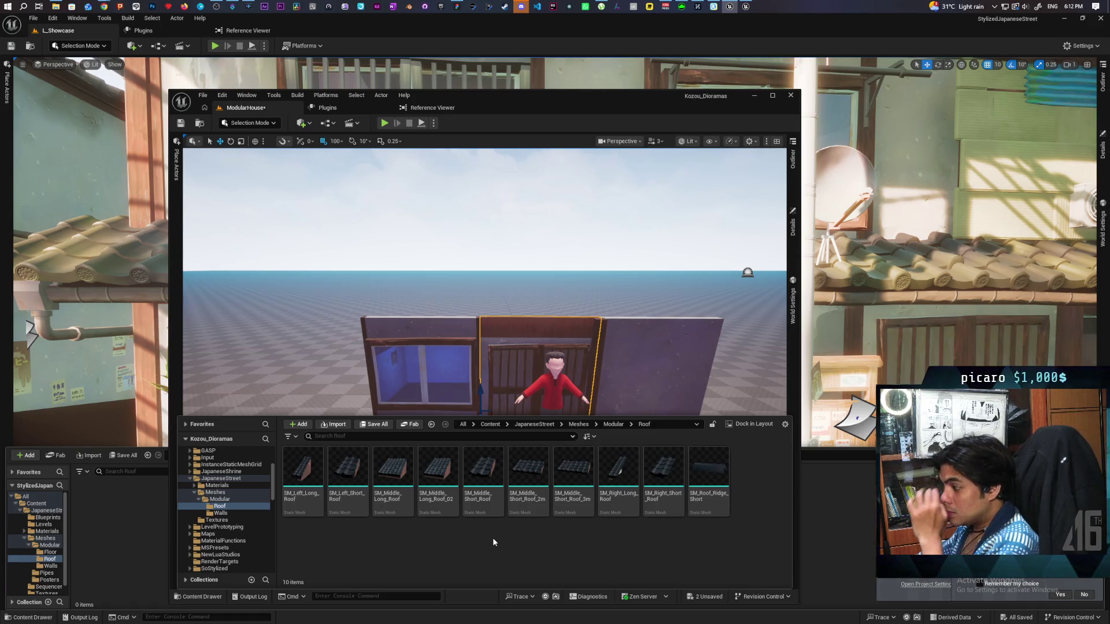
mouse_move(525, 479)
mouse_move(525, 481)
left_mouse_down()
mouse_move(520, 382)
mouse_move(487, 457)
left_mouse_up()
Adjust the roof's Location and raise it onto the slatted door wall.
left_click(483, 368)
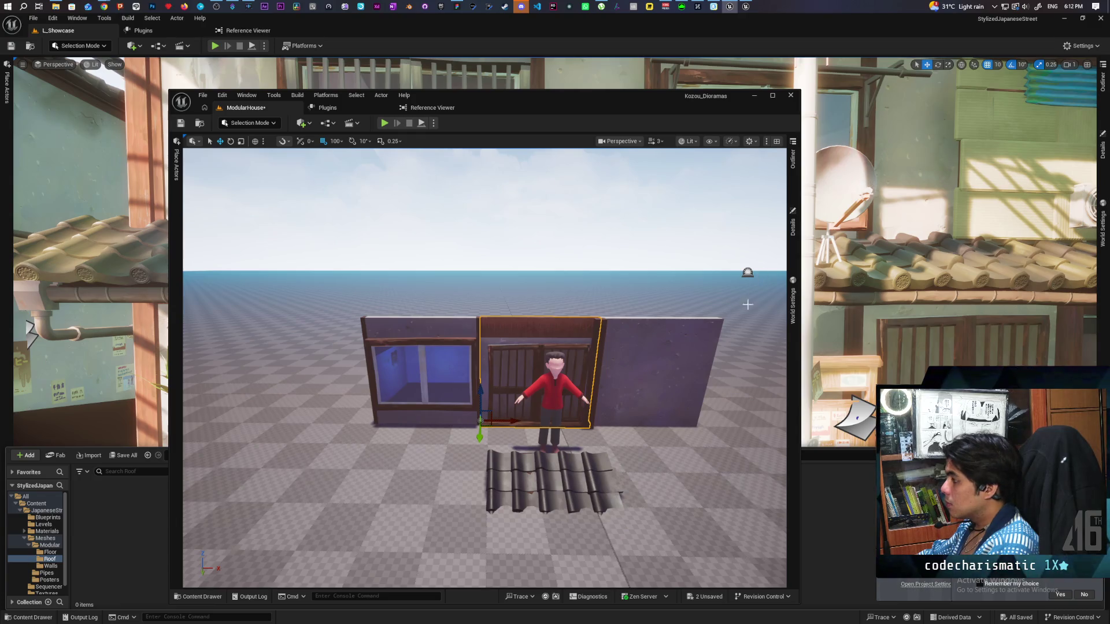
left_click(793, 225)
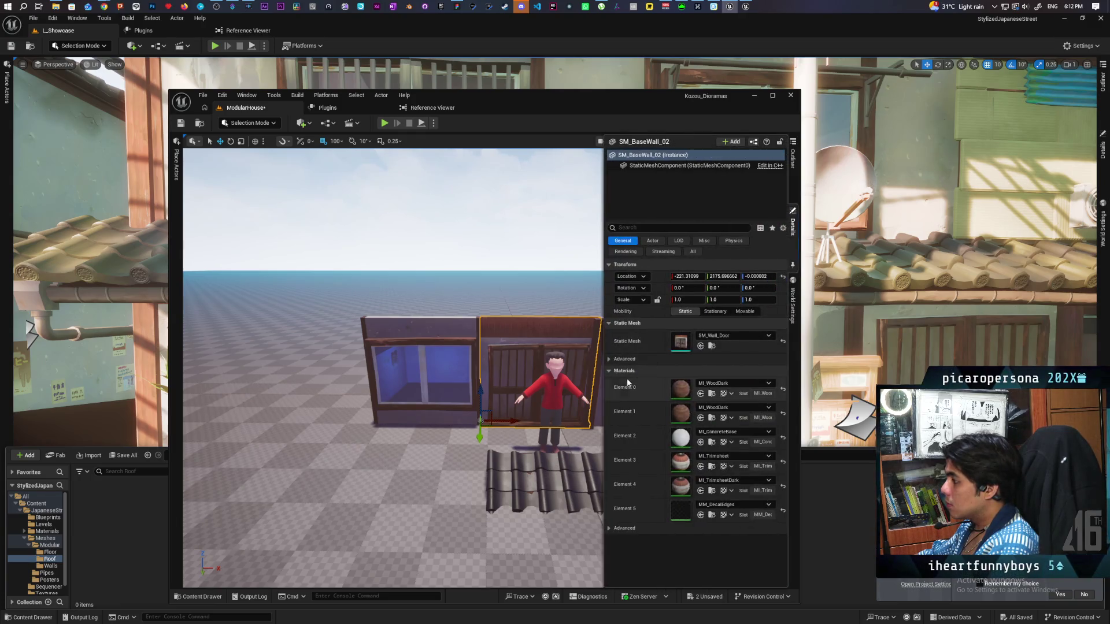
key("ctrl+z")
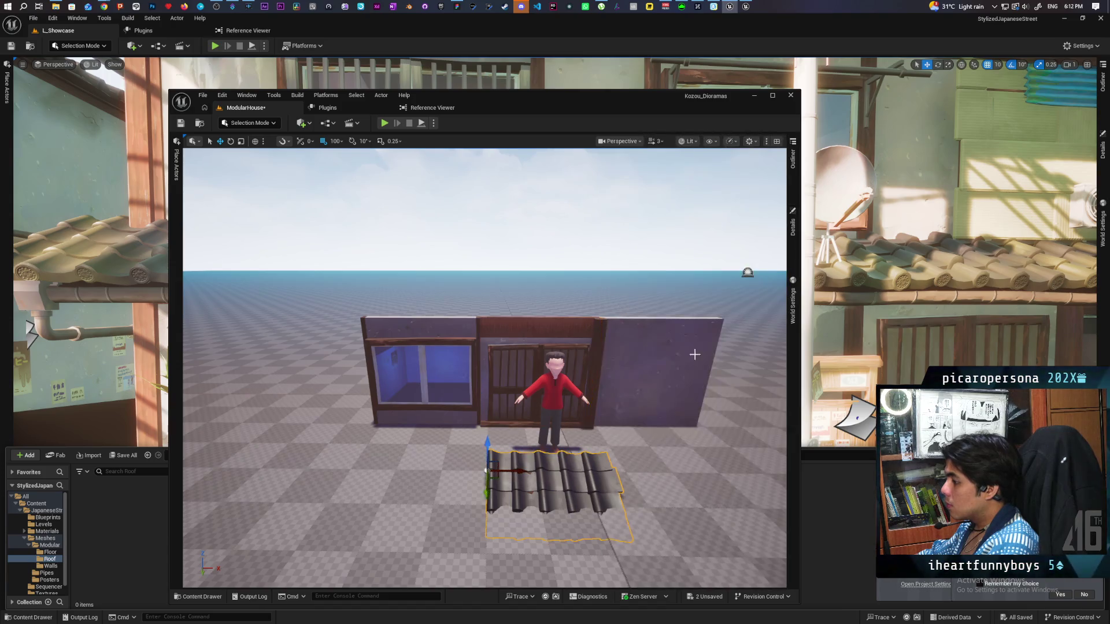
left_click(793, 225)
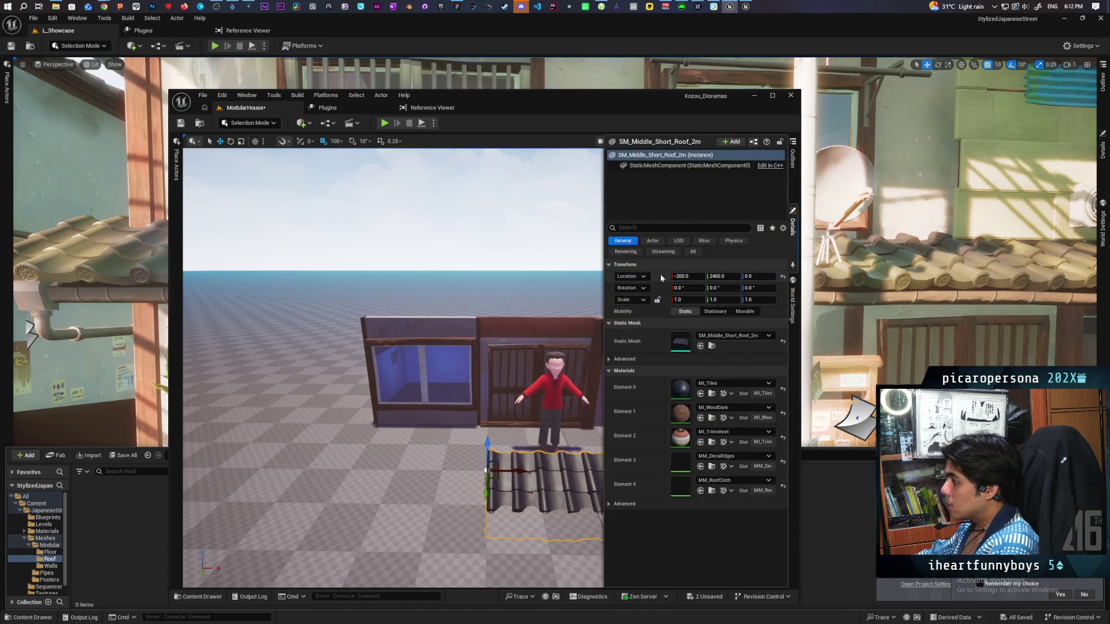
key("ctrl+z")
mouse_move(481, 405)
left_mouse_down()
mouse_move(490, 286)
mouse_move(346, 292)
mouse_move(463, 256)
mouse_move(405, 256)
mouse_move(465, 256)
left_mouse_up()
left_click(465, 256)
key("ctrl+b")
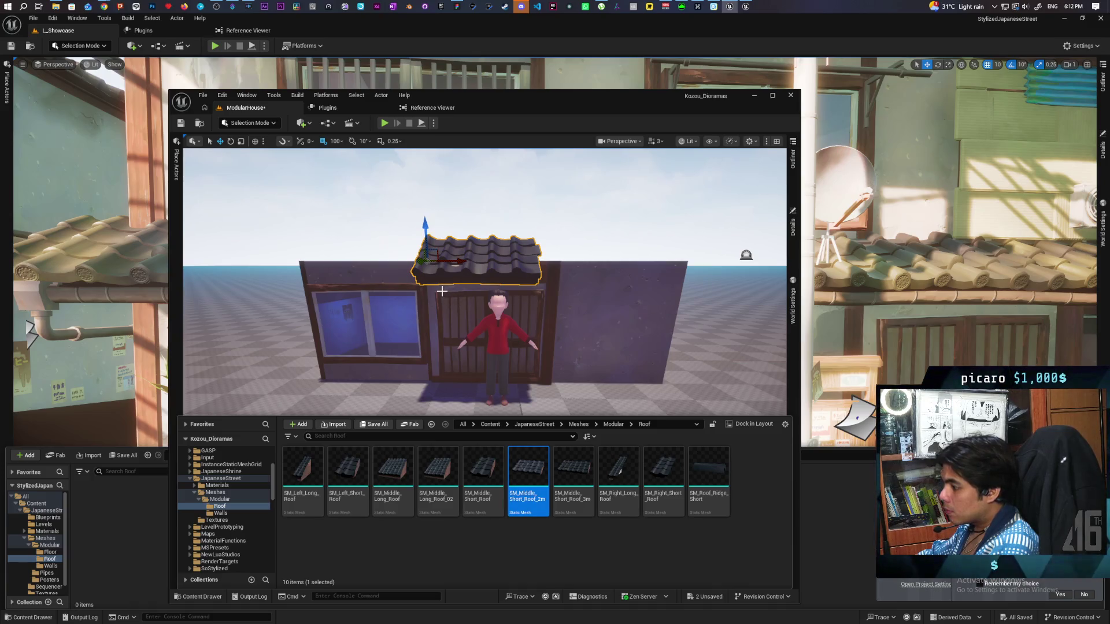
Copy the roof piece over the window wall and over the right wall.
left_click_drag(460, 262, 340, 266)
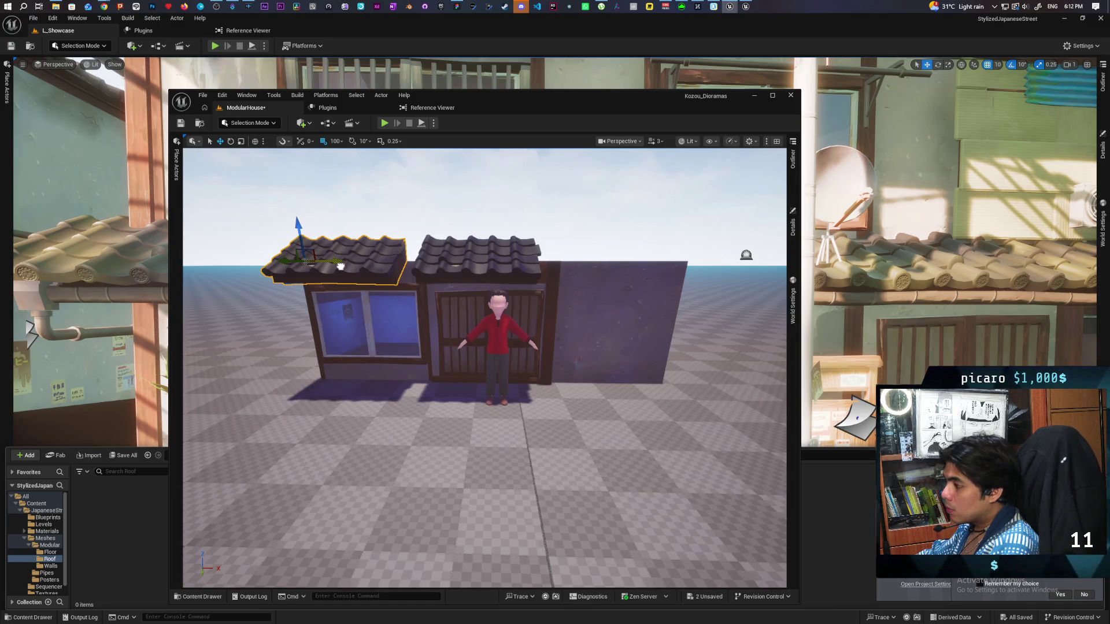
left_click(510, 269)
left_click_drag(462, 262, 577, 276)
scroll(587, 275, "down", 5)
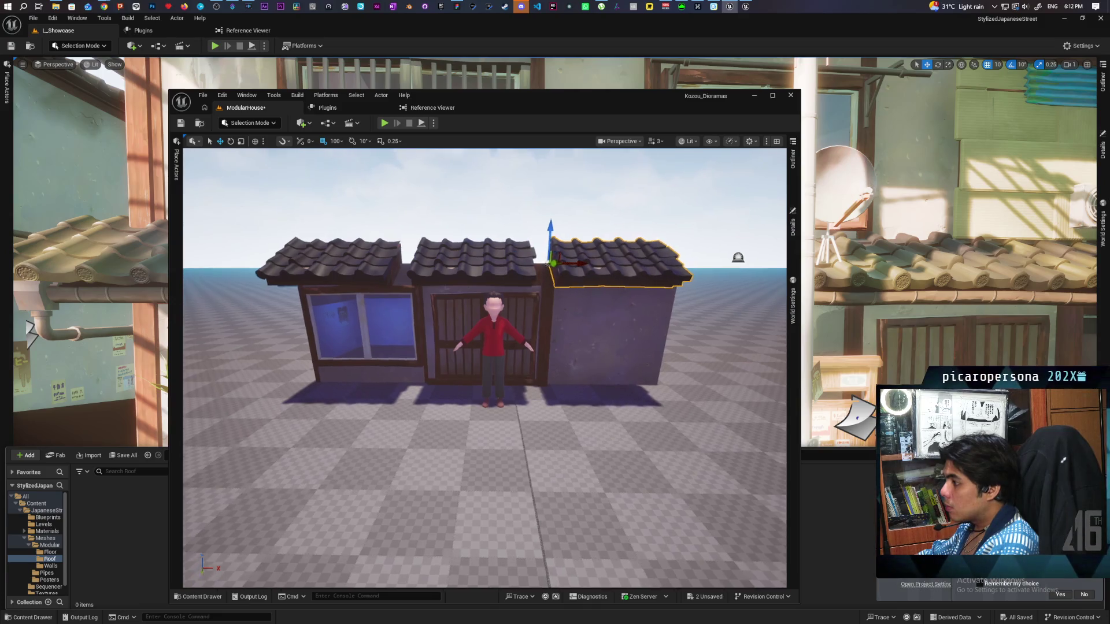
scroll(587, 275, "up", 4)
scroll(496, 359, "up", 3)
scroll(496, 359, "down", 6)
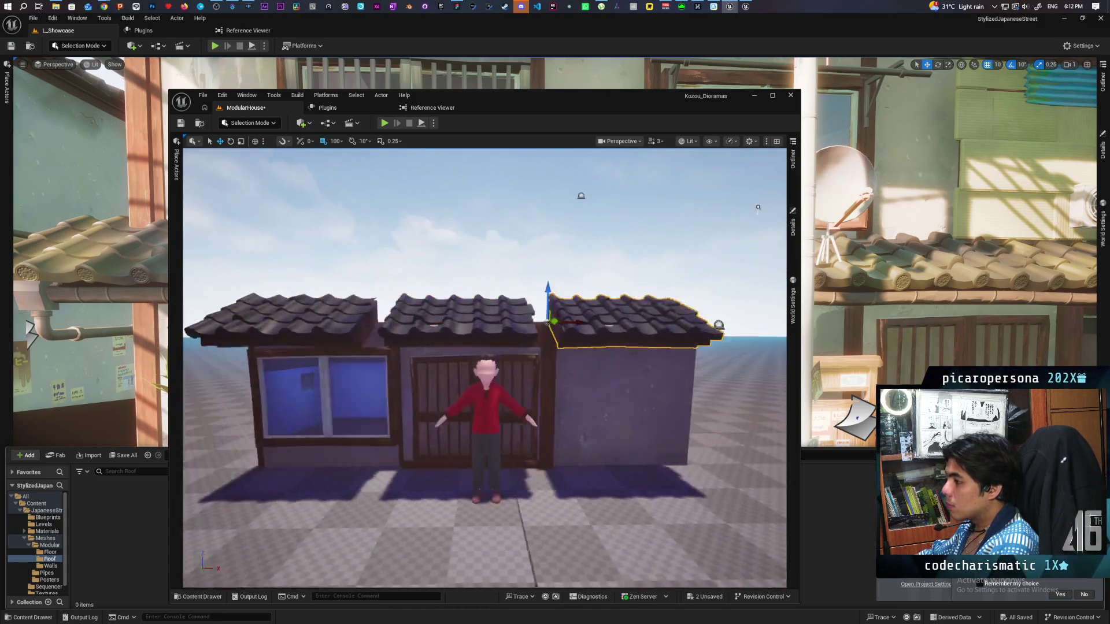
scroll(495, 359, "up", 2)
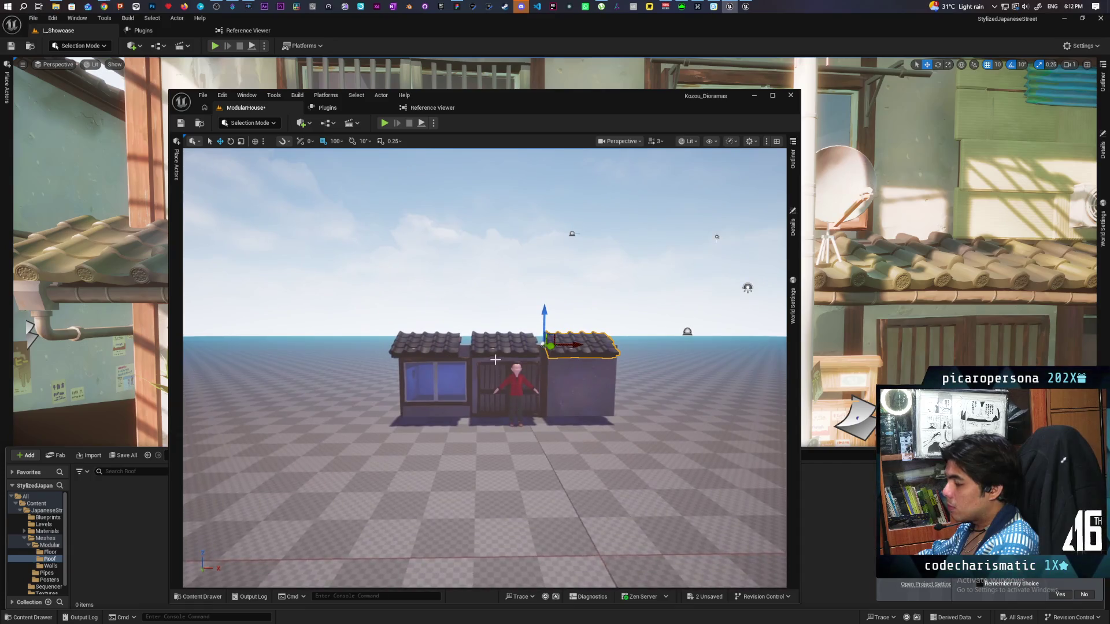
Replace all three roof pieces with SM_Middle_Short_Roof_3m.
left_click(490, 350)
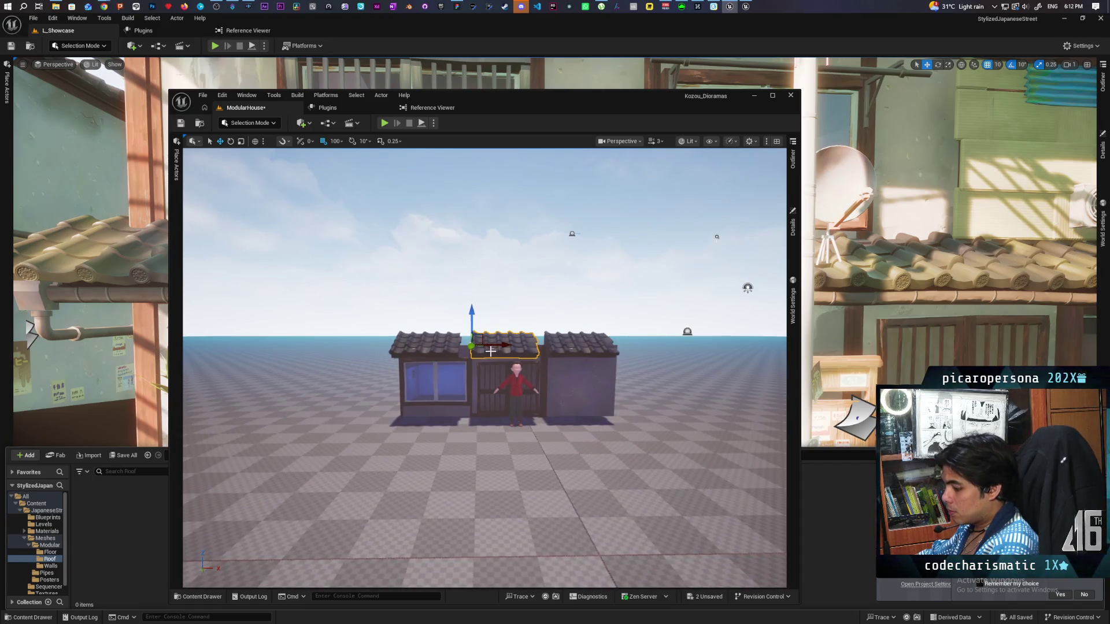
key("ctrl+b")
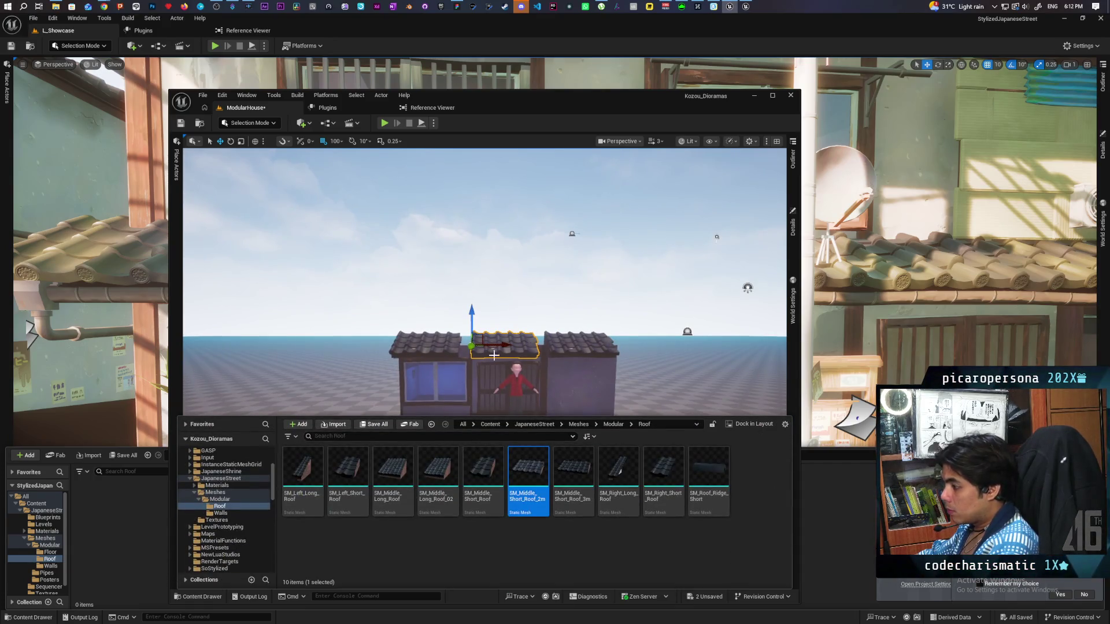
left_click(572, 477)
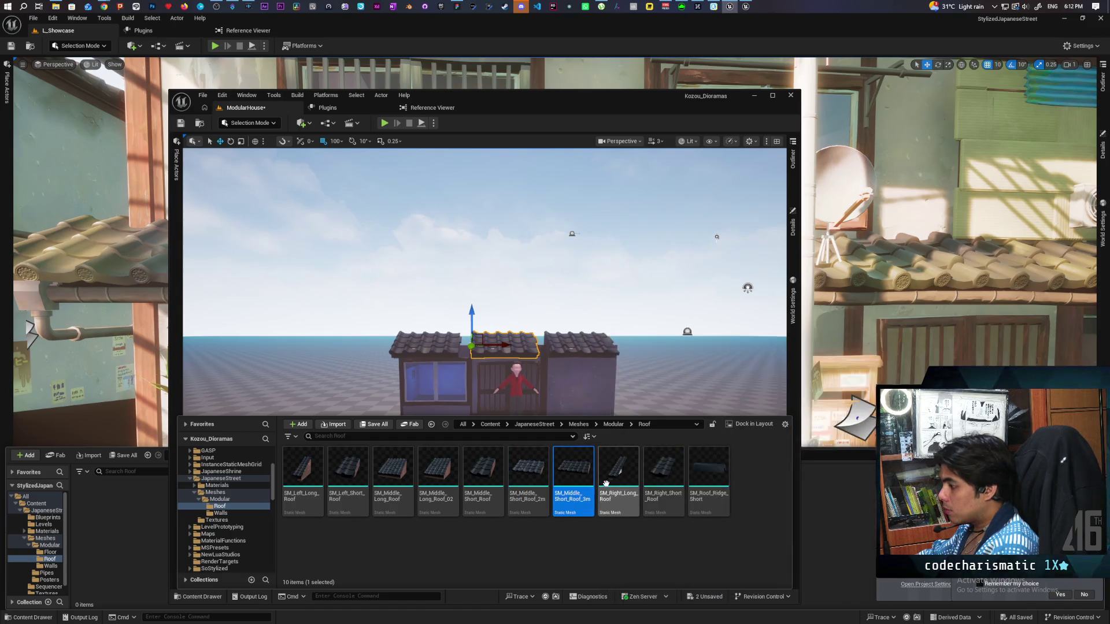
left_click(444, 355)
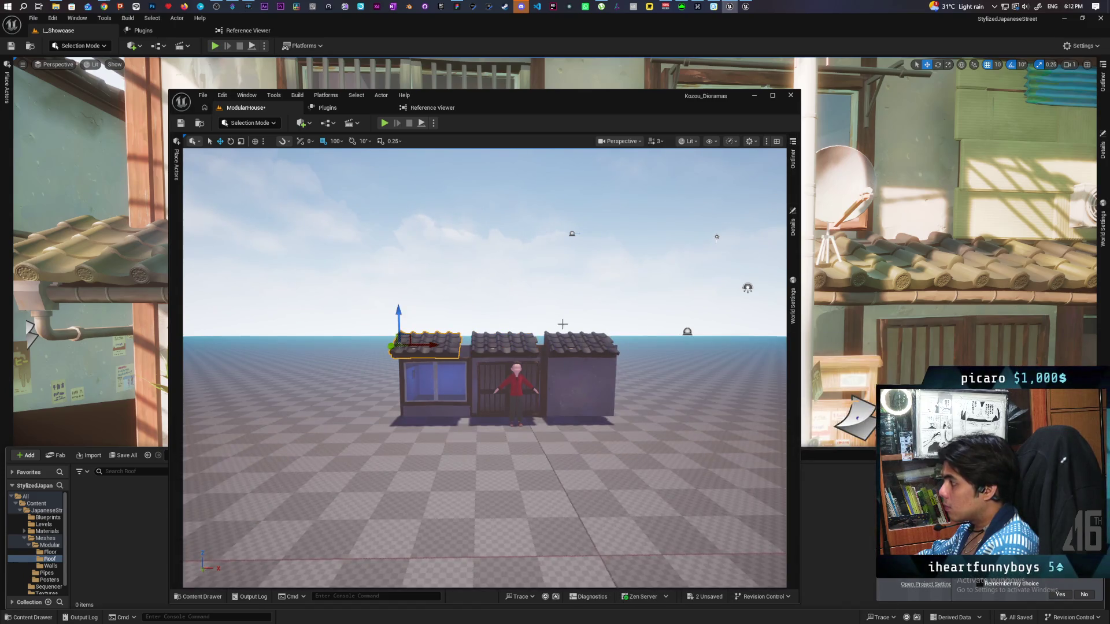
left_click(515, 345, "ctrl")
left_click(792, 167)
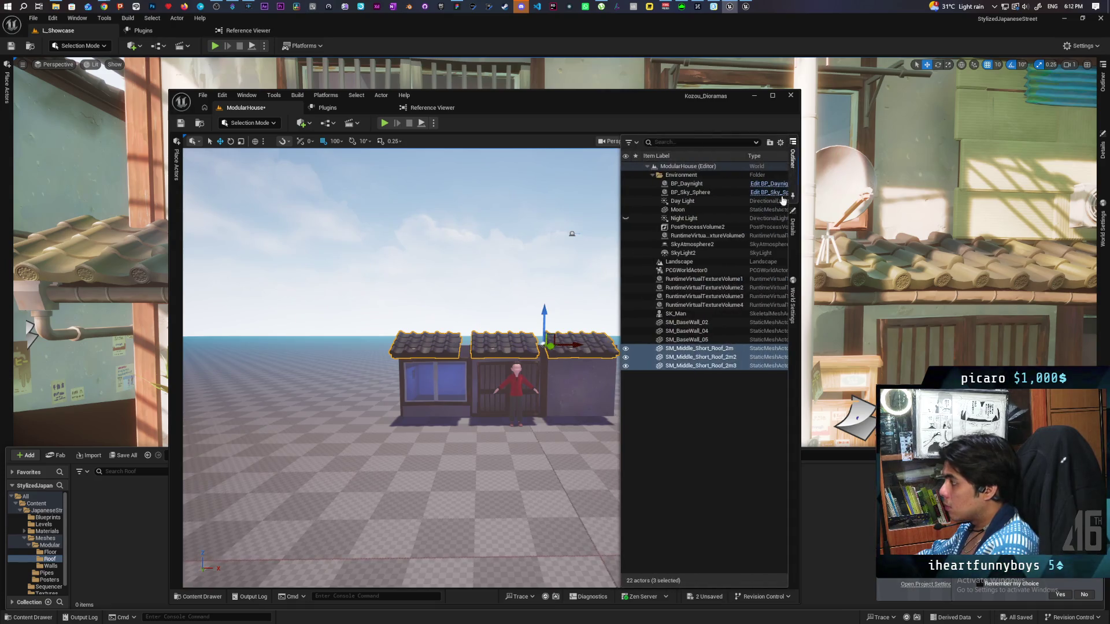
right_click(688, 350)
mouse_move(807, 374)
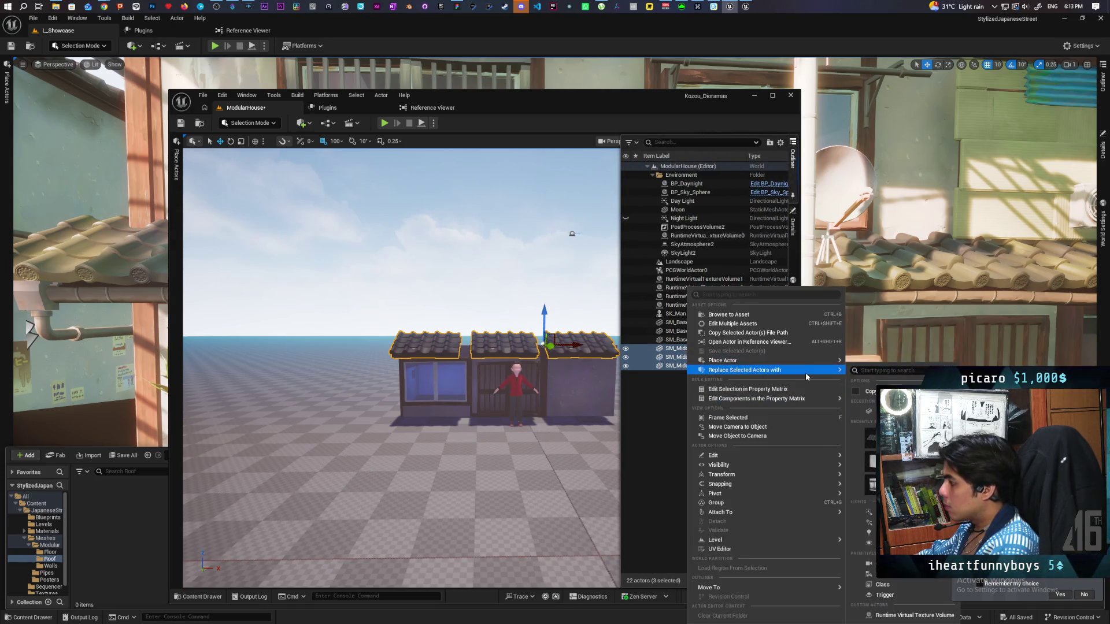
left_click(868, 411)
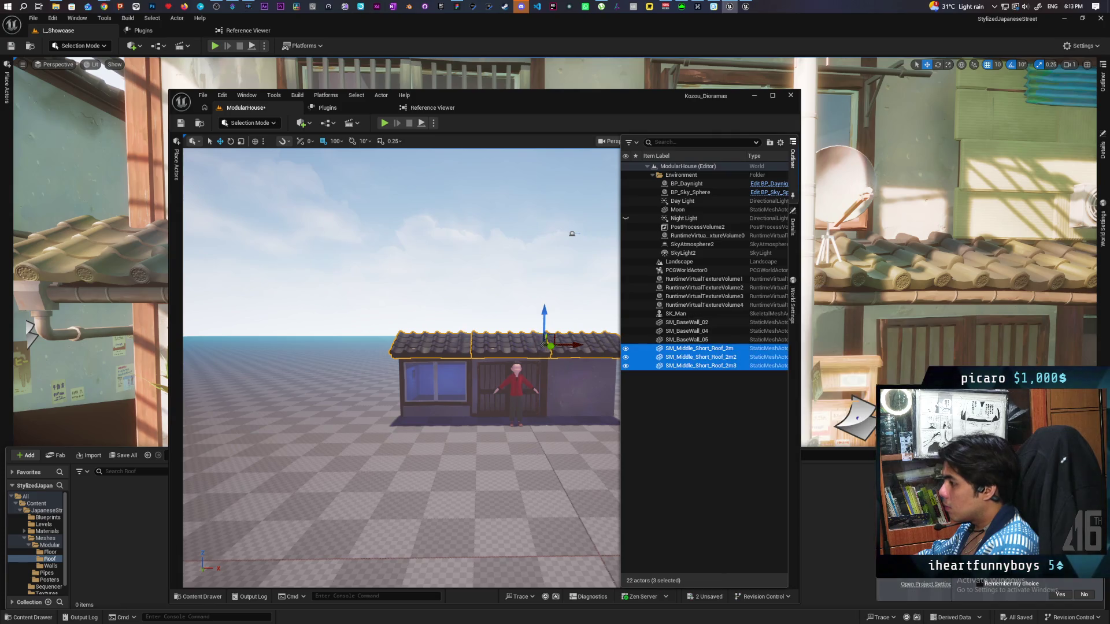
left_click(550, 239)
scroll(605, 289, "up", 6)
scroll(730, 229, "down", 3)
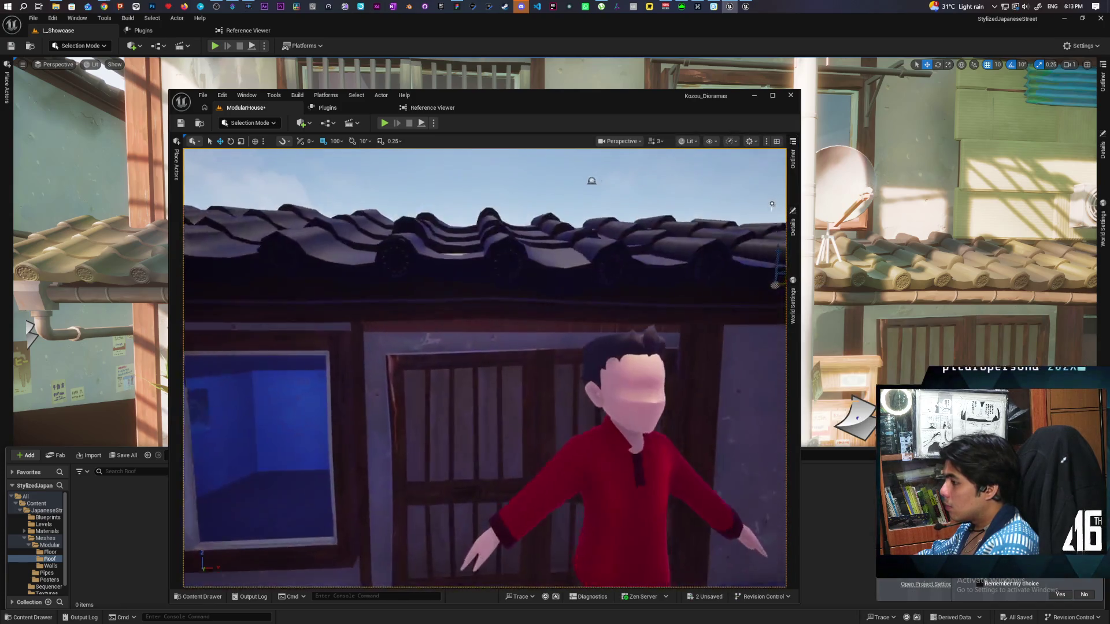
scroll(731, 229, "down", 3)
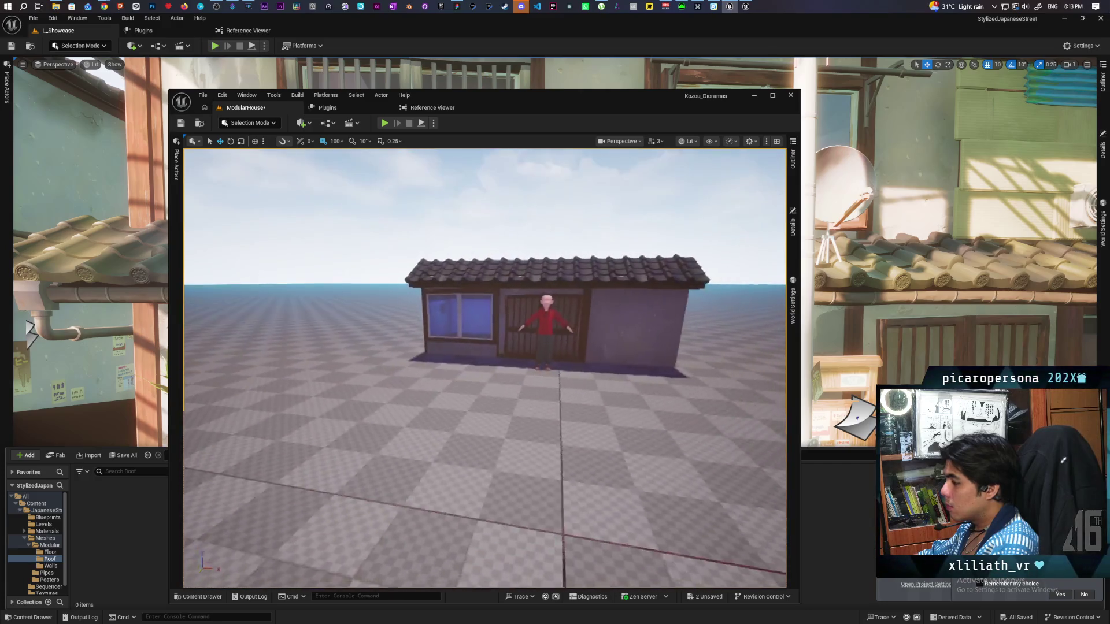
scroll(590, 176, "down", 3)
scroll(762, 272, "up", 4)
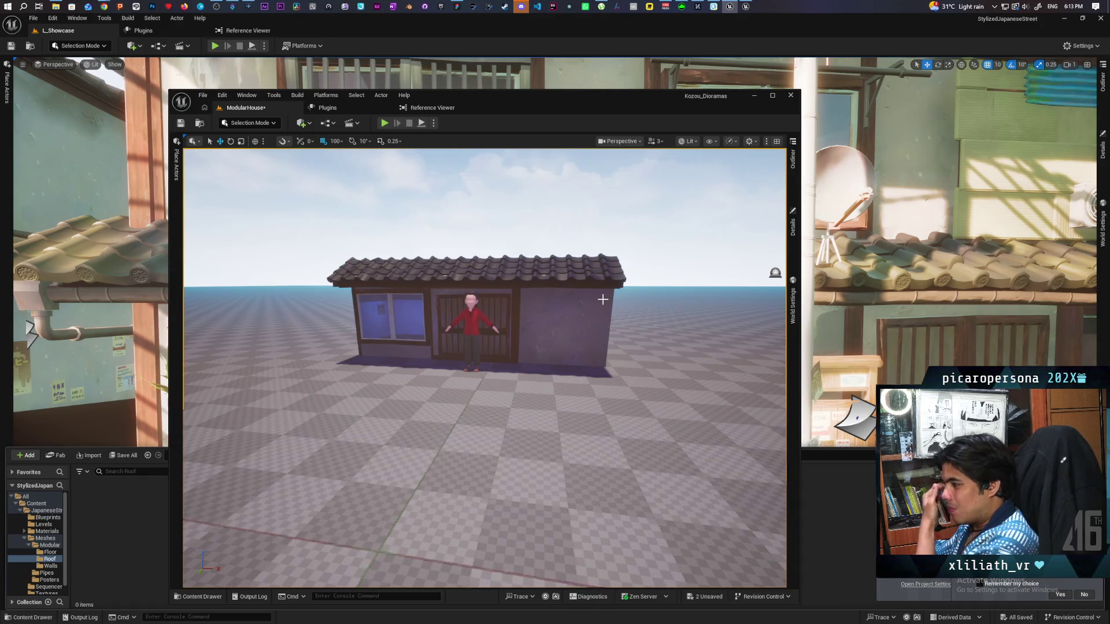
Select the three roof pieces together with the right wall and window wall.
left_click(426, 273)
left_click(465, 271, "ctrl")
left_click(563, 273, "ctrl")
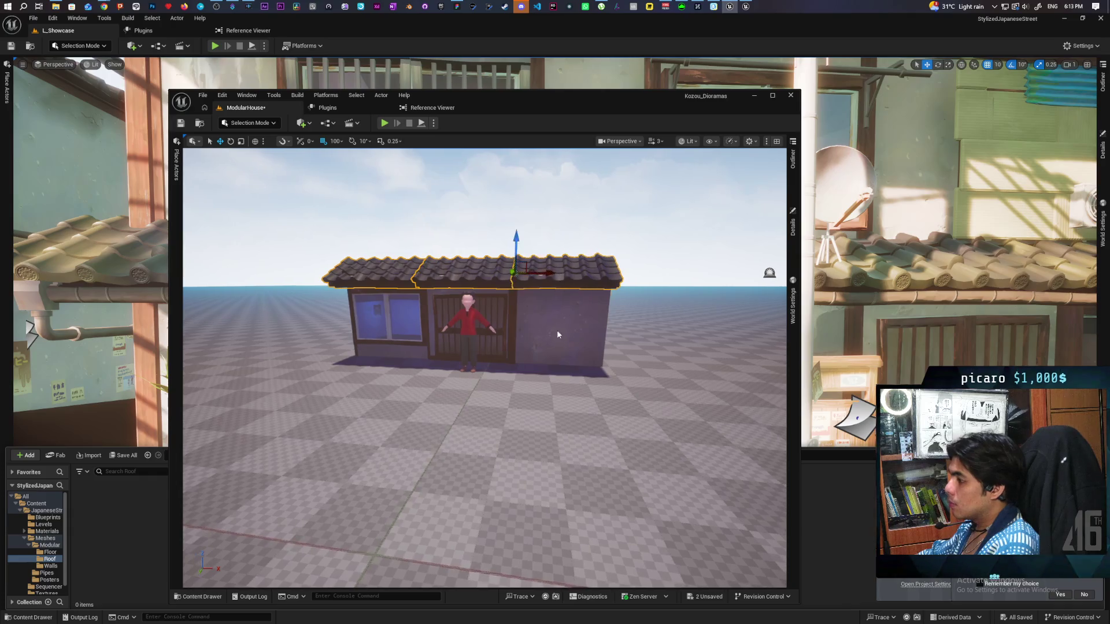
left_click(560, 333, "ctrl")
left_click(393, 325, "ctrl")
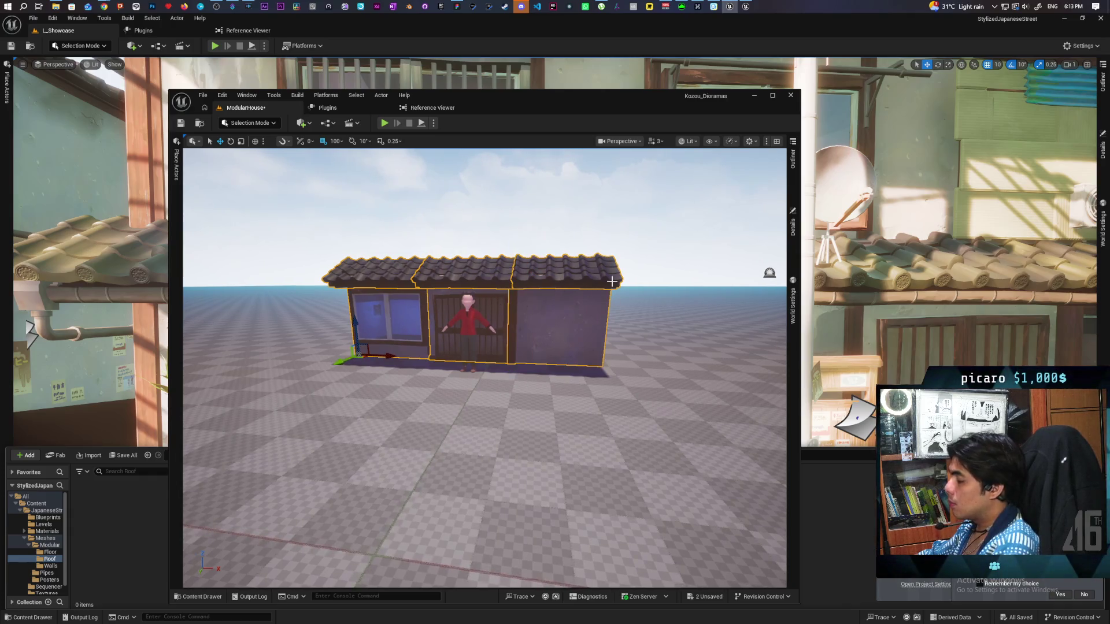
Try scaling the six house pieces to 1.2 in Details, then reset them to 1.0.
left_click(793, 227)
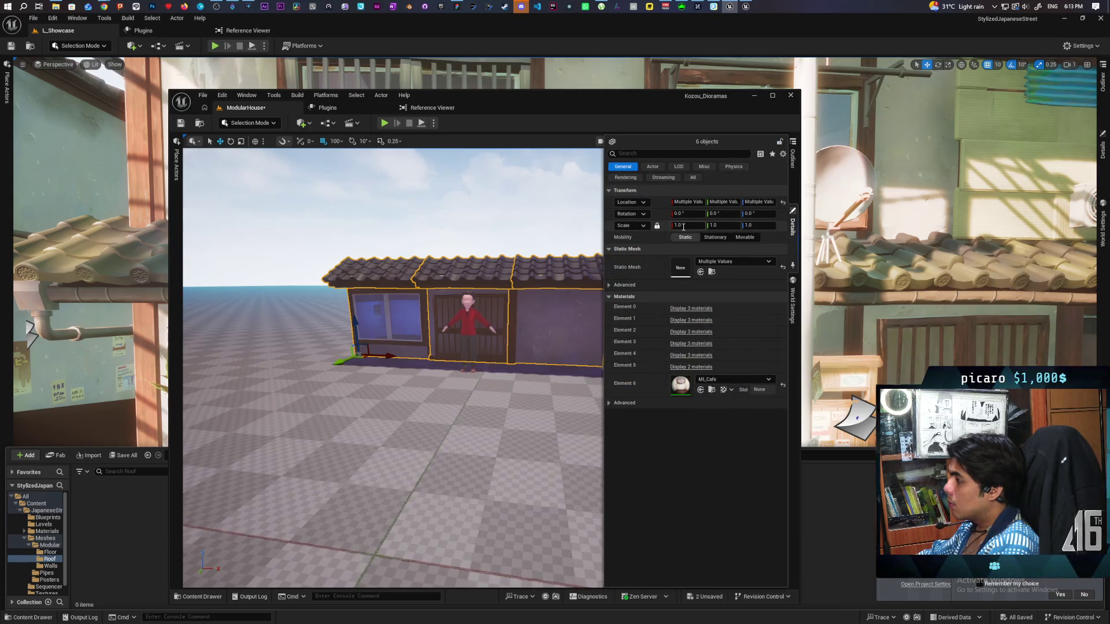
left_click(681, 229)
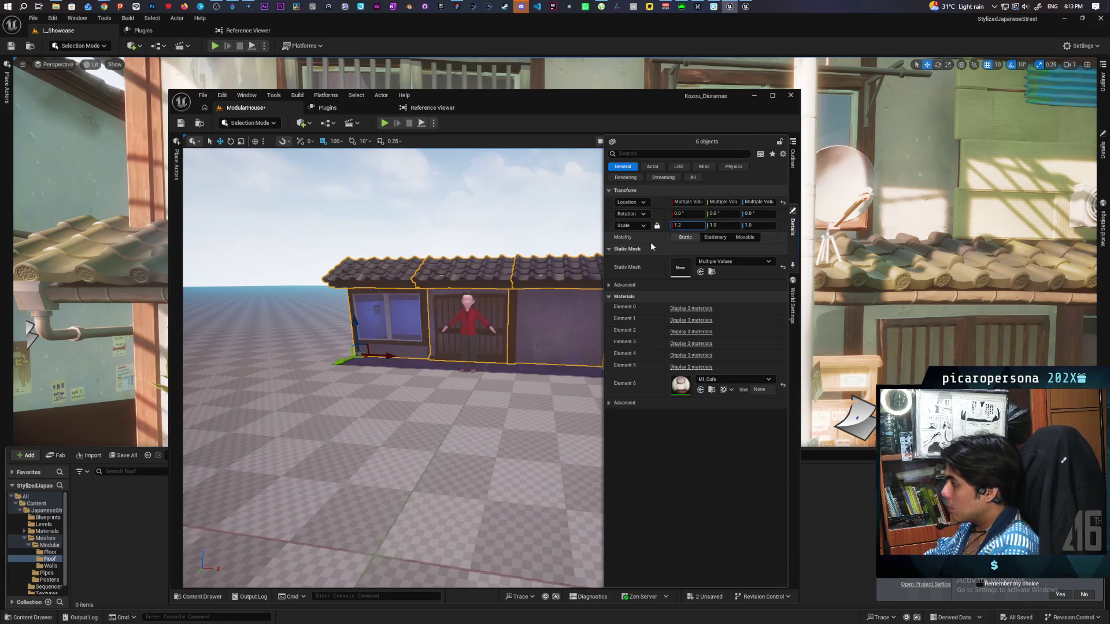
type("2")
key("Return")
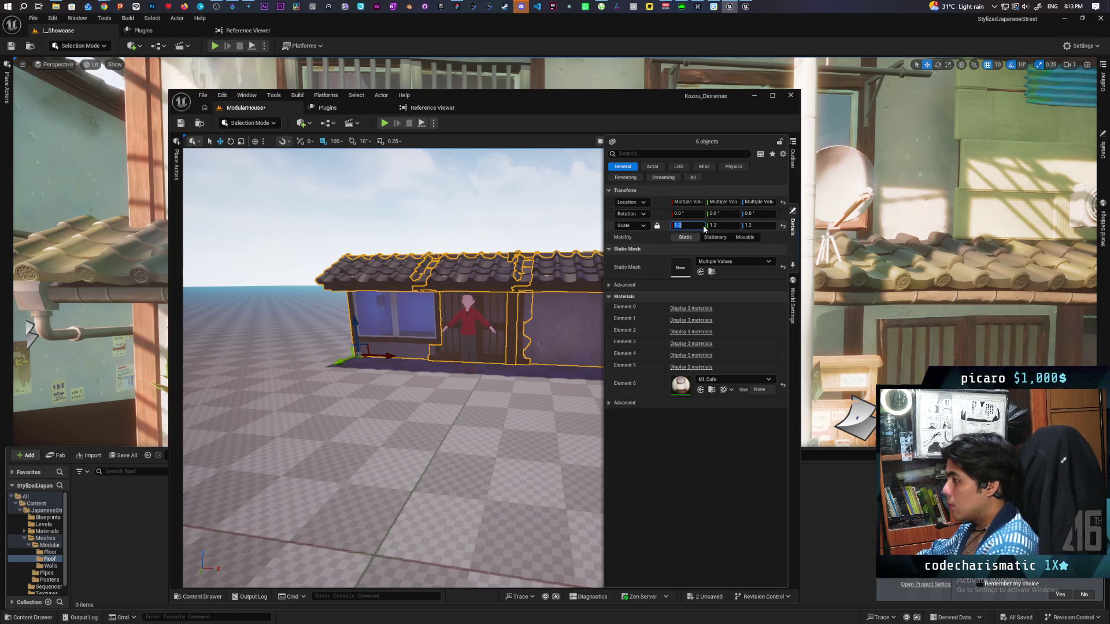
type("1")
key("Return")
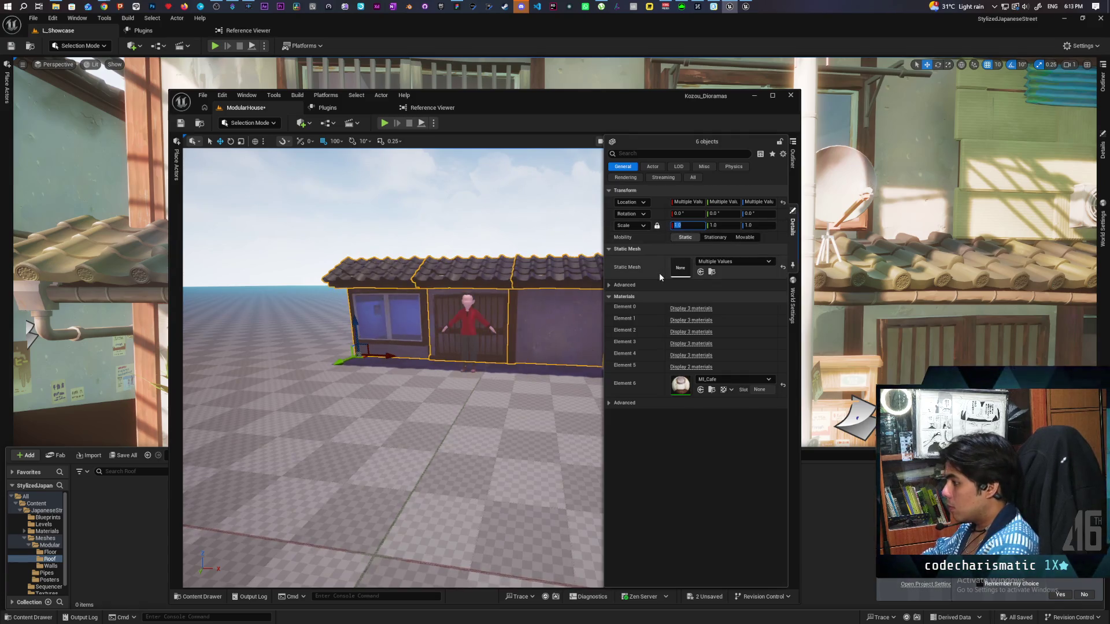
left_click(381, 143)
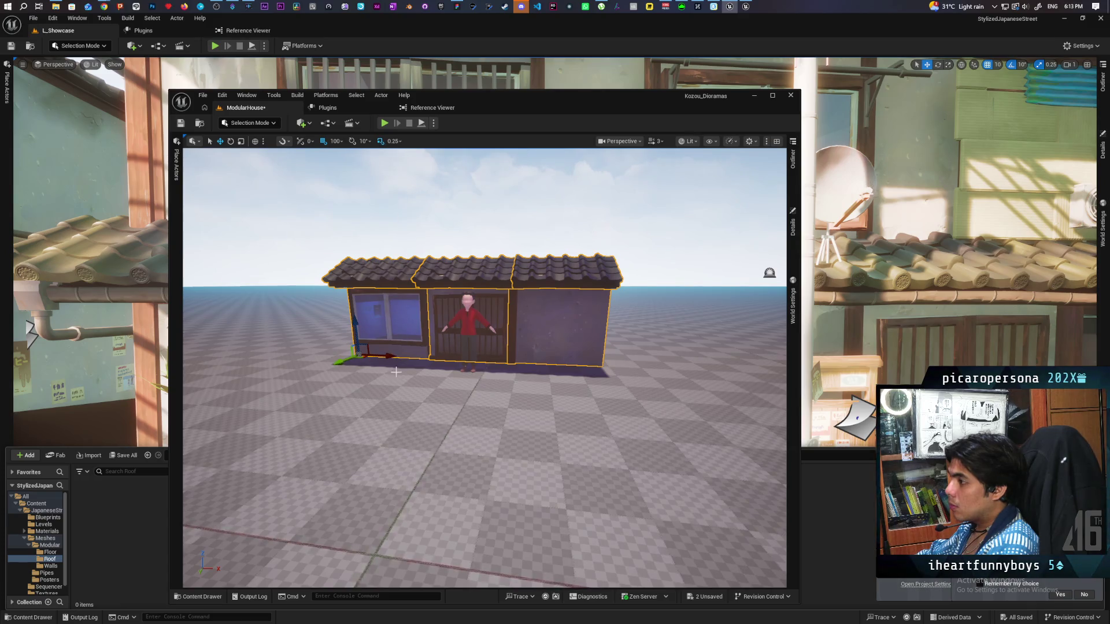
Test enlarging the house with the scale gizmo, undo it, and frame the house front.
key("e")
key("r")
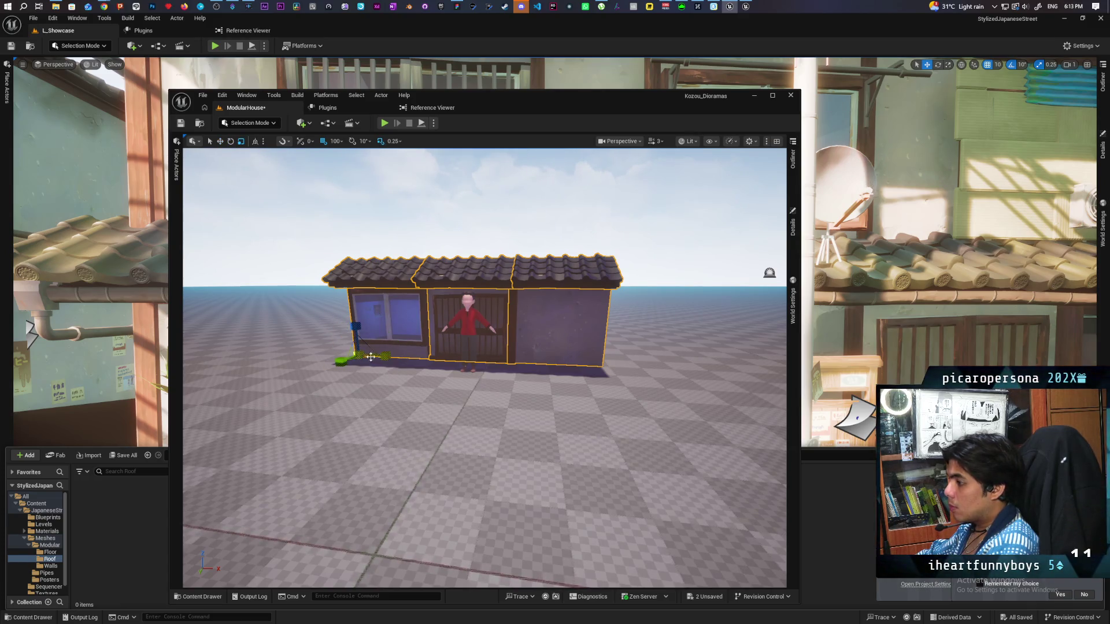
left_click_drag(341, 360, 364, 352)
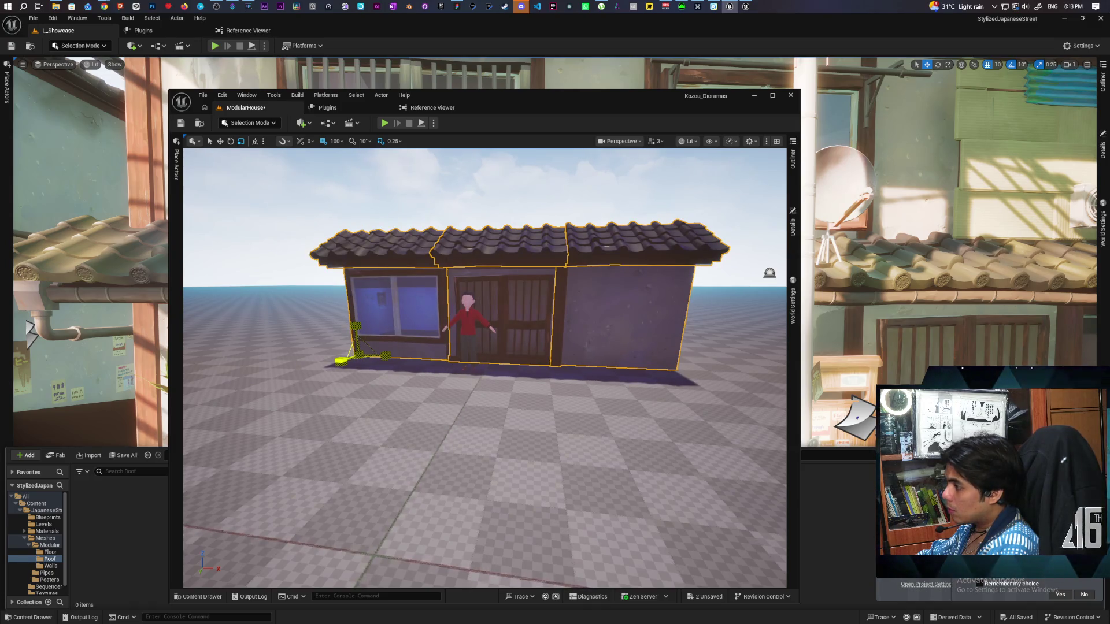
key("ctrl+z")
key("ctrl+y")
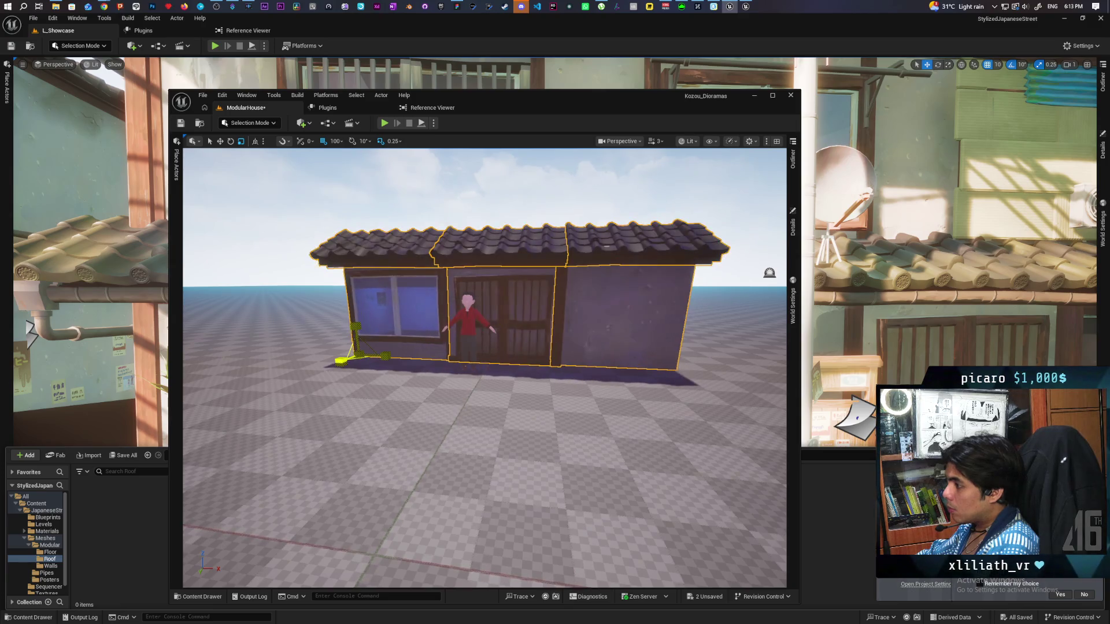
key("ctrl+y")
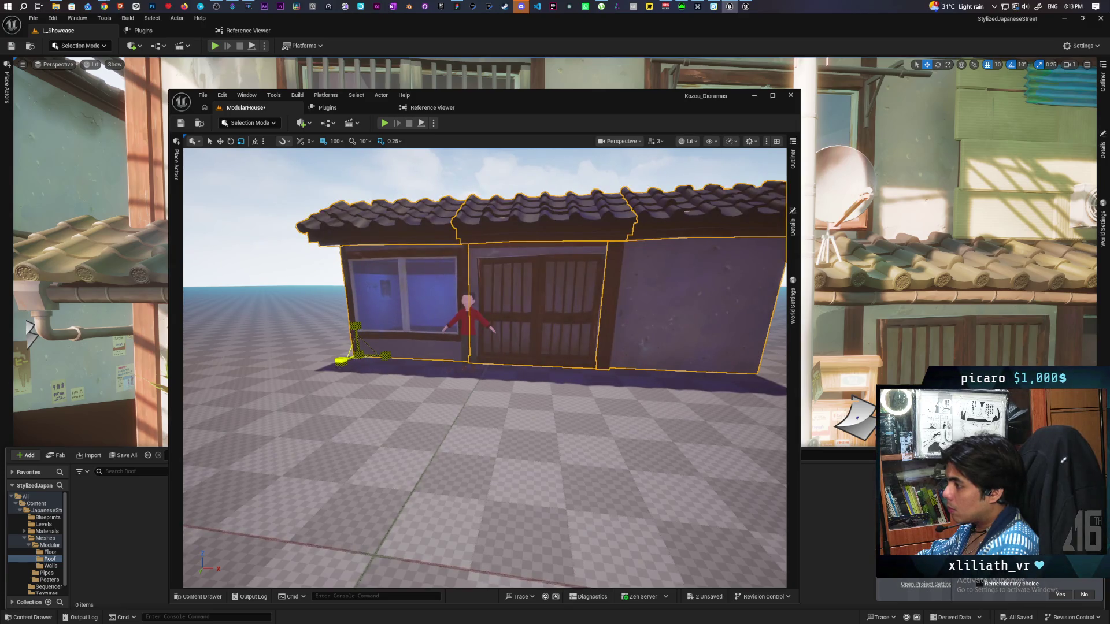
key("ctrl+z")
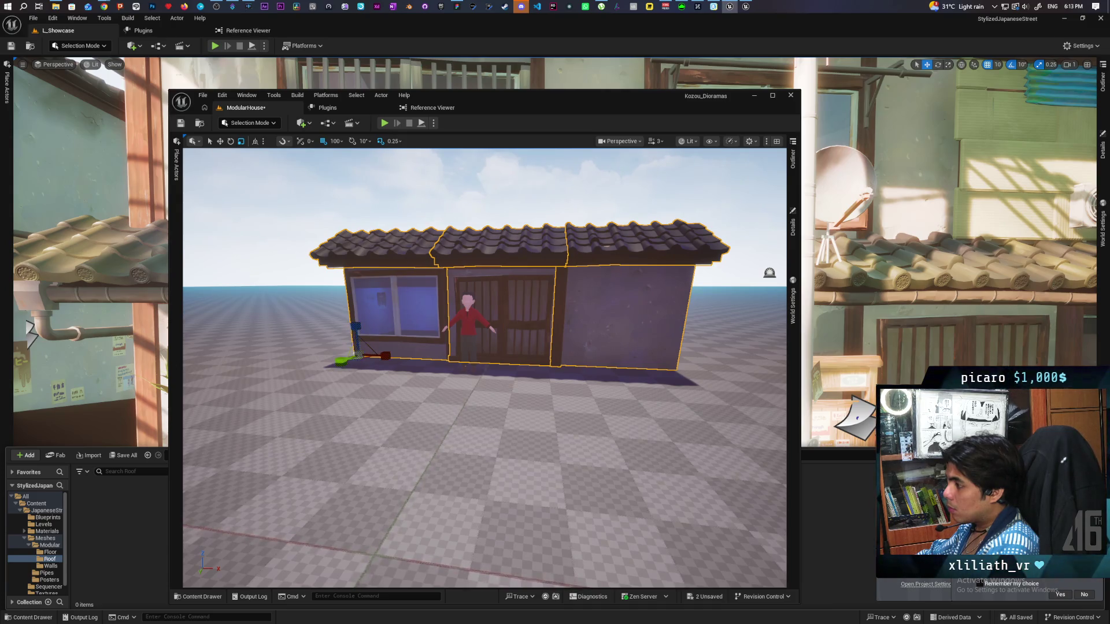
scroll(485, 368, "up", 5)
key("f")
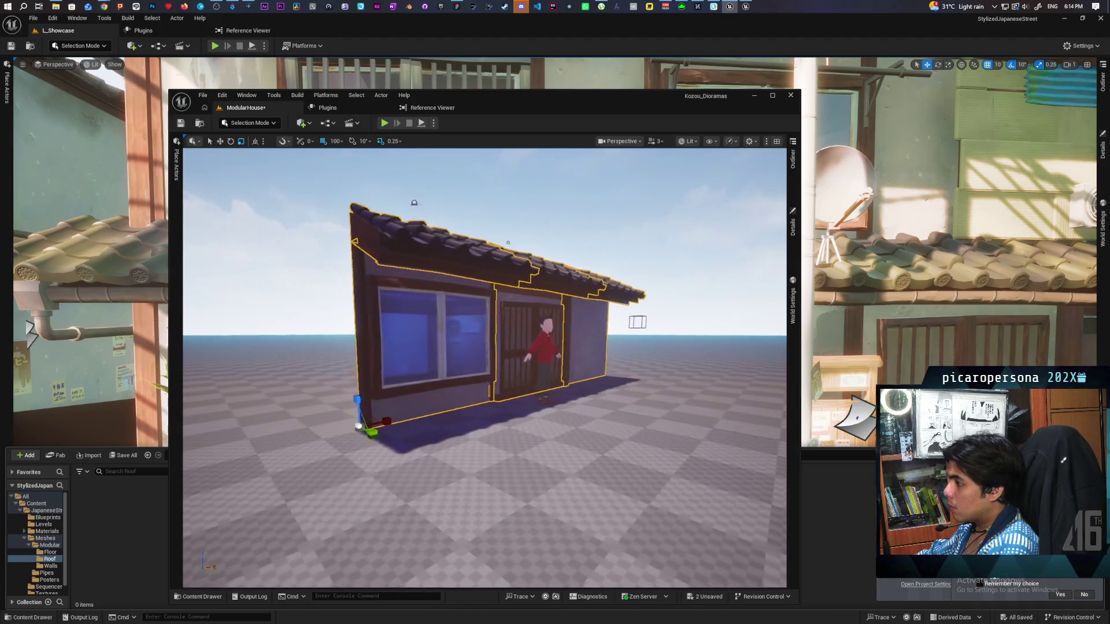
mouse_move(484, 368)
left_mouse_down()
mouse_move(438, 368)
mouse_move(450, 432)
left_mouse_up()
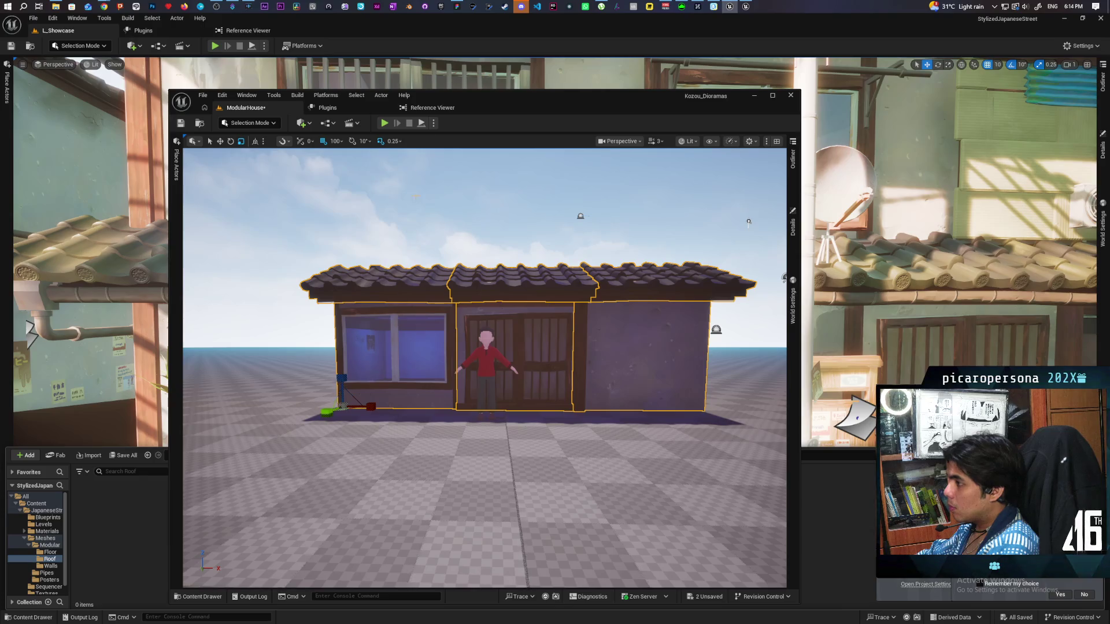
Set the scale snap step to 0.125 and enlarge the house by one step.
left_click(393, 141)
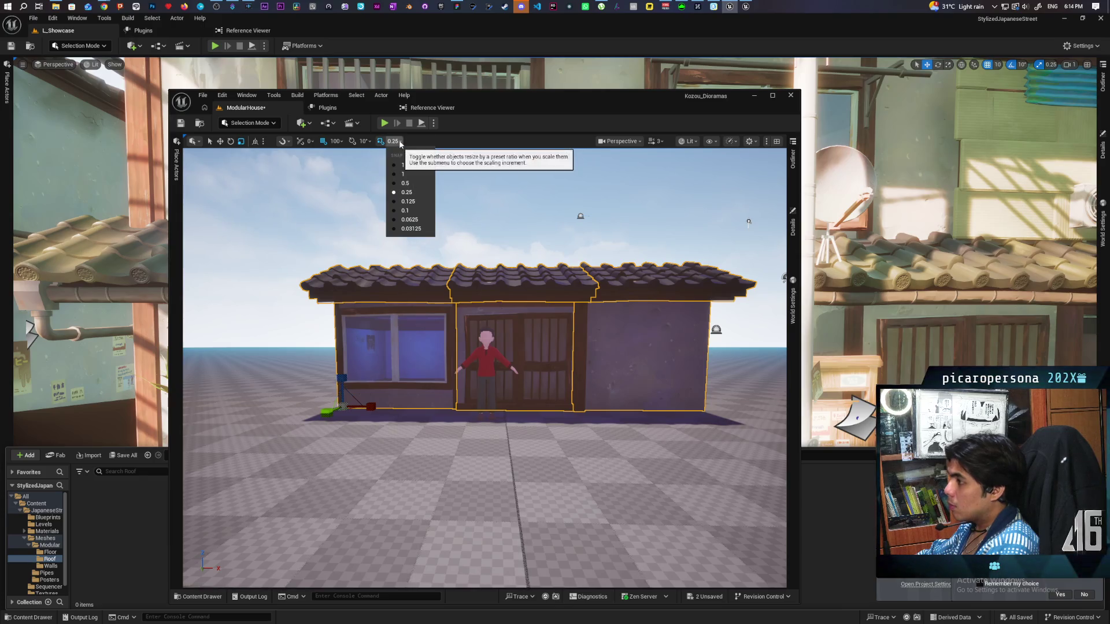
left_click(427, 201)
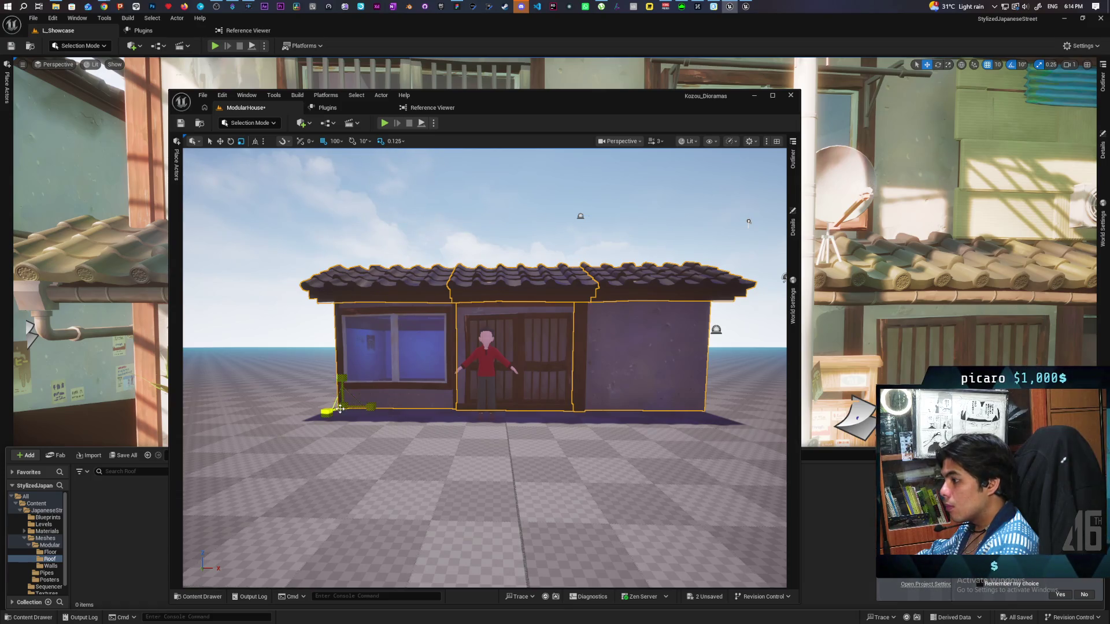
left_click_drag(340, 409, 350, 404)
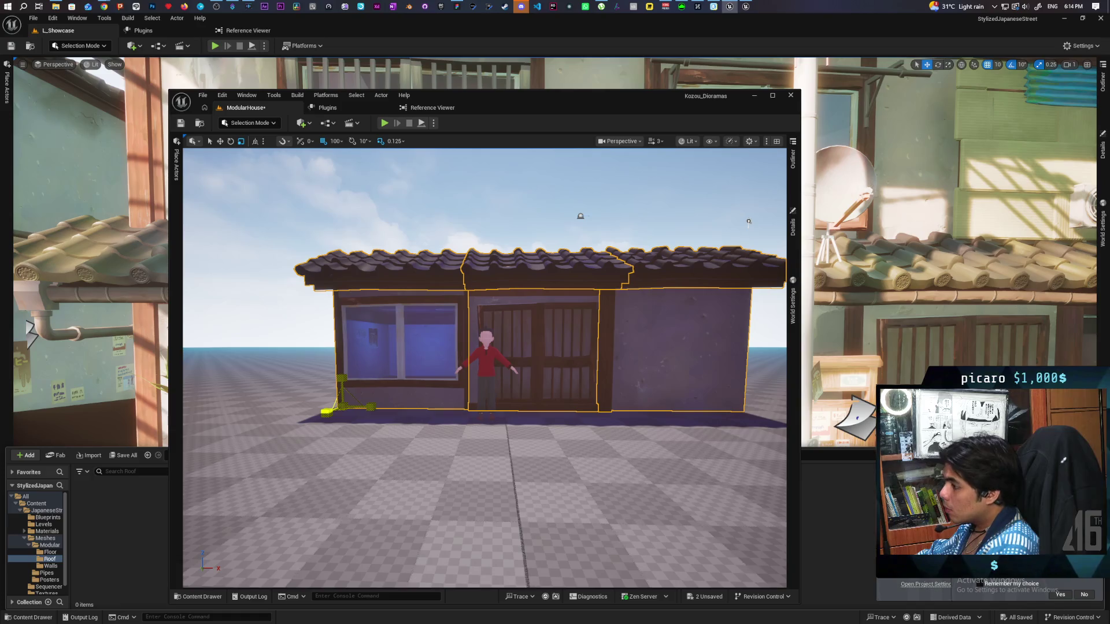
mouse_move(498, 448)
left_mouse_down()
mouse_move(462, 440)
mouse_move(480, 428)
mouse_move(492, 451)
mouse_move(486, 417)
mouse_move(468, 425)
mouse_move(489, 422)
mouse_move(508, 443)
left_mouse_up()
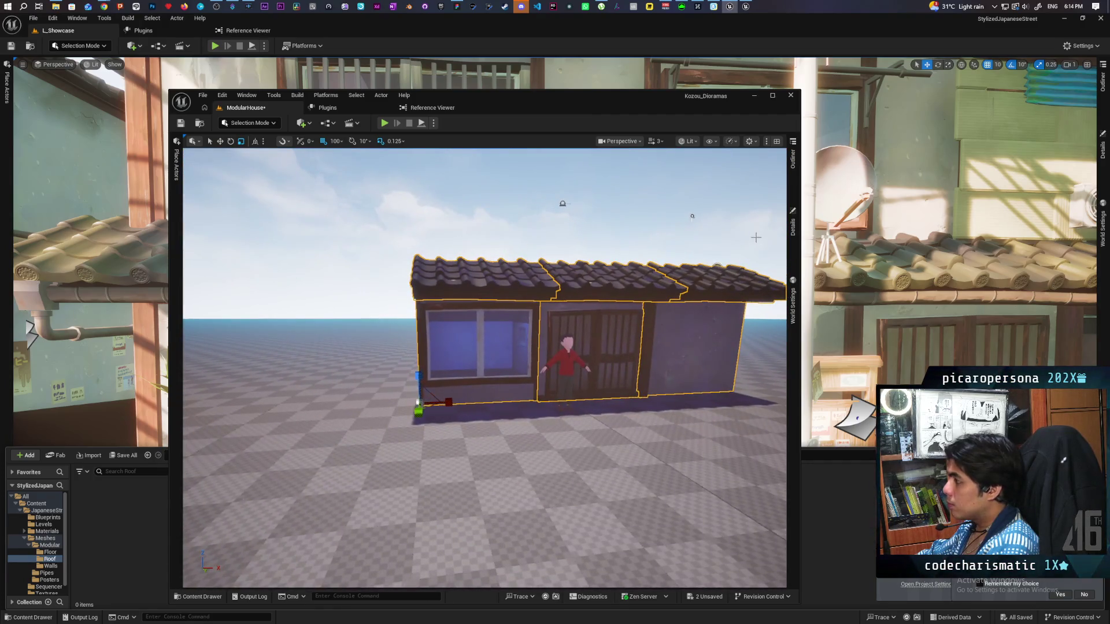
Confirm the six selected pieces share a 1.375 scale, then switch to the move gizmo.
left_click(792, 159)
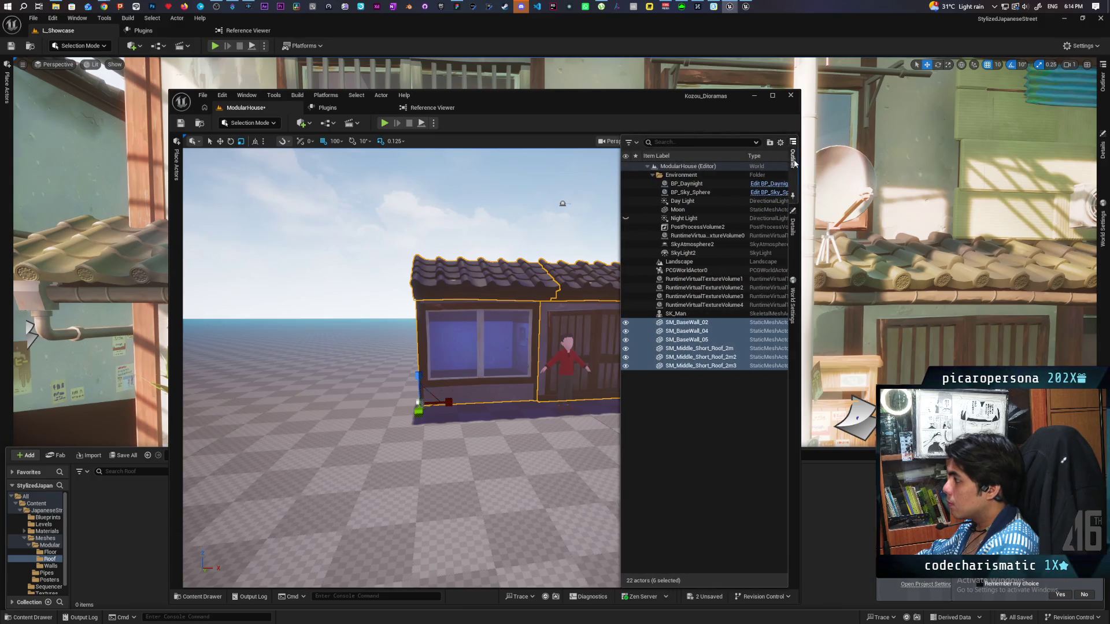
left_click(793, 229)
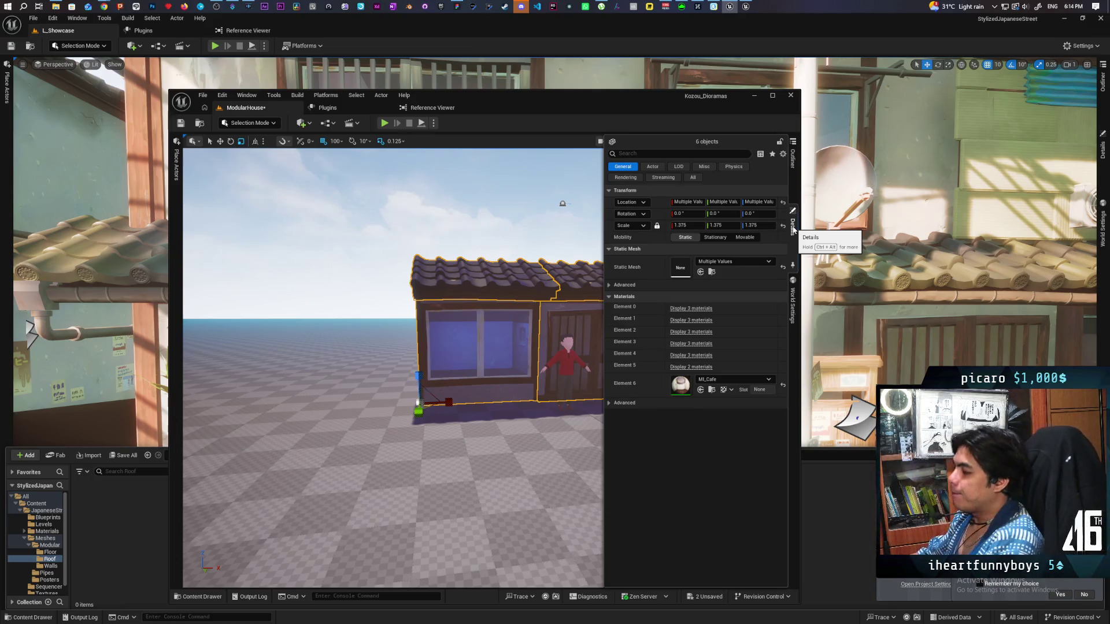
mouse_move(478, 198)
left_mouse_down()
mouse_move(608, 341)
mouse_move(592, 323)
mouse_move(593, 347)
mouse_move(555, 350)
mouse_move(555, 315)
mouse_move(563, 353)
mouse_move(578, 353)
mouse_move(579, 324)
mouse_move(578, 347)
left_mouse_up()
key("w")
mouse_move(475, 420)
left_mouse_down()
mouse_move(474, 399)
mouse_move(477, 420)
left_mouse_up()
right_click(475, 421)
Play from the house front, run the character past the door, then stop with Esc.
left_click(497, 413)
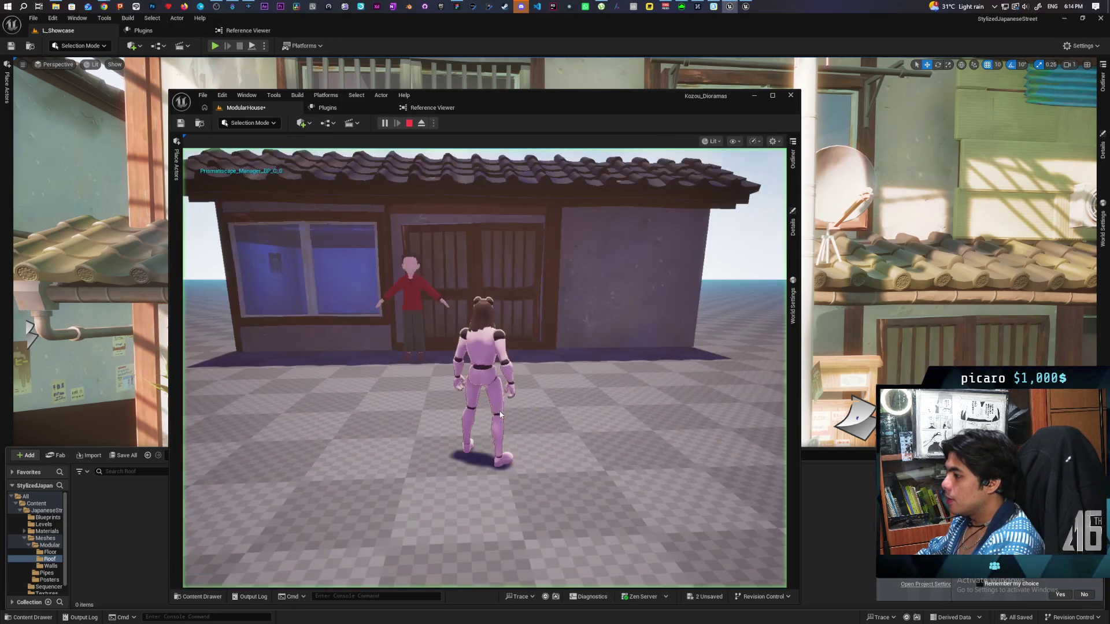
left_click(488, 383)
key("w")
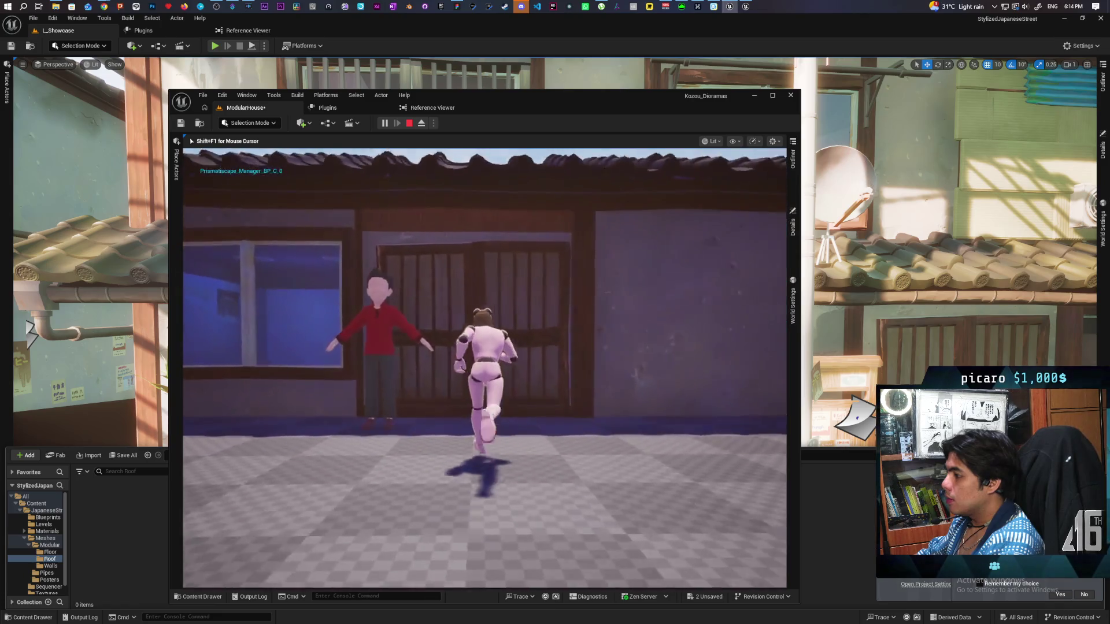
key("w")
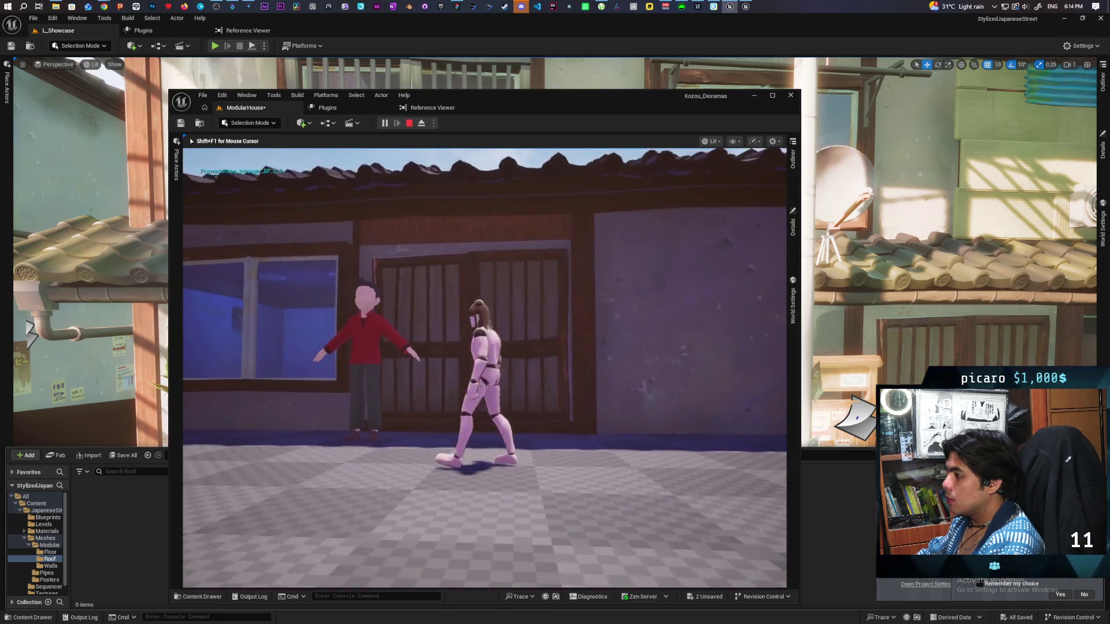
key("w")
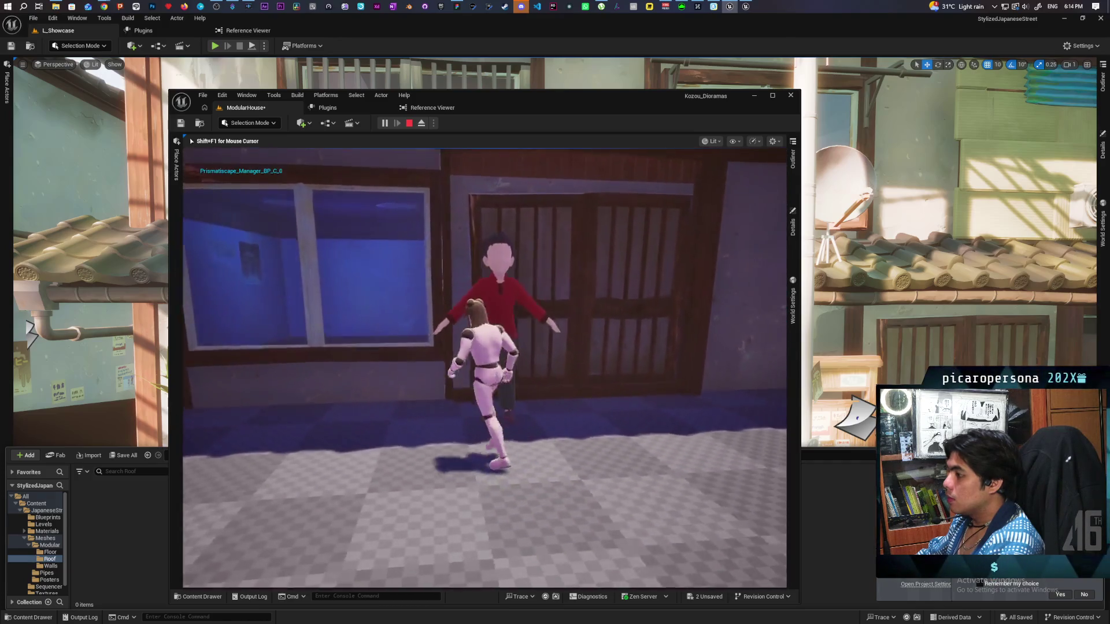
key("a")
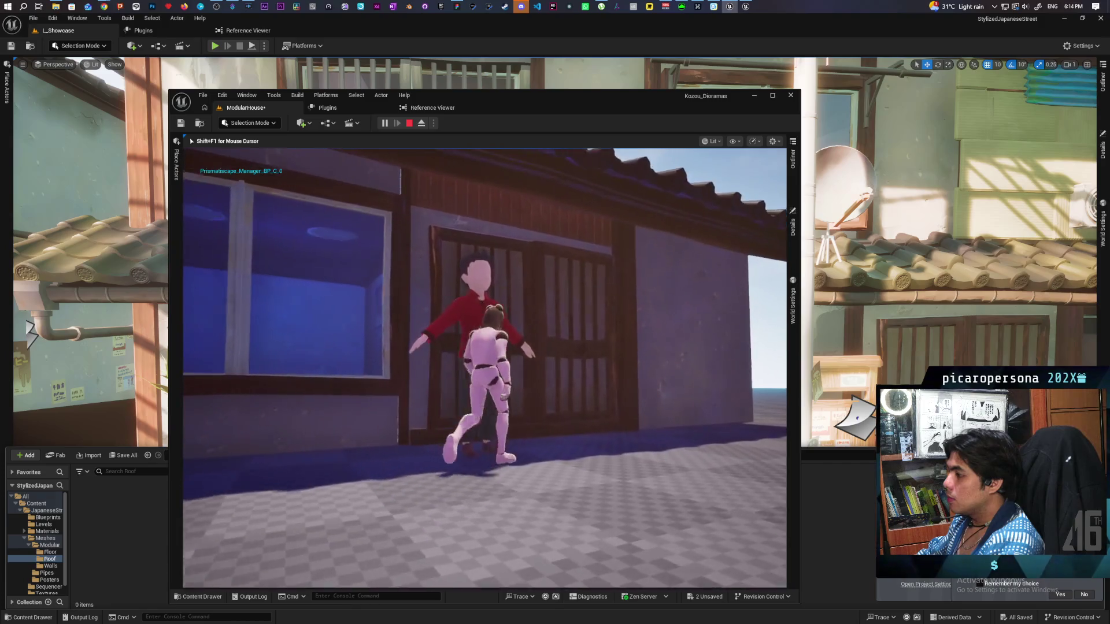
key("d")
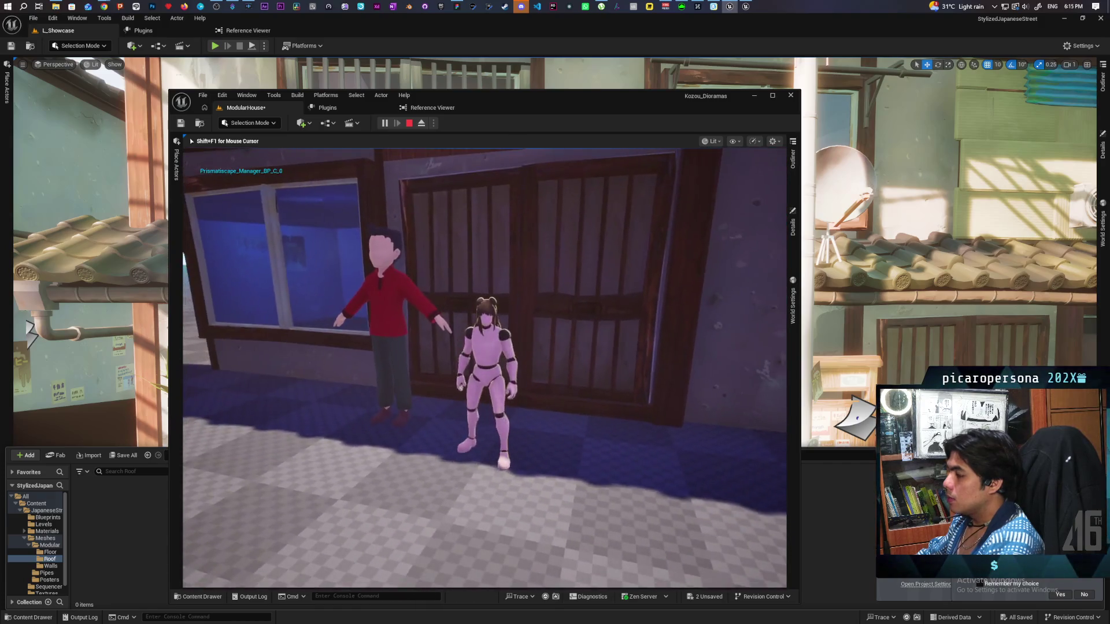
key("Escape")
left_click(793, 225)
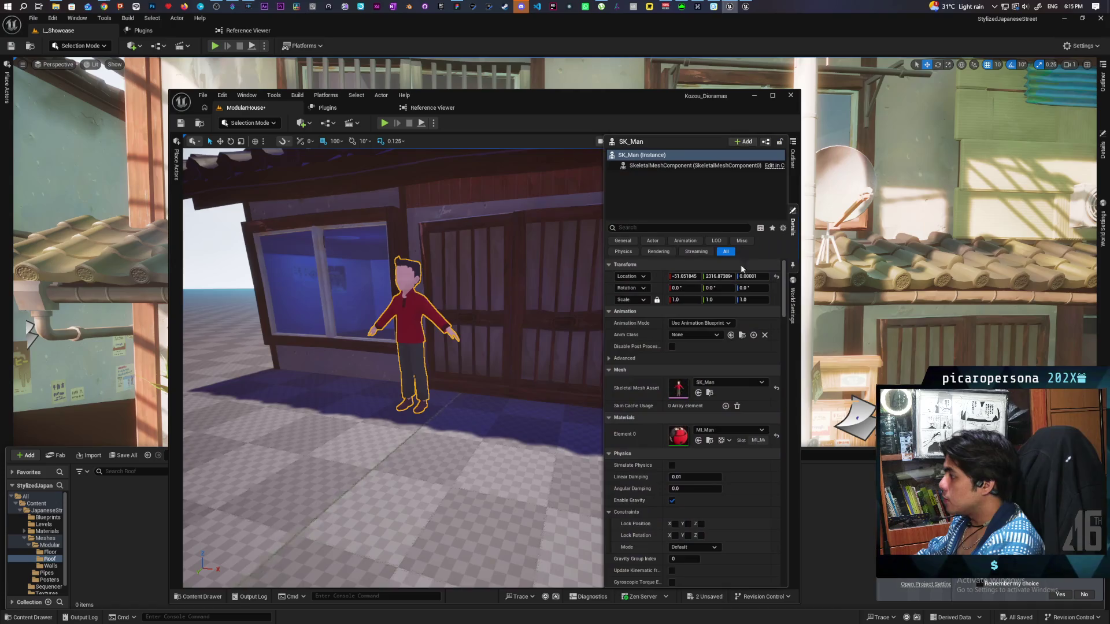
Set the character's X scale to 0.9.
left_click(683, 301)
type("0.9")
key("Return")
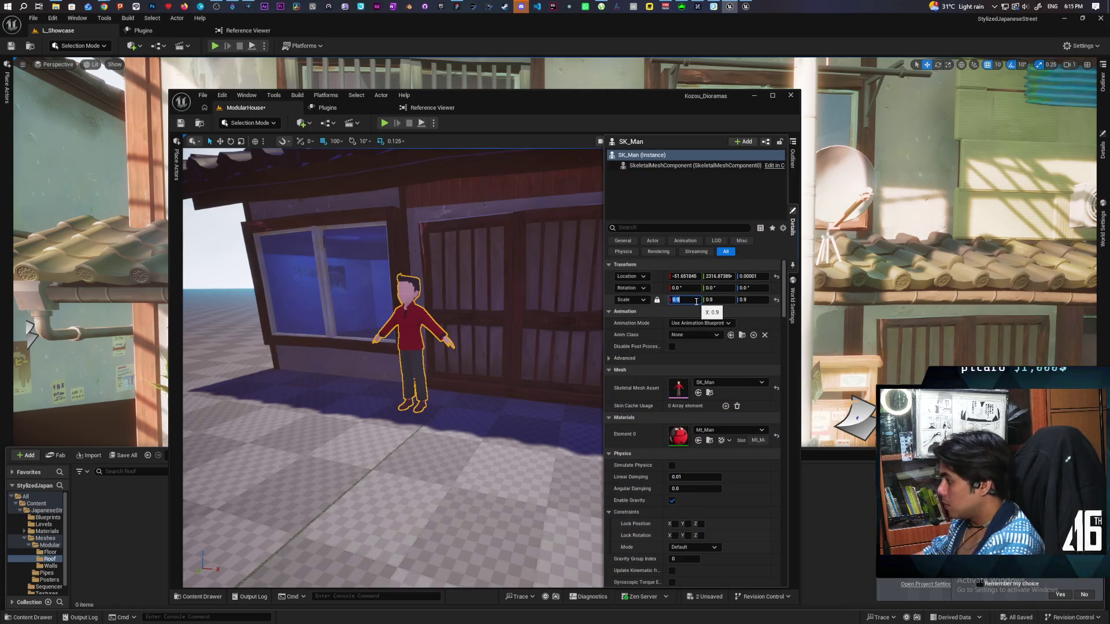
Select the right wall panel and shrink the house walls and roof slightly with the gizmo.
left_click(793, 159)
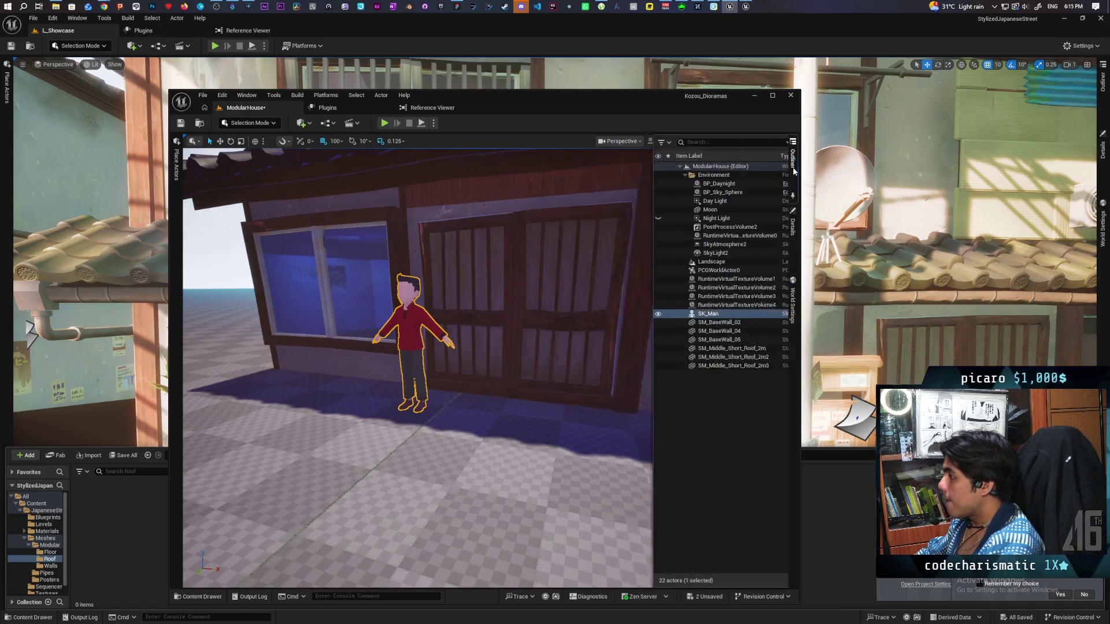
scroll(528, 337, "down", 5)
left_click(547, 324)
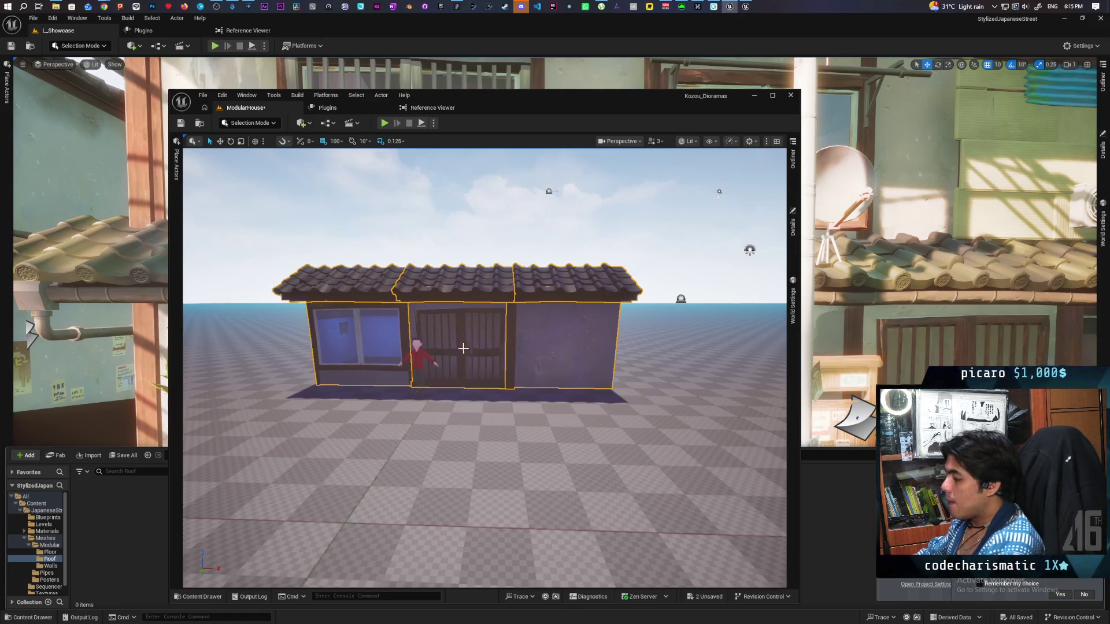
key("w")
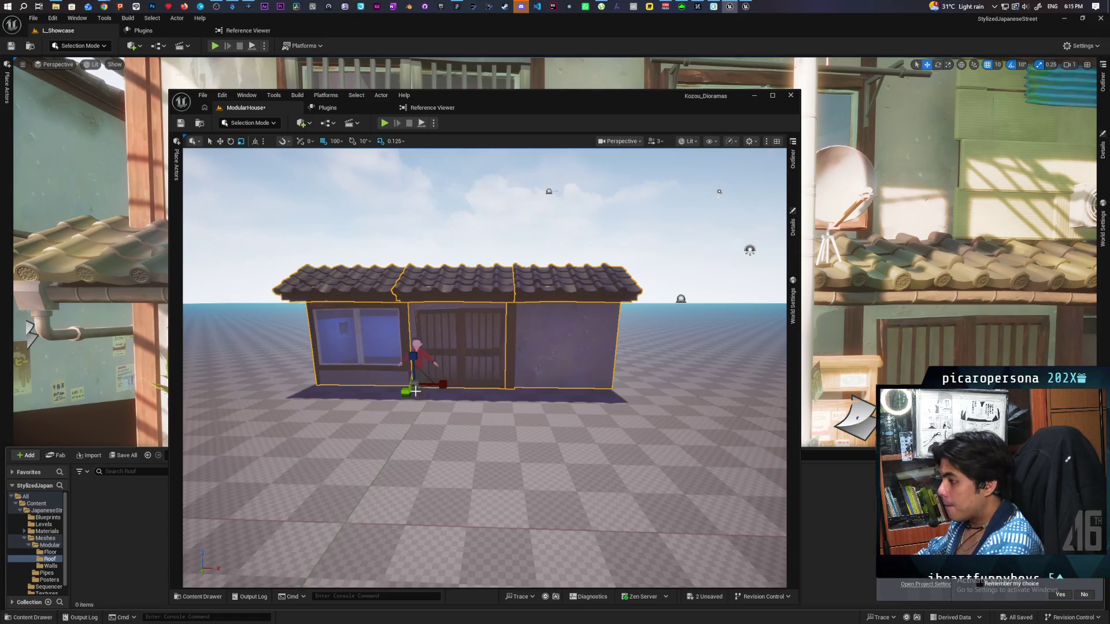
left_click_drag(414, 383, 399, 396)
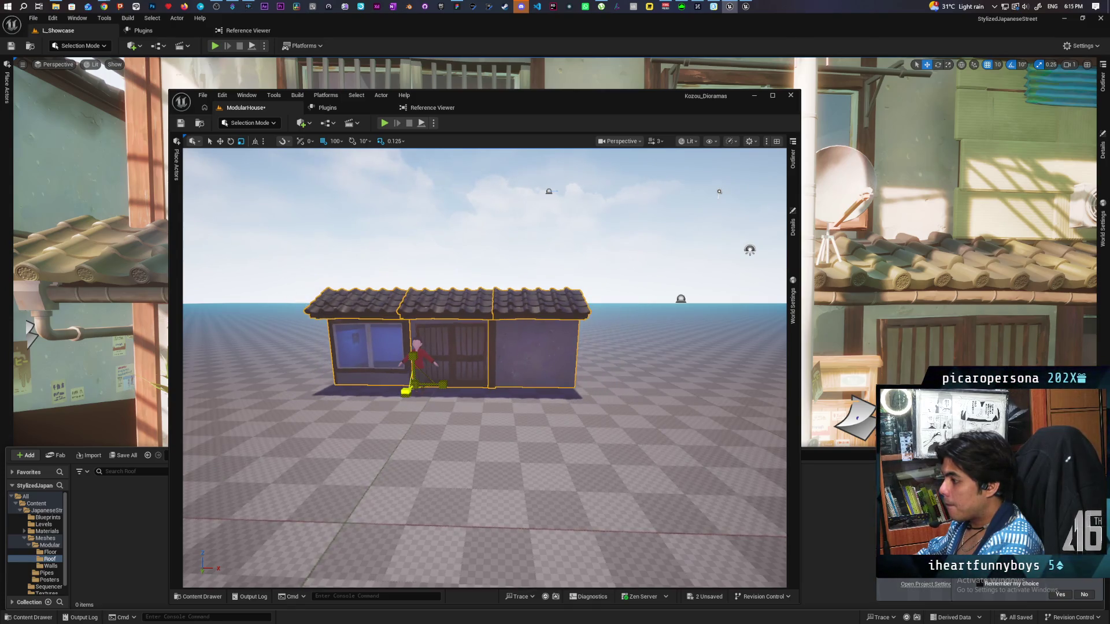
scroll(485, 368, "down", 3)
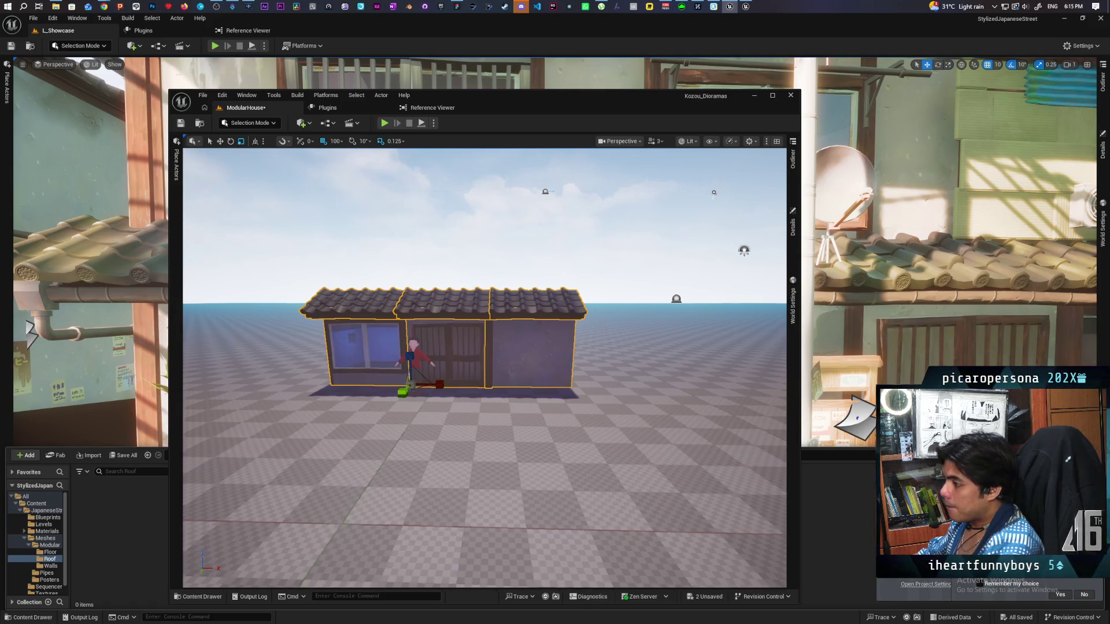
scroll(485, 367, "up", 8)
scroll(484, 368, "down", 5)
scroll(485, 367, "up", 2)
scroll(485, 368, "down", 1)
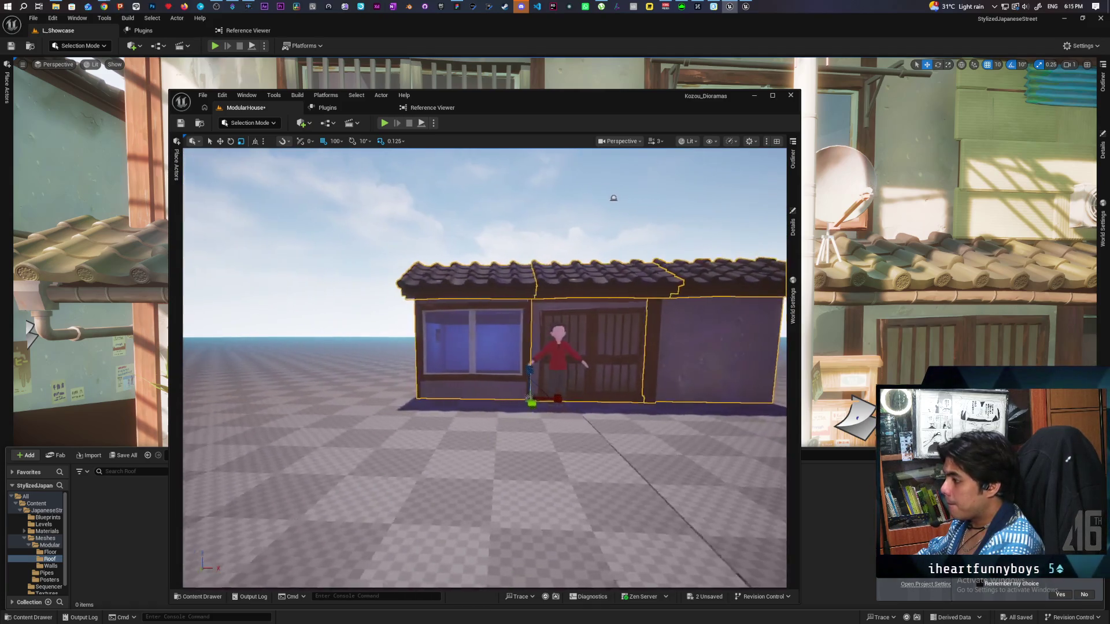
scroll(484, 368, "up", 4)
scroll(485, 368, "down", 3)
scroll(484, 368, "up", 4)
scroll(559, 408, "up", 1)
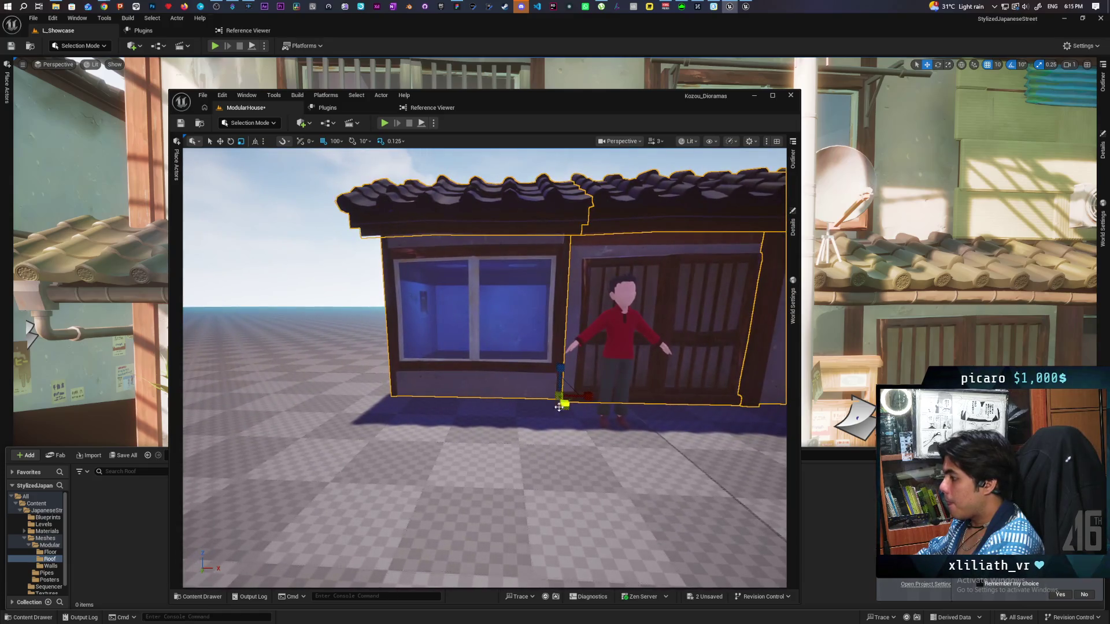
Check the six house pieces' transform and materials, then Play From Here on the floor.
left_click(792, 159)
left_click(792, 226)
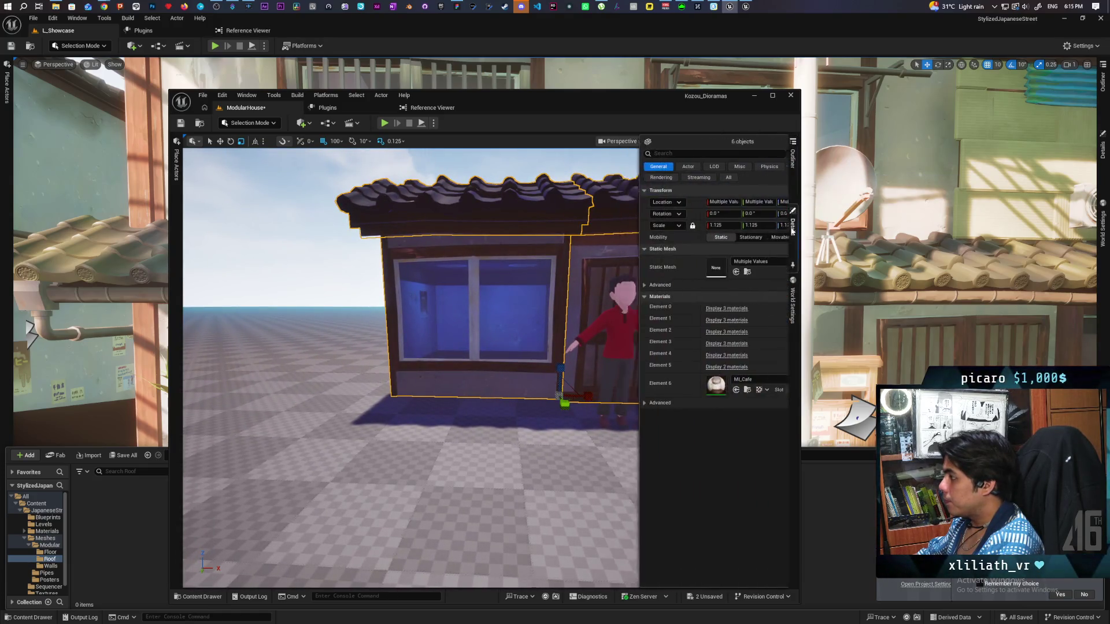
left_click(555, 396)
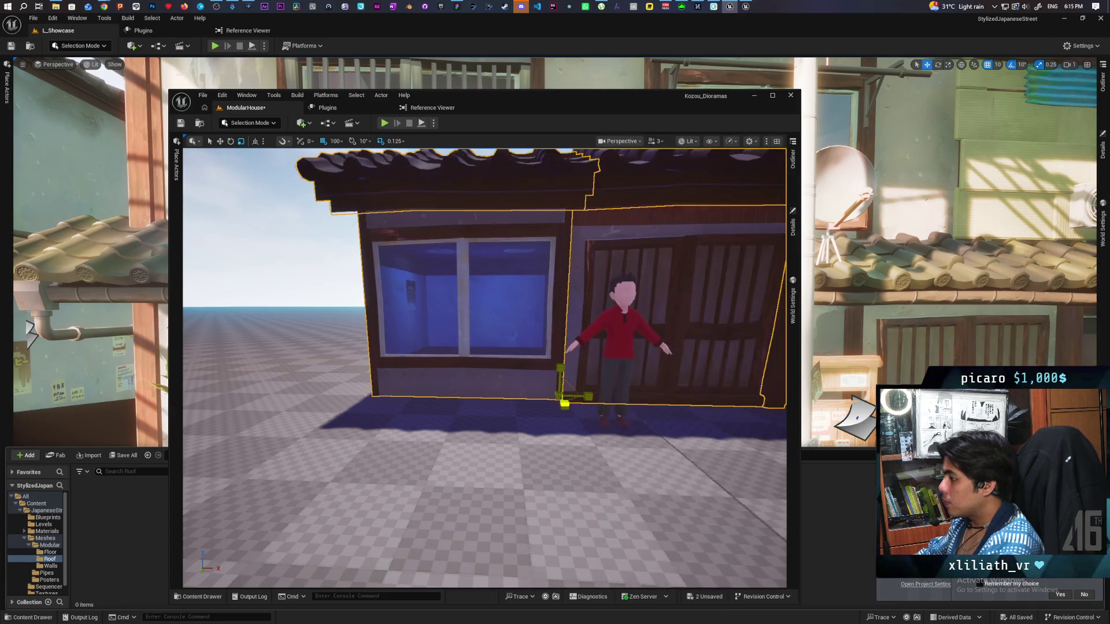
scroll(612, 411, "down", 5)
scroll(612, 412, "up", 3)
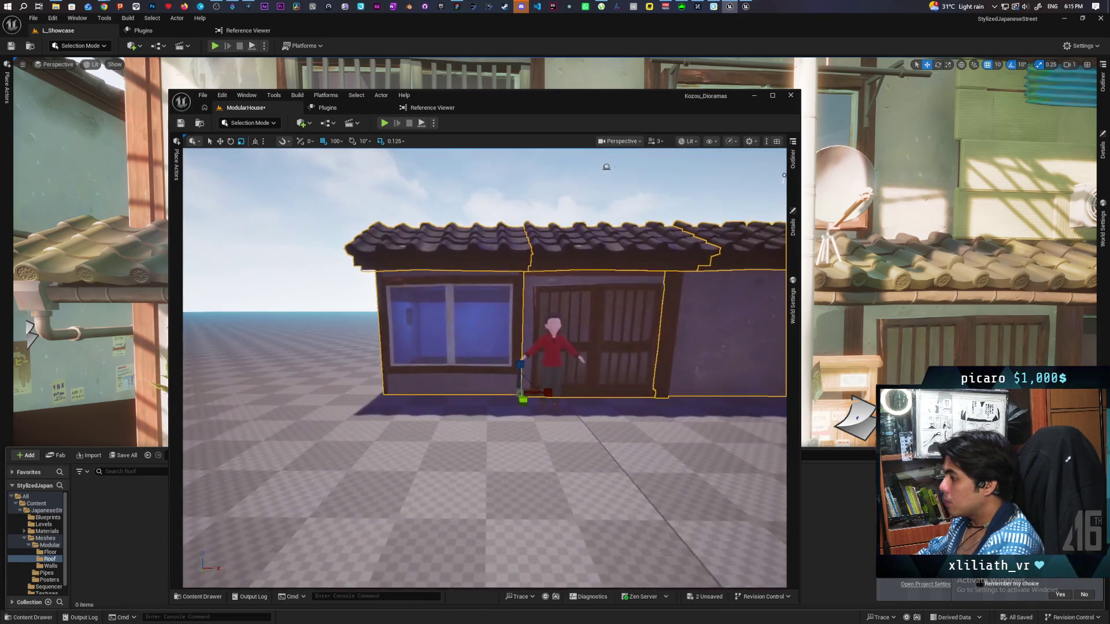
left_click(793, 231)
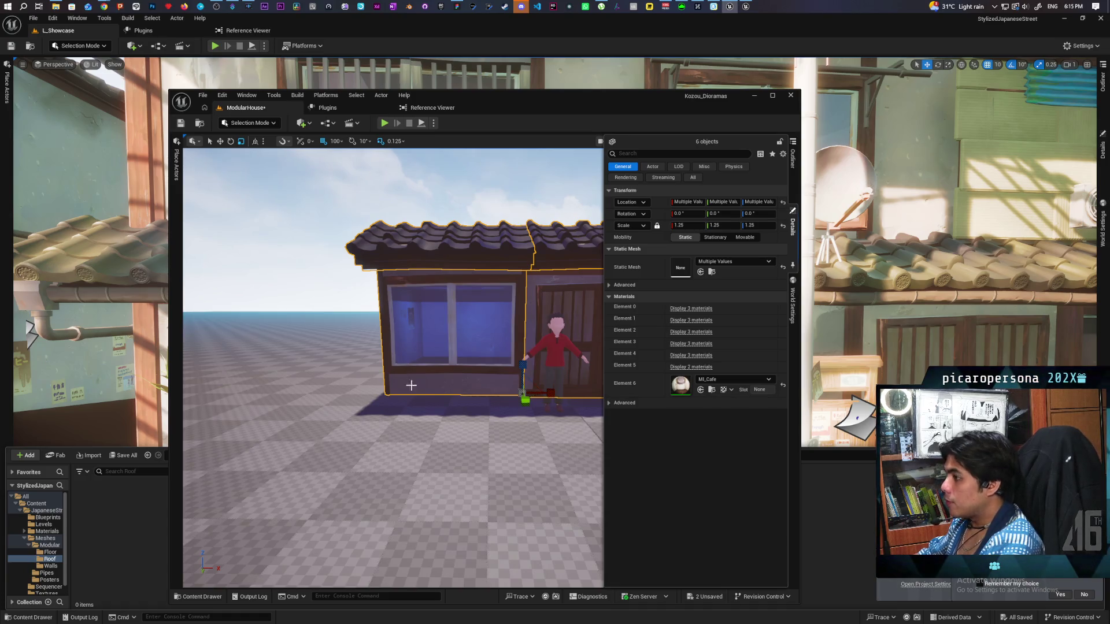
right_click(495, 472)
left_click(516, 456)
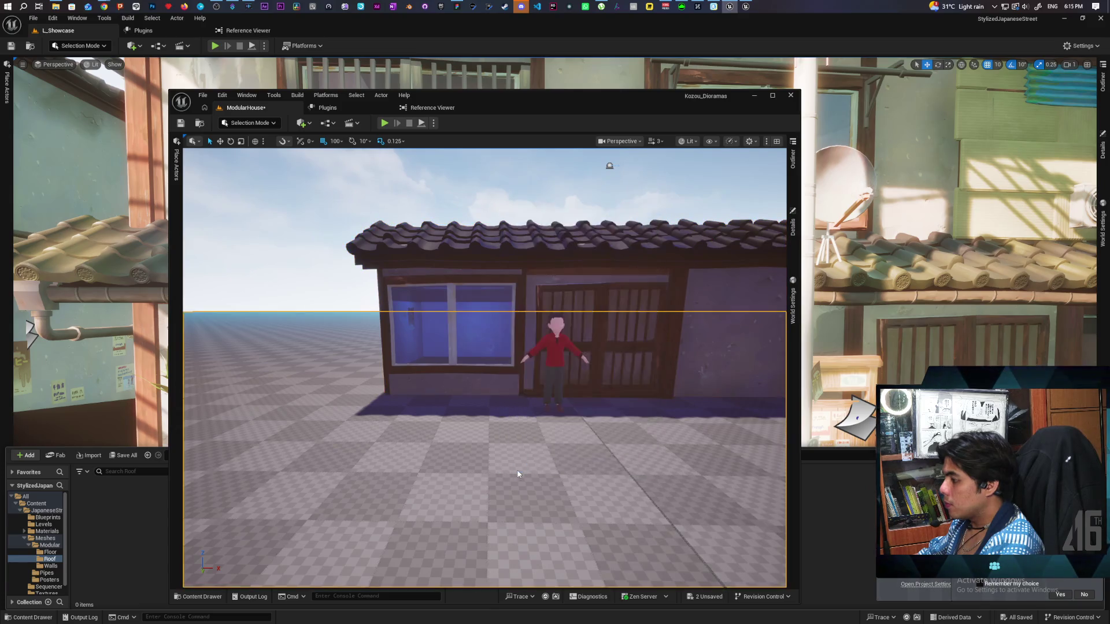
Run the character with WASD along the house front and past its right side.
key("a")
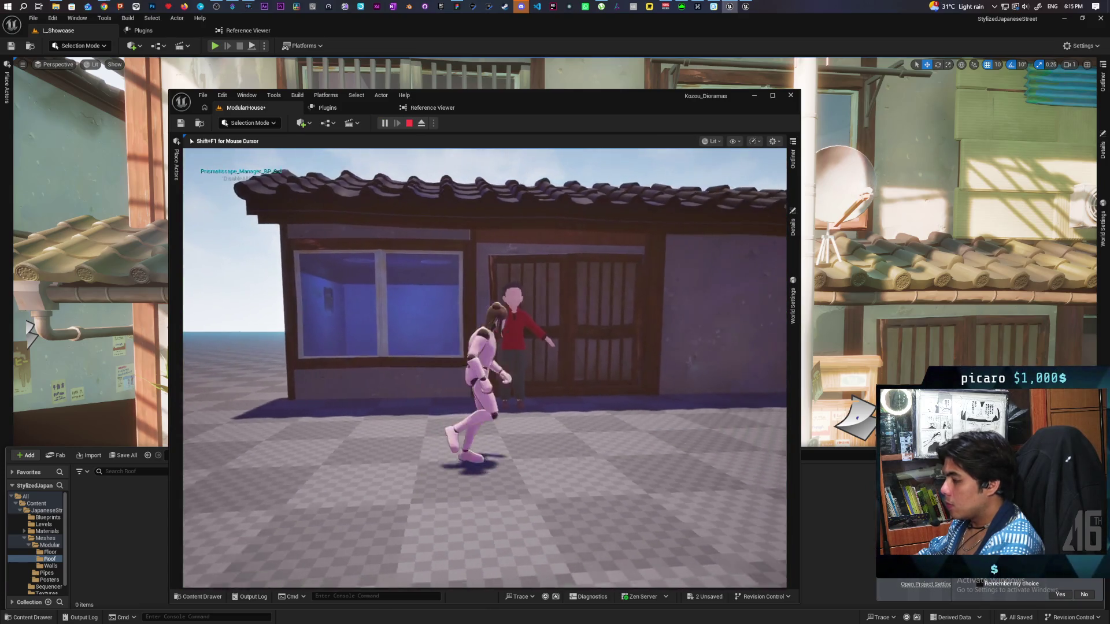
key("w")
key("d")
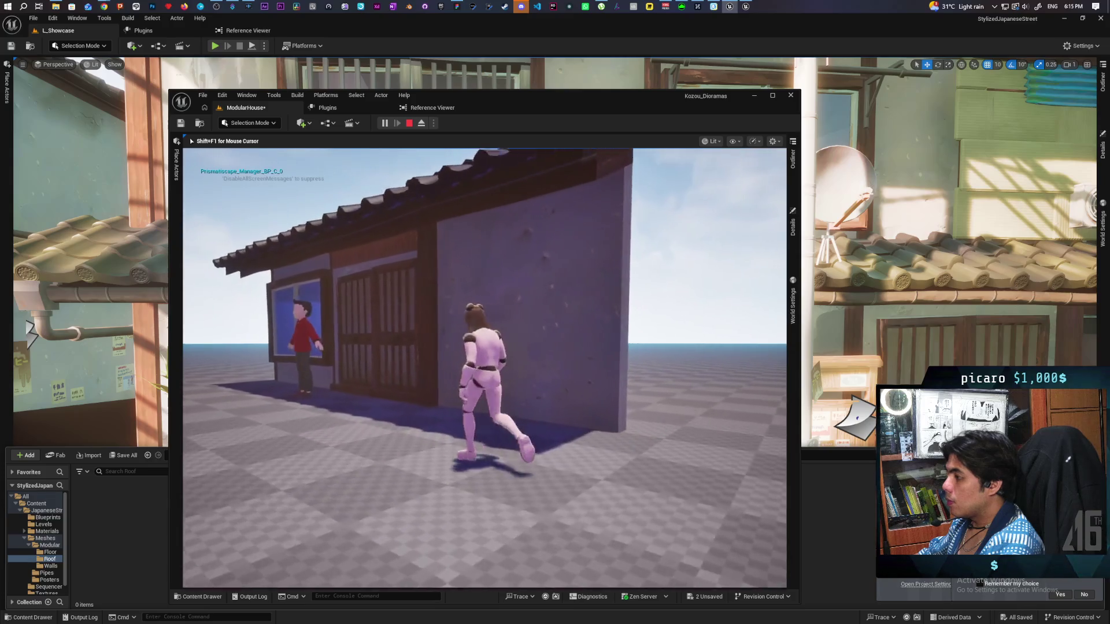
key("a")
key("s")
key("d")
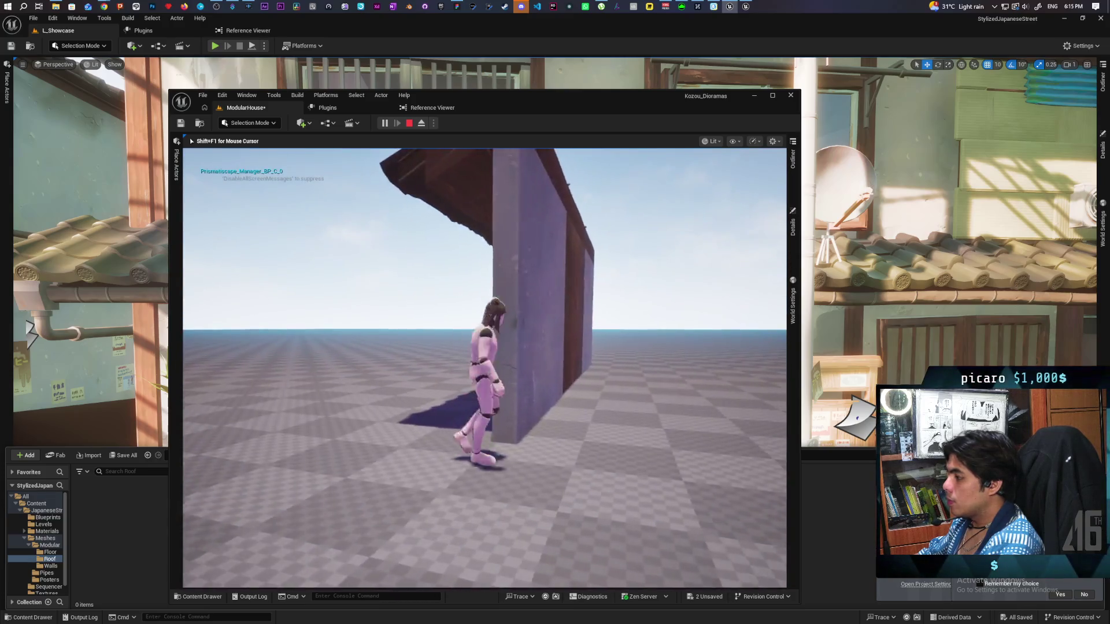
key("w")
key("w")
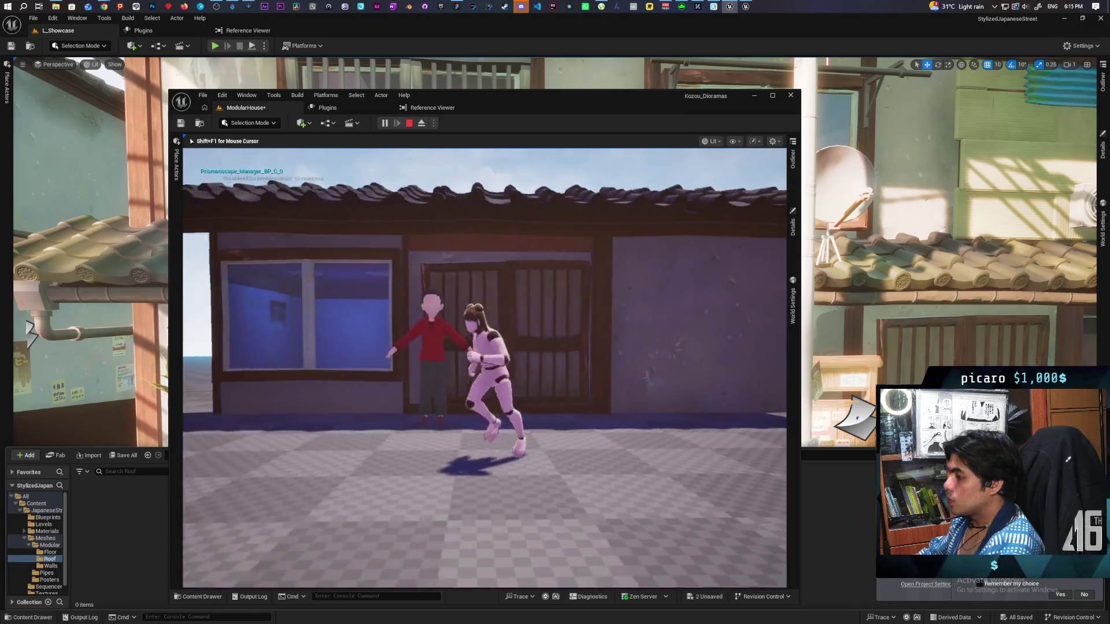
key("a")
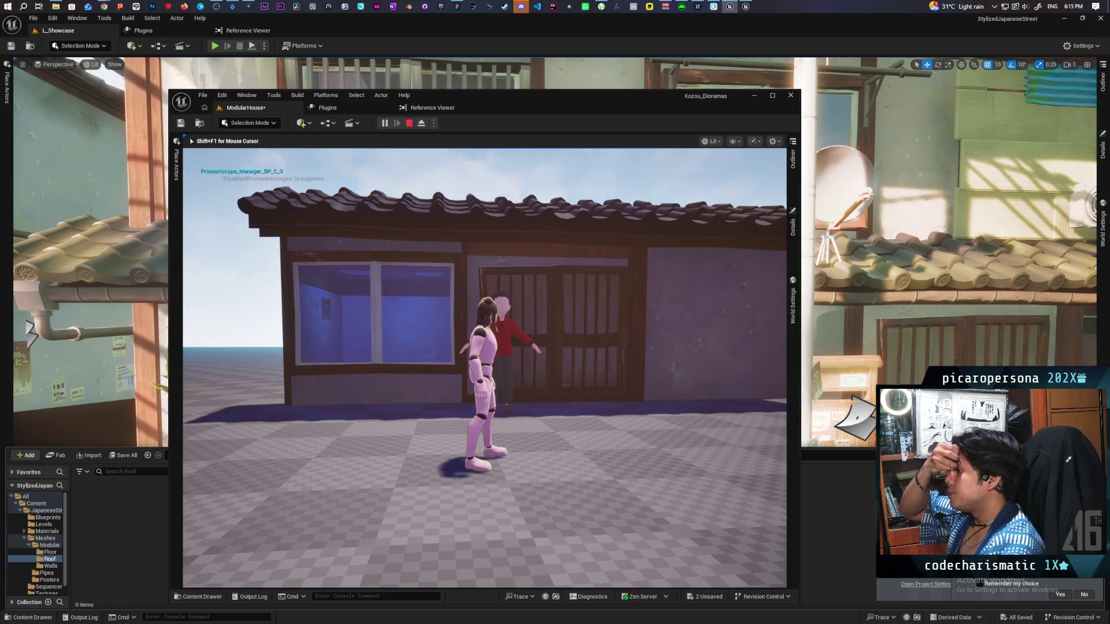
key("d")
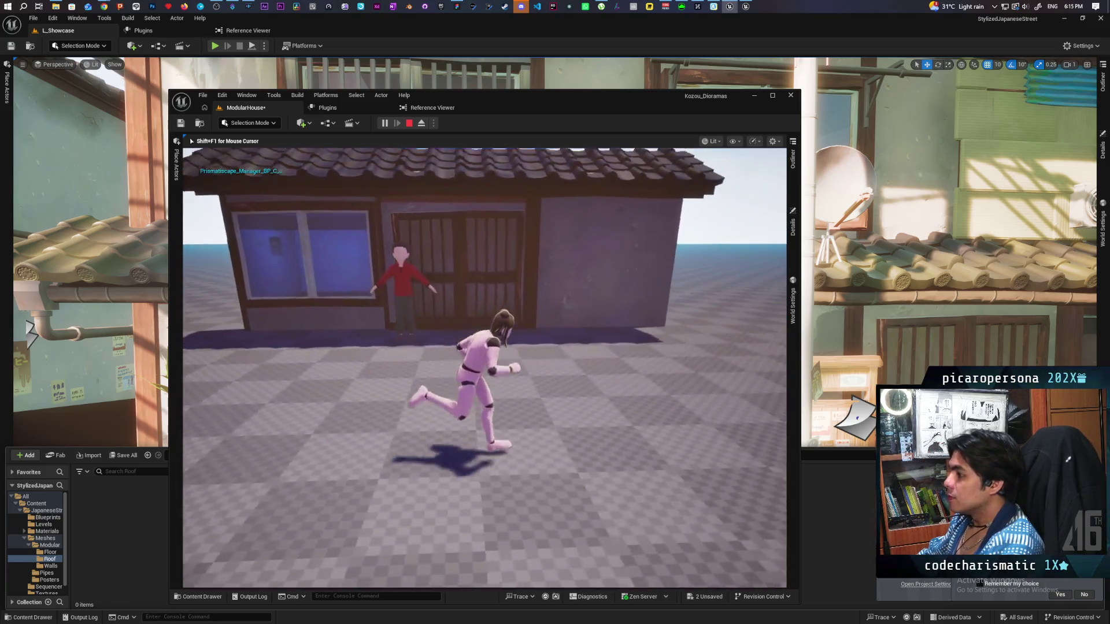
key("w")
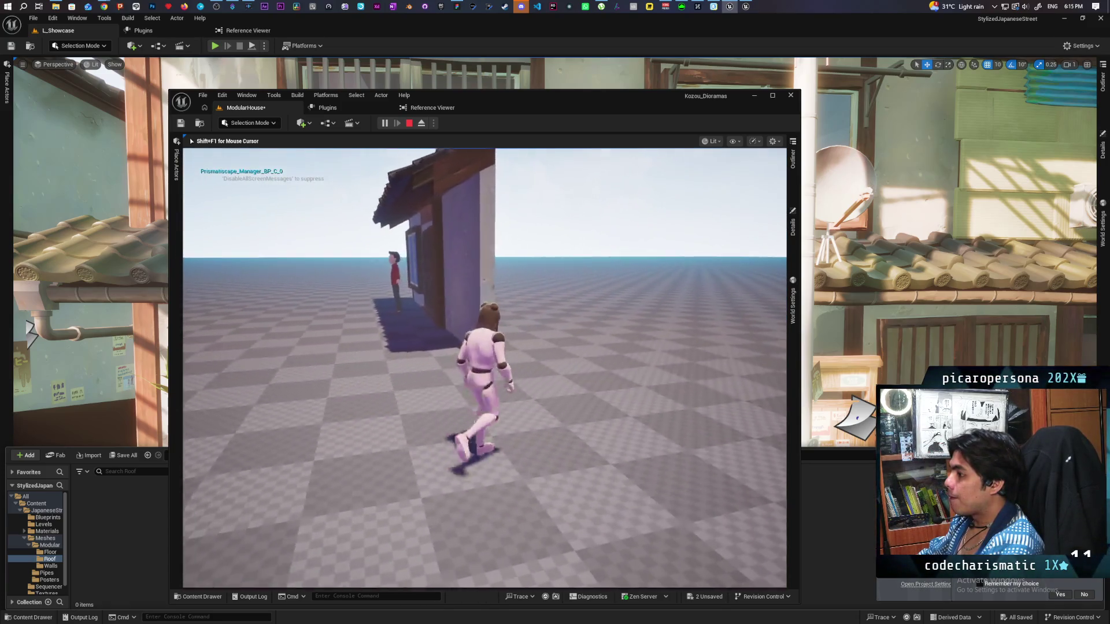
Run along the side wall and back to the house, then end the playtest.
key("s")
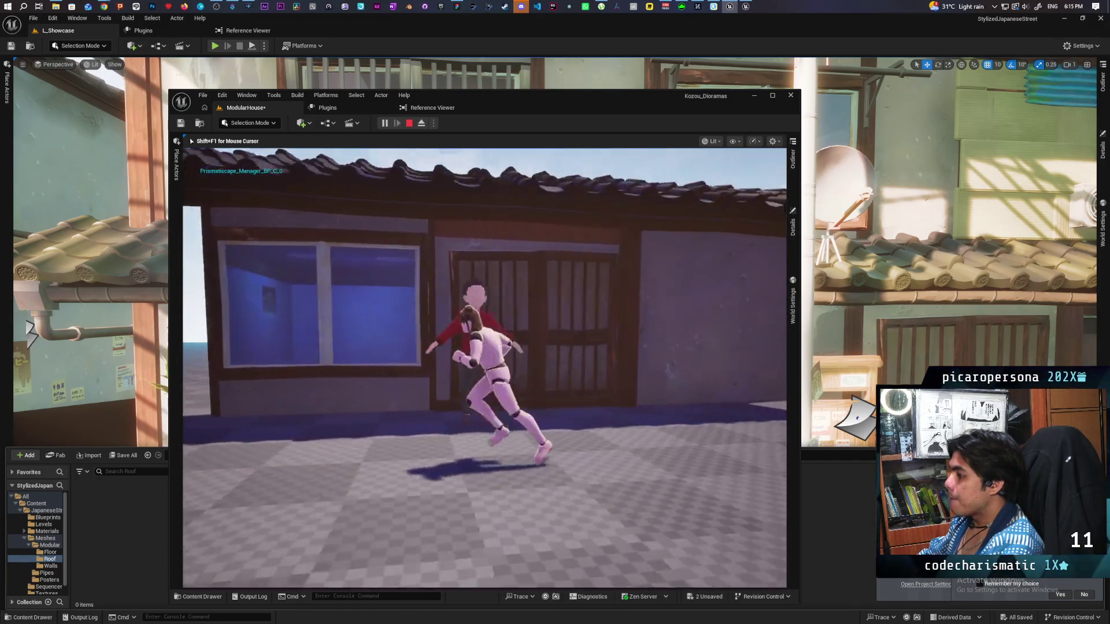
key("d")
key("w")
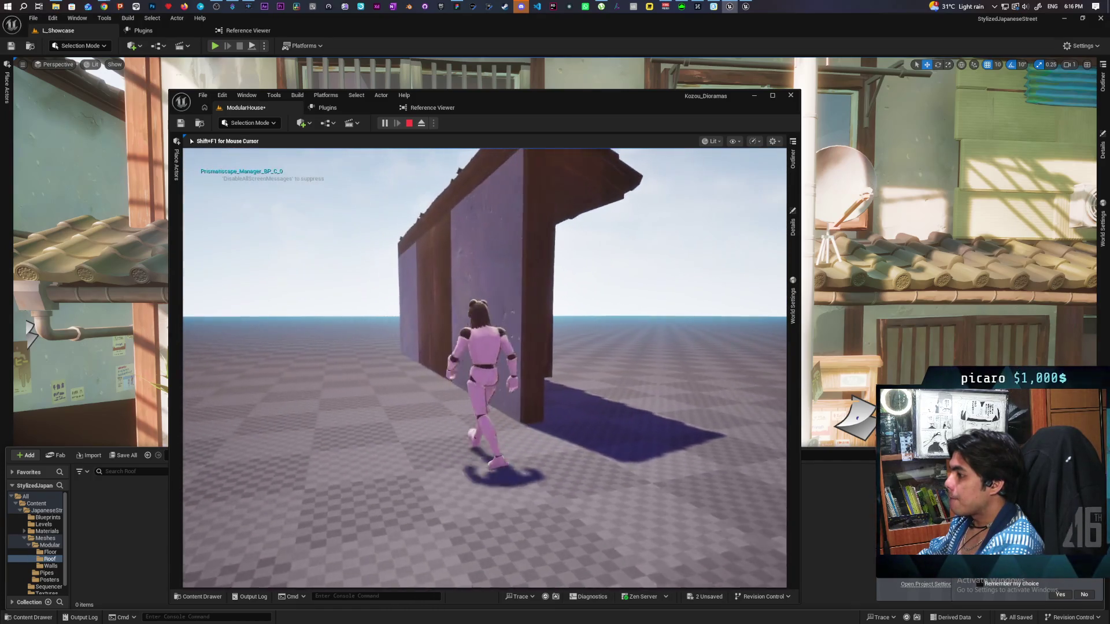
key("s")
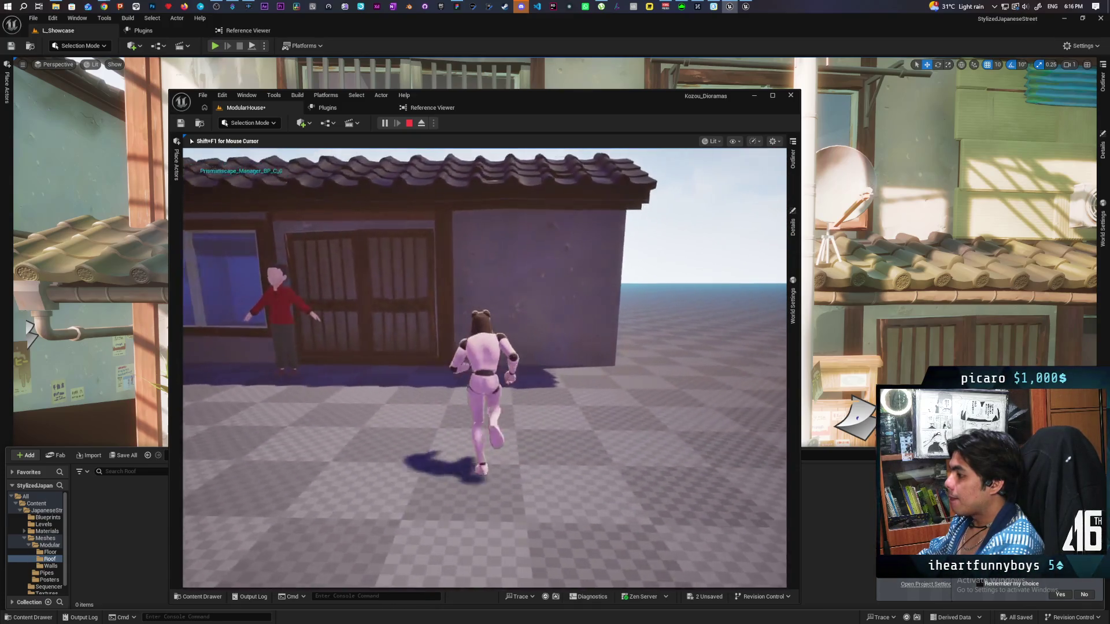
key("s")
key("w")
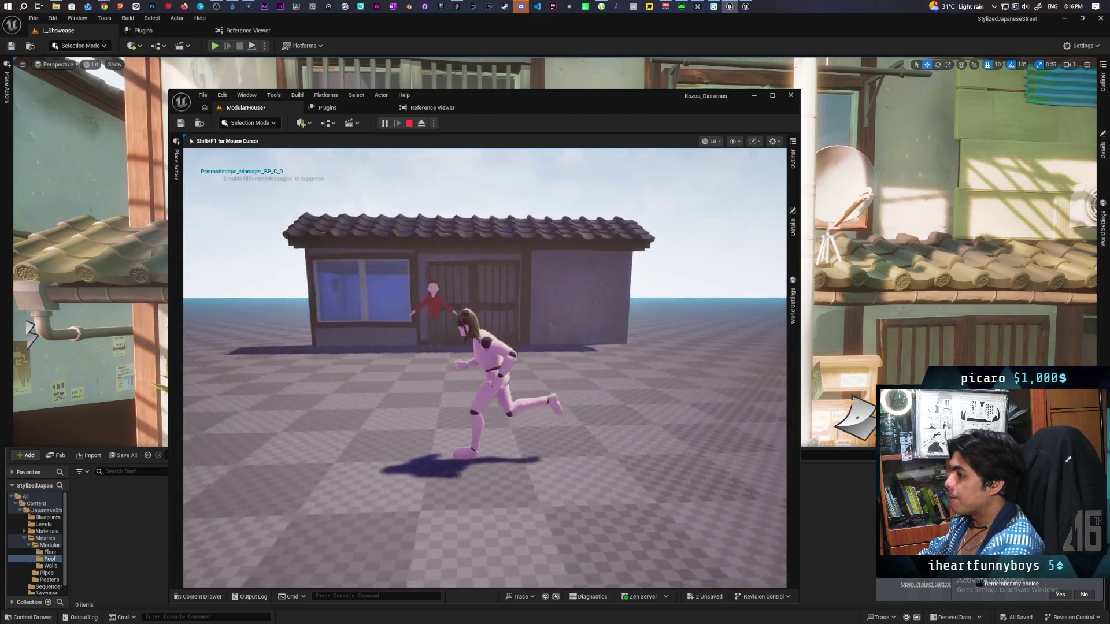
key("s")
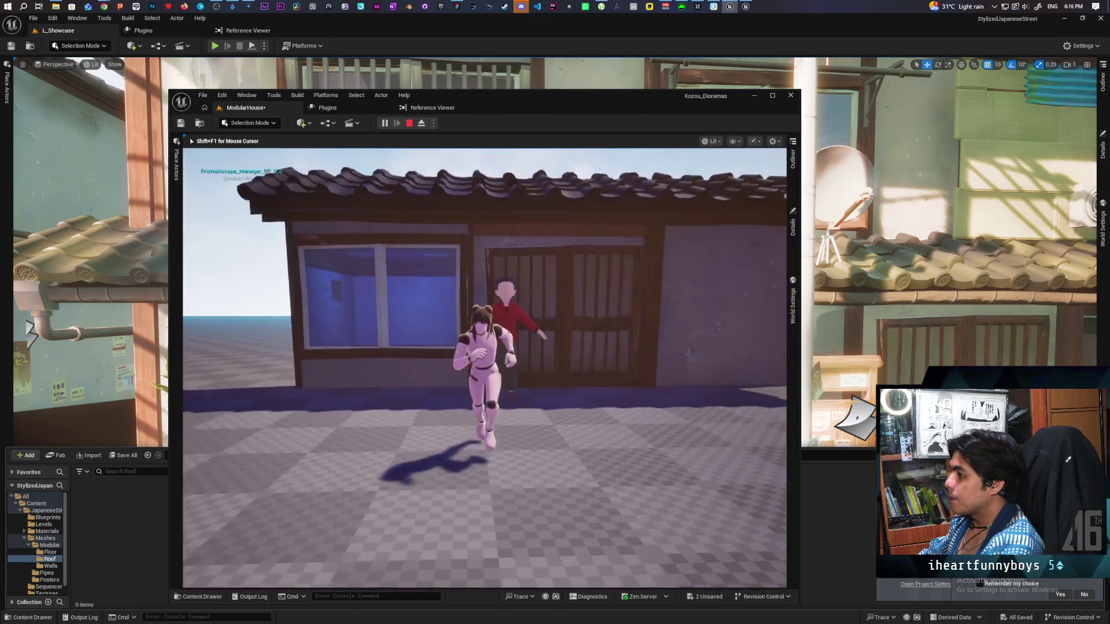
key("w")
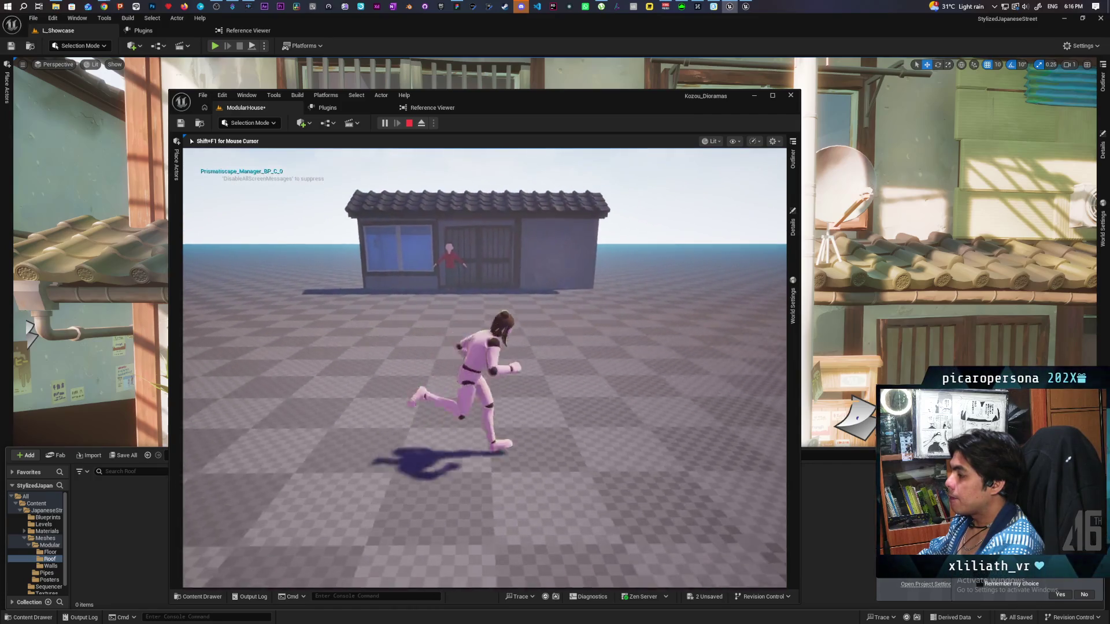
key("w")
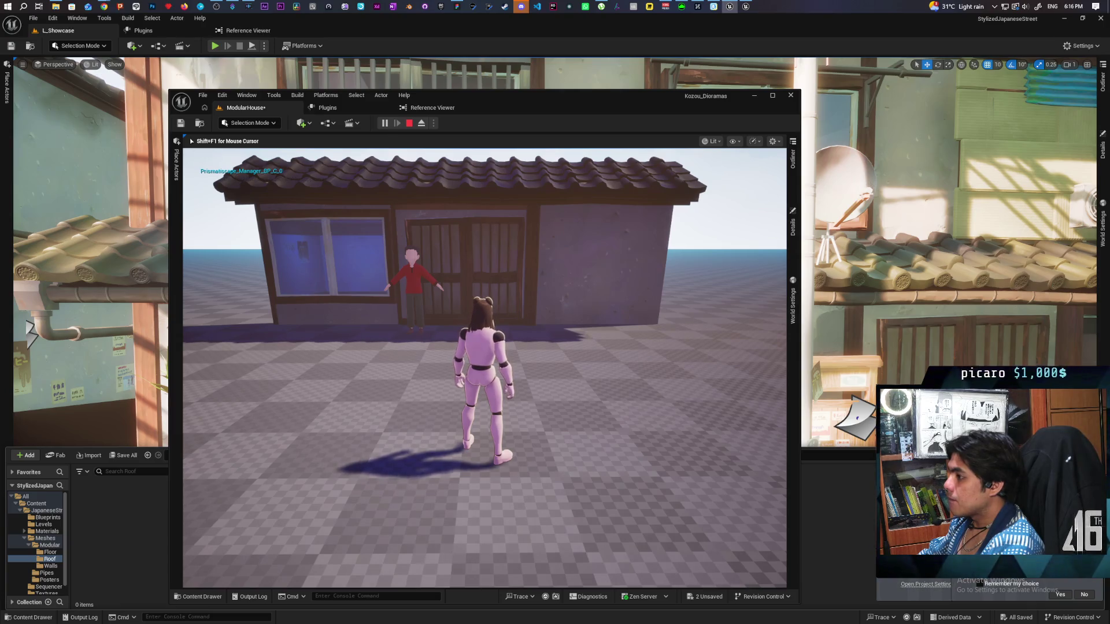
key("Escape")
key("w")
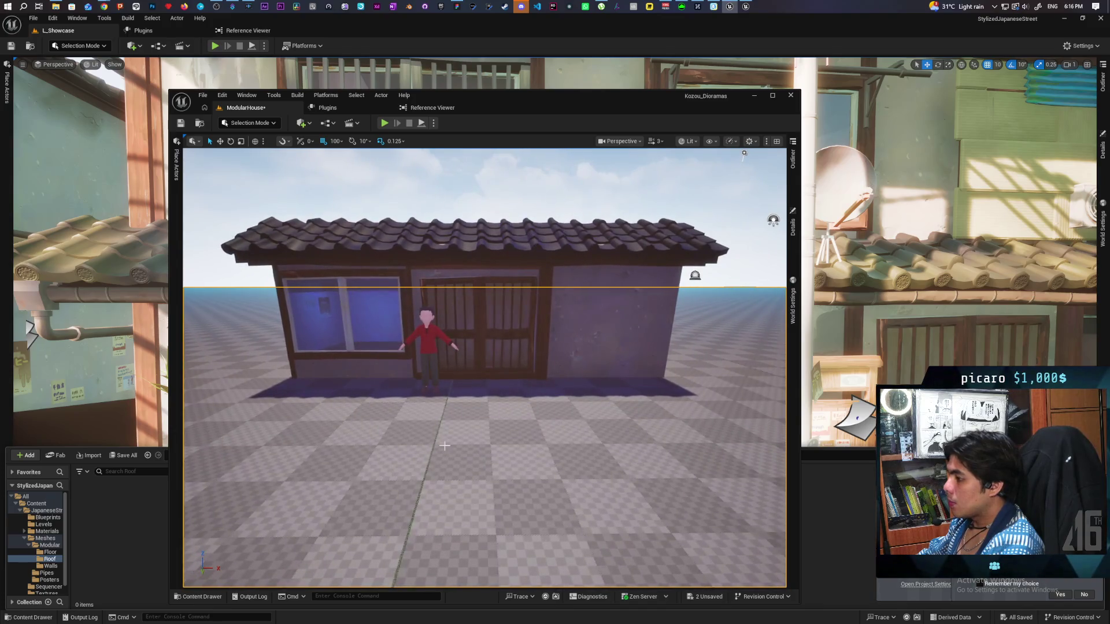
Add a Text Render Actor from Quick Add and move it onto the floor before the house.
left_click(310, 125)
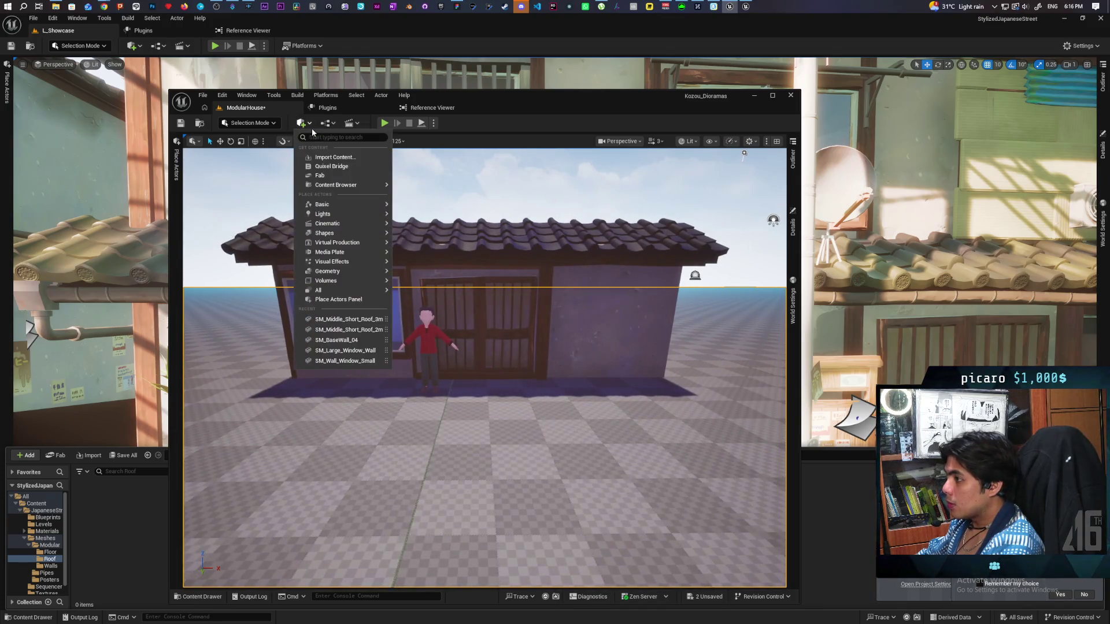
type("text")
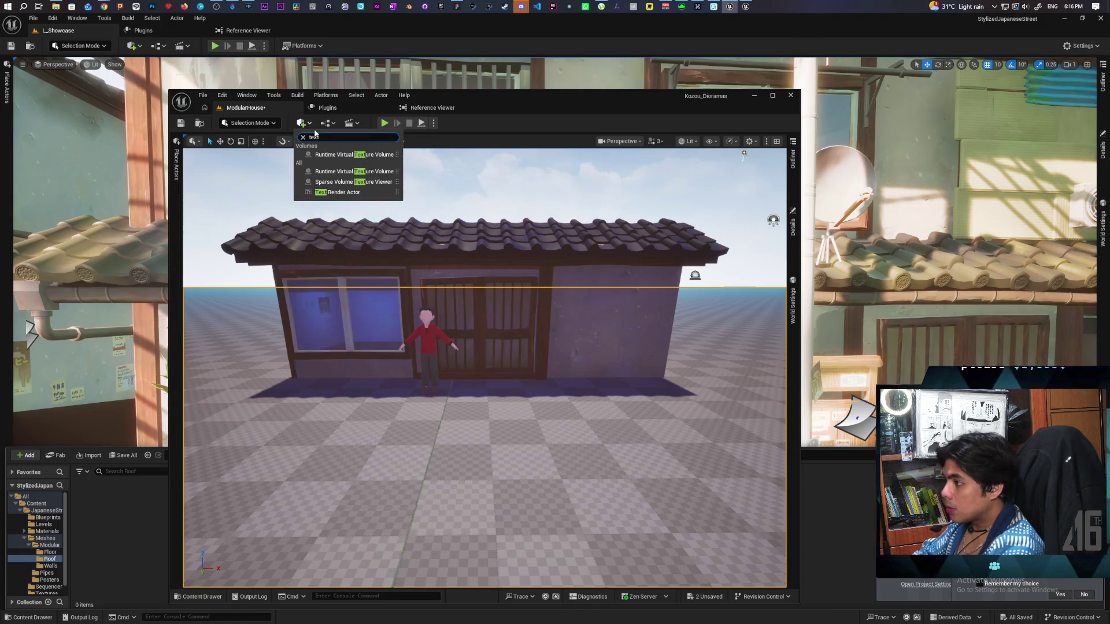
mouse_move(337, 192)
left_mouse_down()
mouse_move(607, 384)
mouse_move(584, 384)
left_mouse_up()
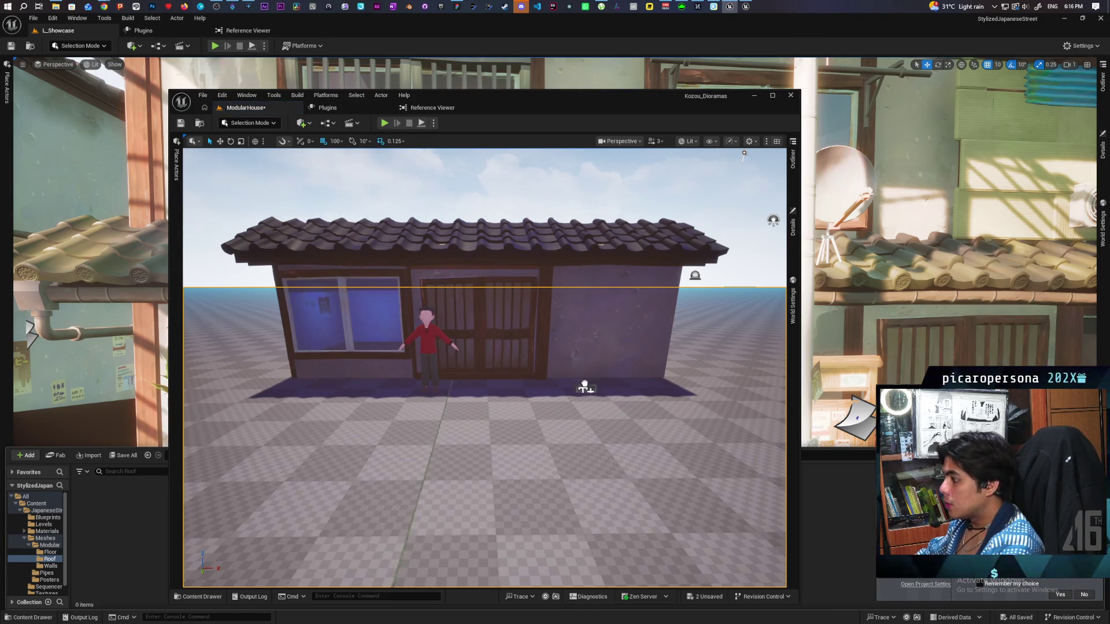
left_click(588, 408)
left_click_drag(588, 408, 587, 336)
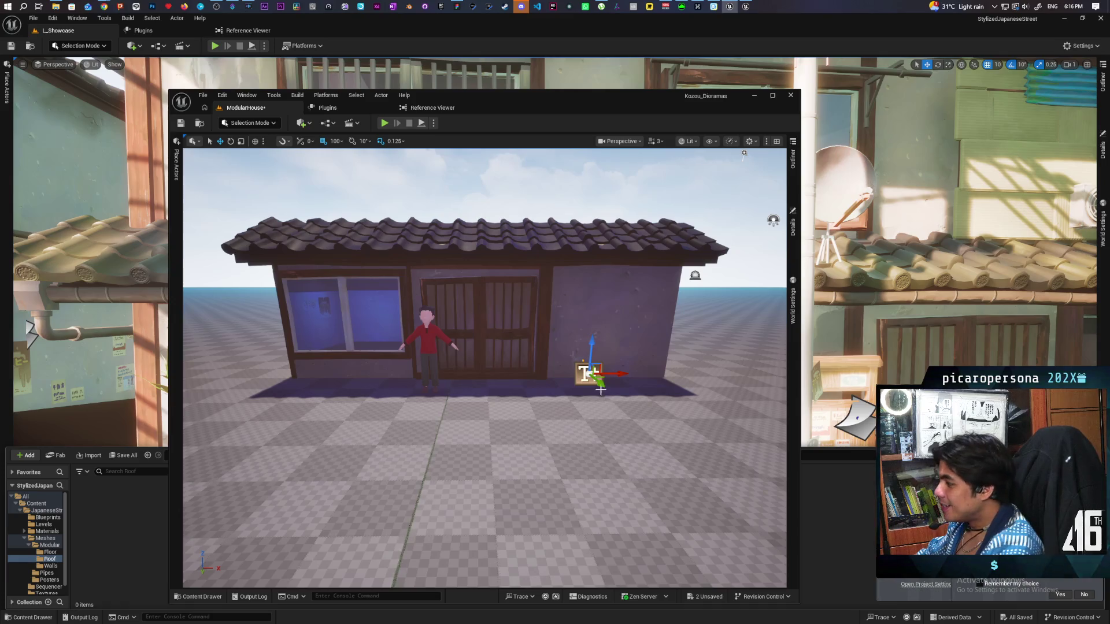
left_click_drag(601, 391, 621, 409)
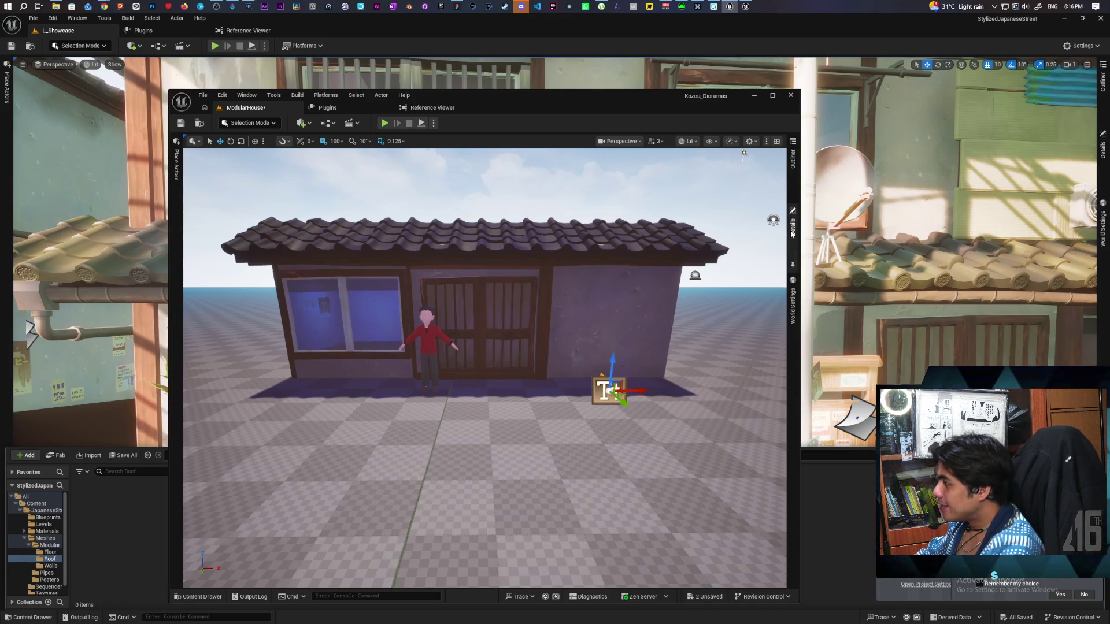
Set the text actor's Rotation Yaw to 90 in Details.
left_click(792, 232)
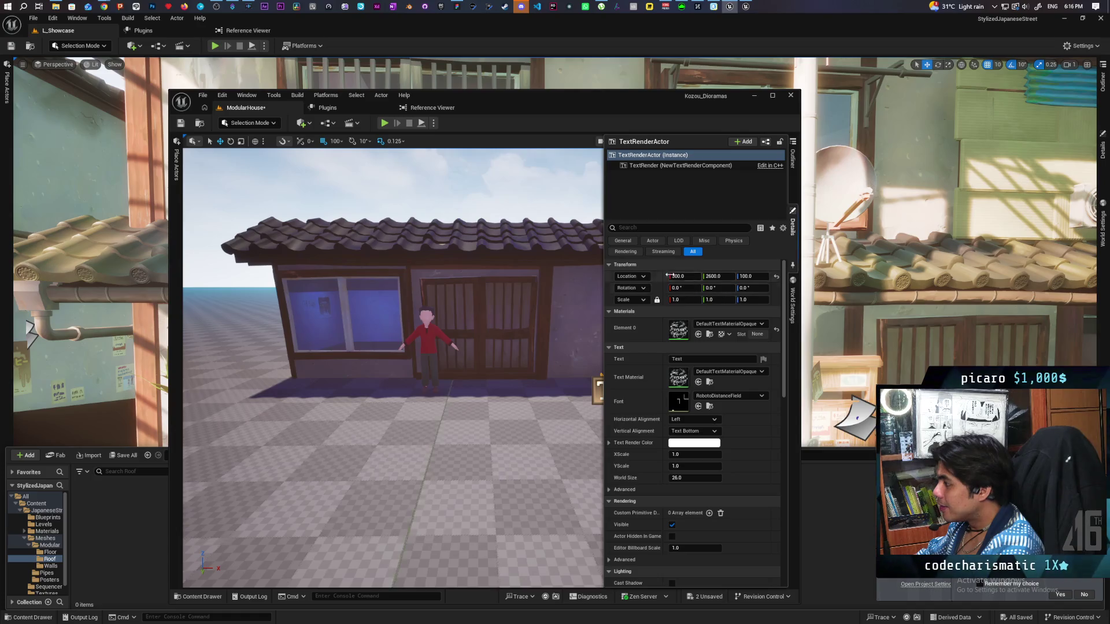
left_click_drag(520, 410, 435, 400)
left_click(792, 234)
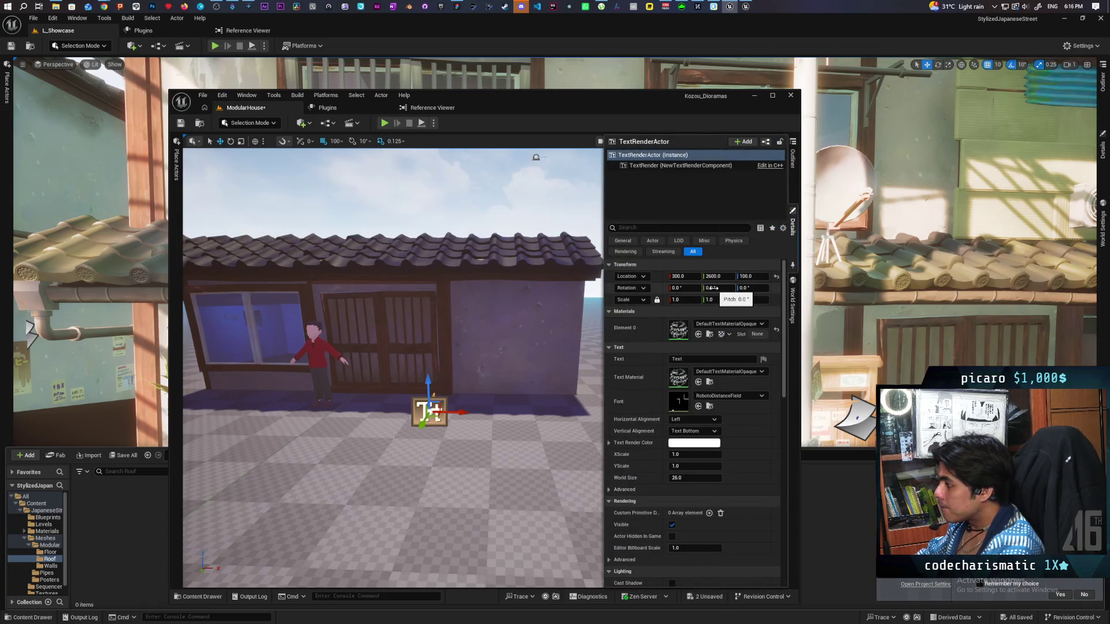
left_click_drag(746, 288, 722, 288)
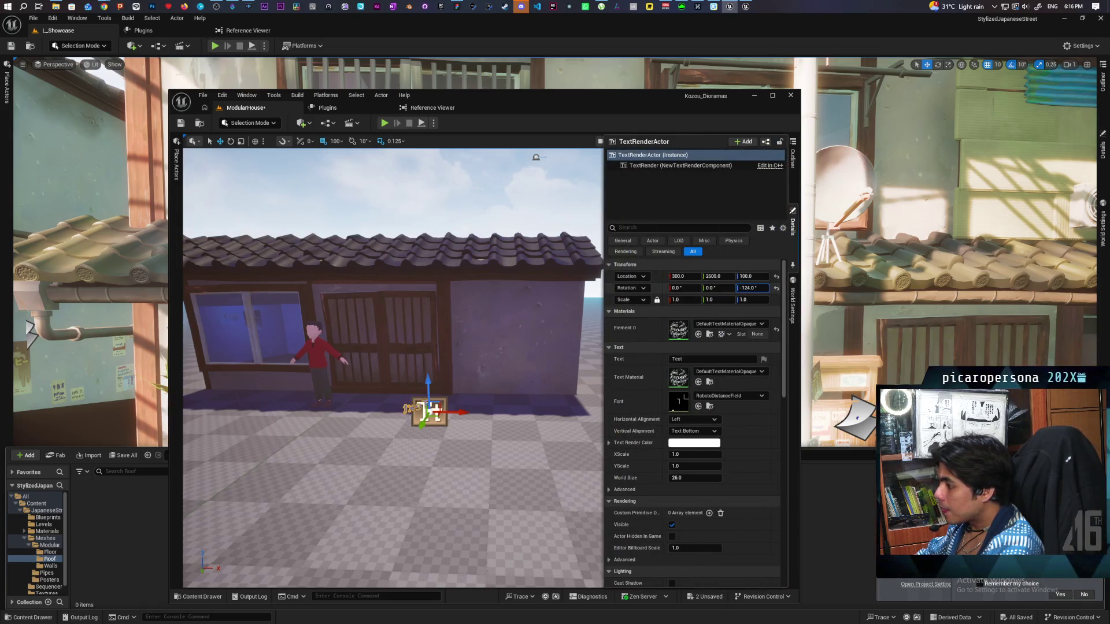
left_click(753, 288)
type("90")
key("Return")
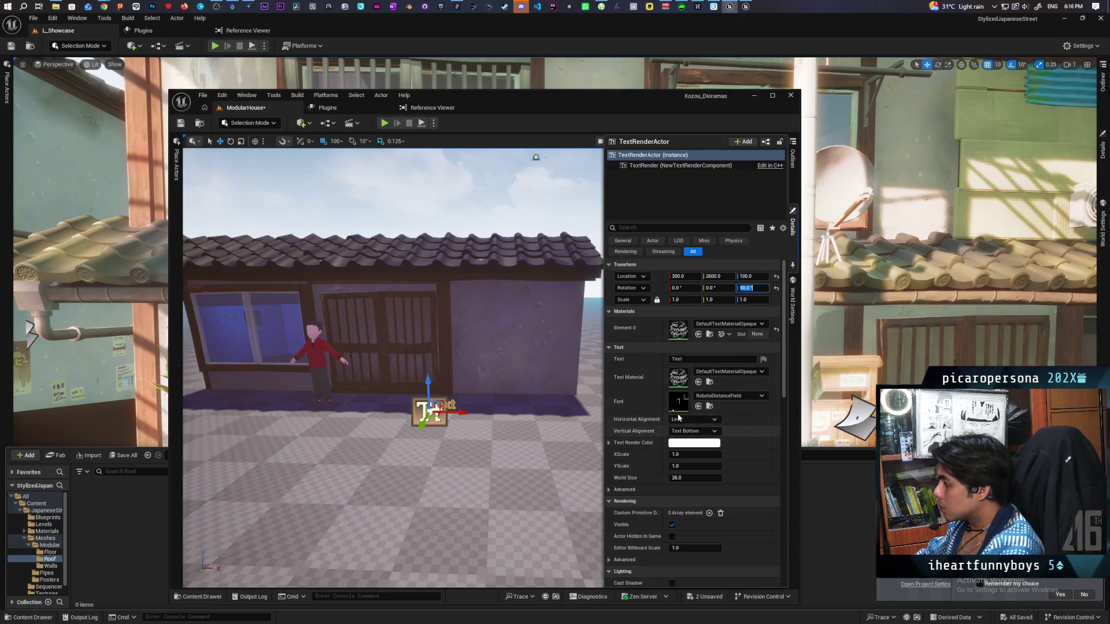
Browse the Text Material picker for 'text', then dismiss it, keeping DefaultTextMaterialOpaque.
left_click(762, 372)
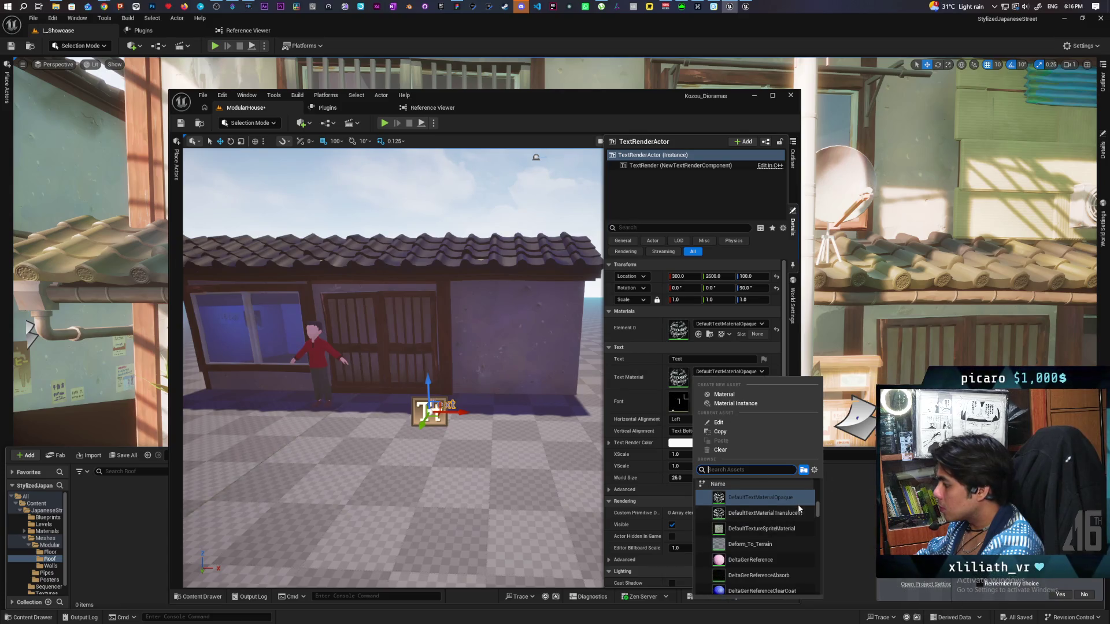
scroll(799, 508, "up", 3)
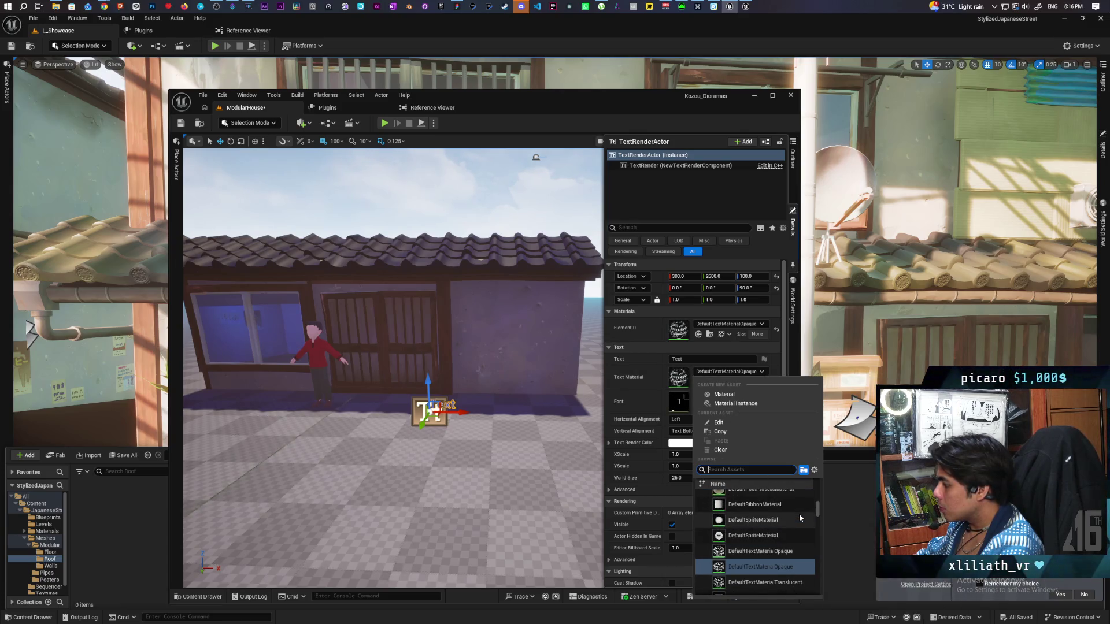
scroll(801, 517, "down", 2)
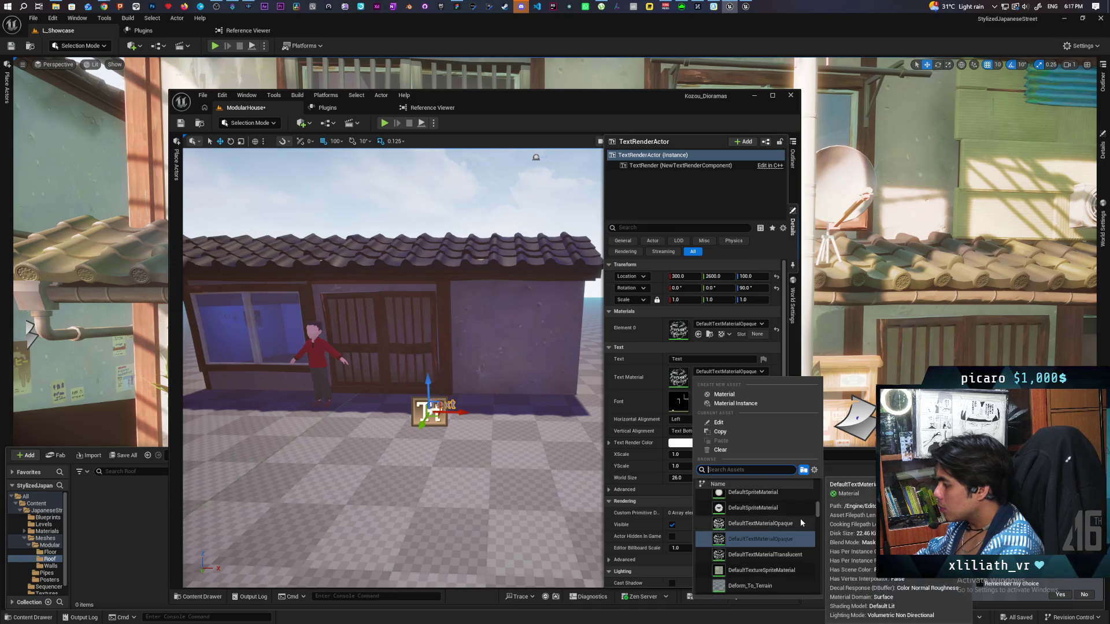
scroll(800, 518, "down", 1)
scroll(804, 526, "down", 1)
scroll(804, 527, "down", 4)
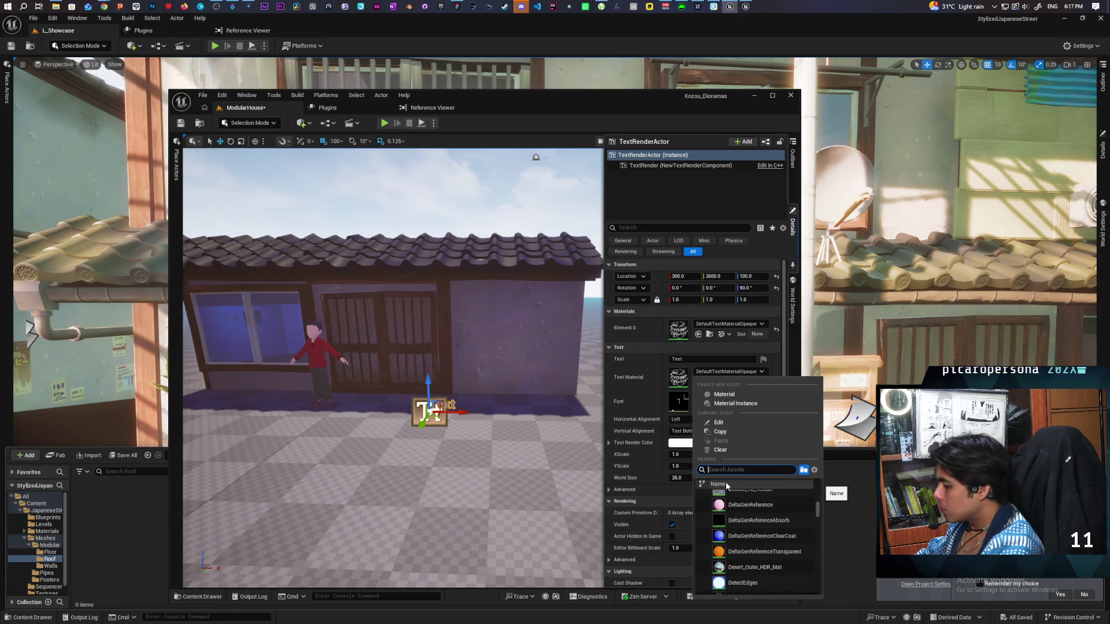
type("text")
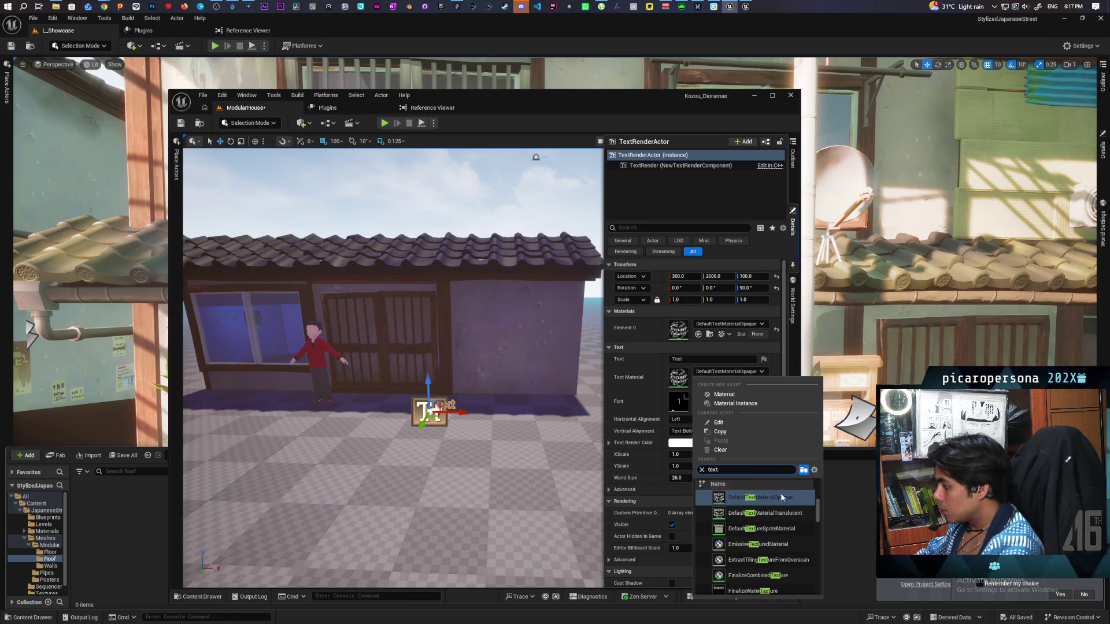
scroll(802, 512, "up", 2)
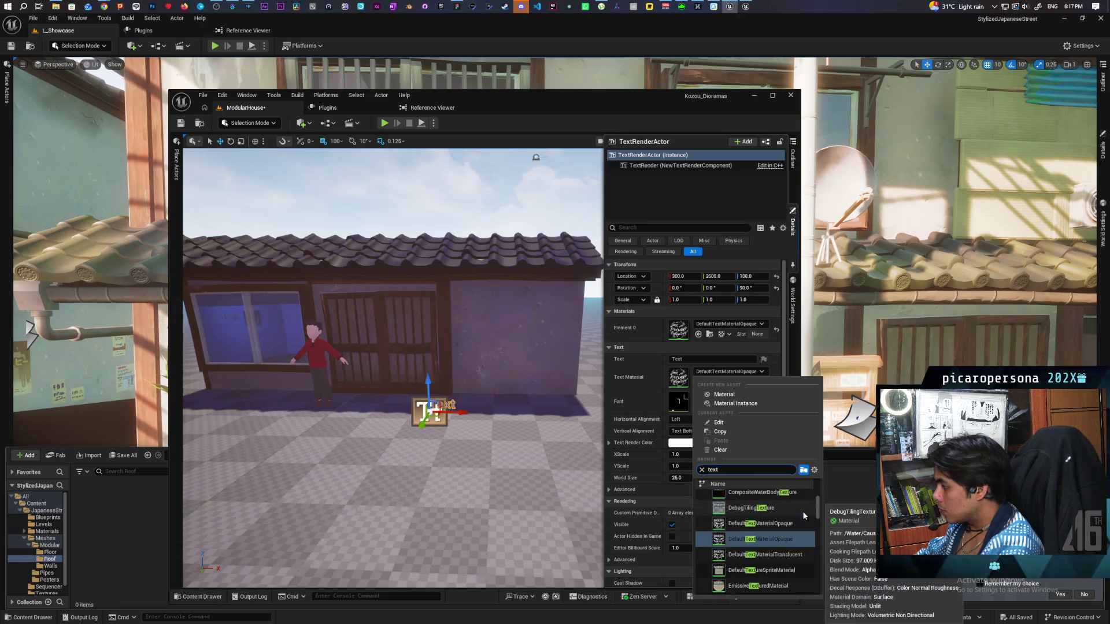
scroll(803, 511, "up", 1)
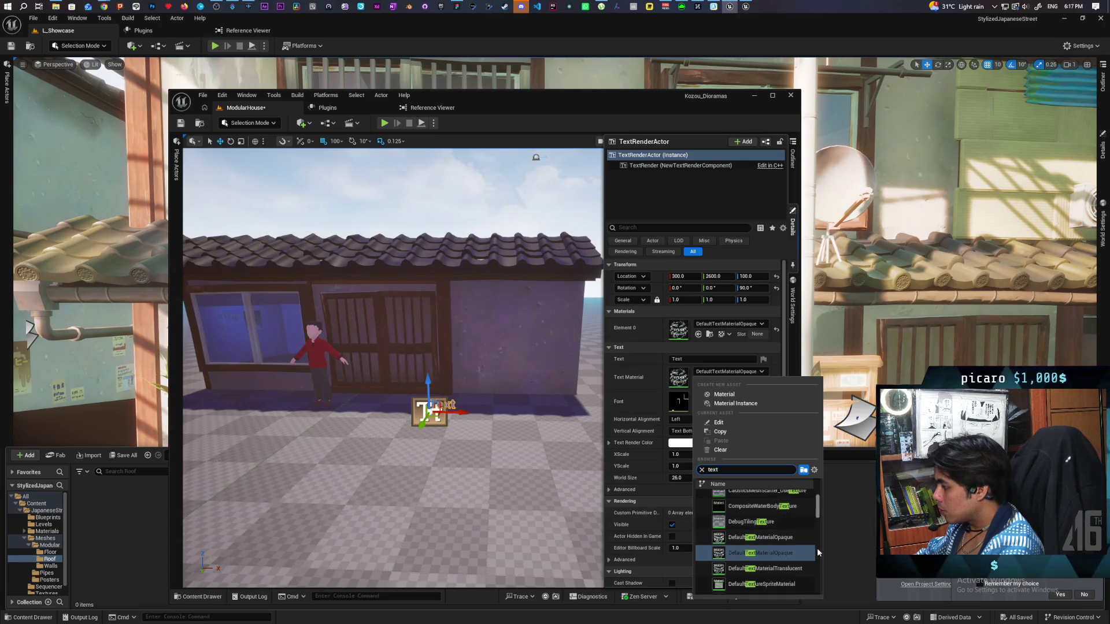
scroll(802, 538, "up", 3)
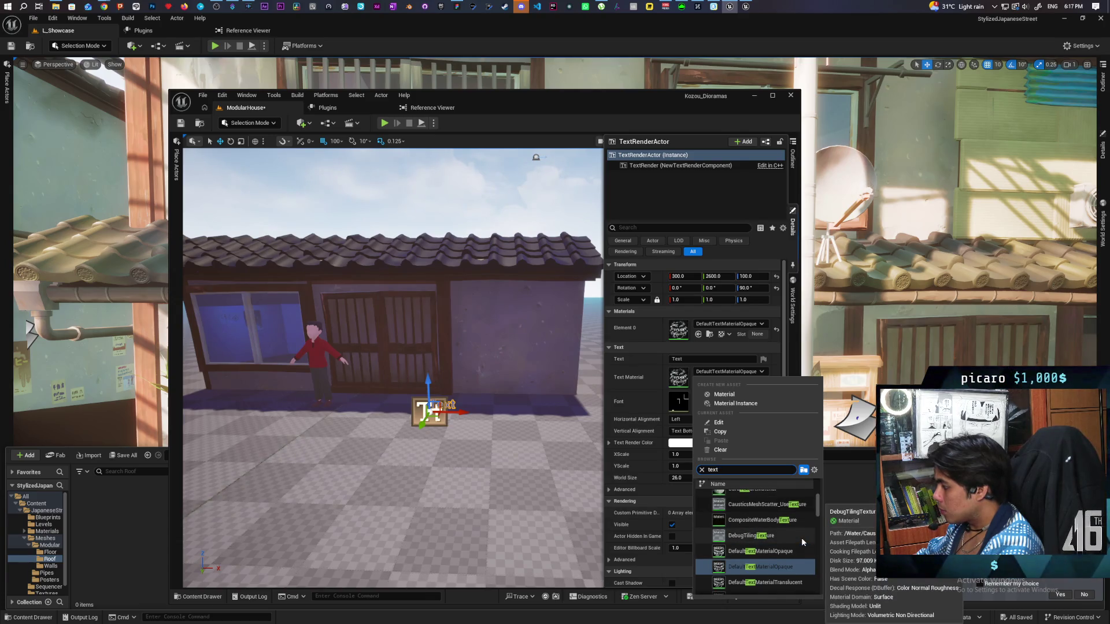
scroll(802, 540, "up", 1)
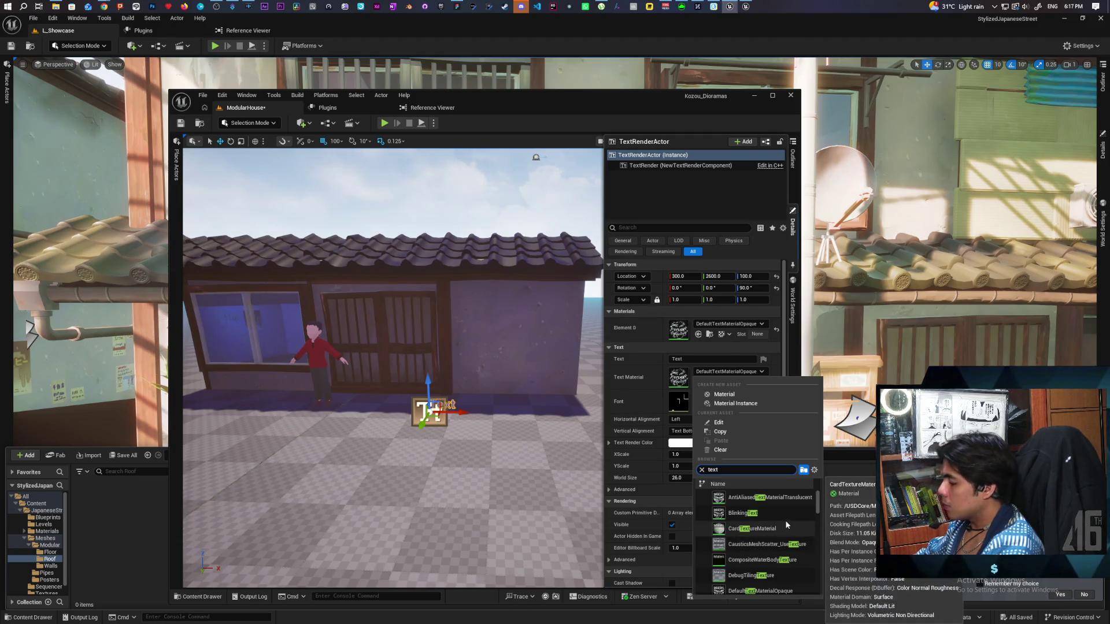
scroll(786, 525, "down", 5)
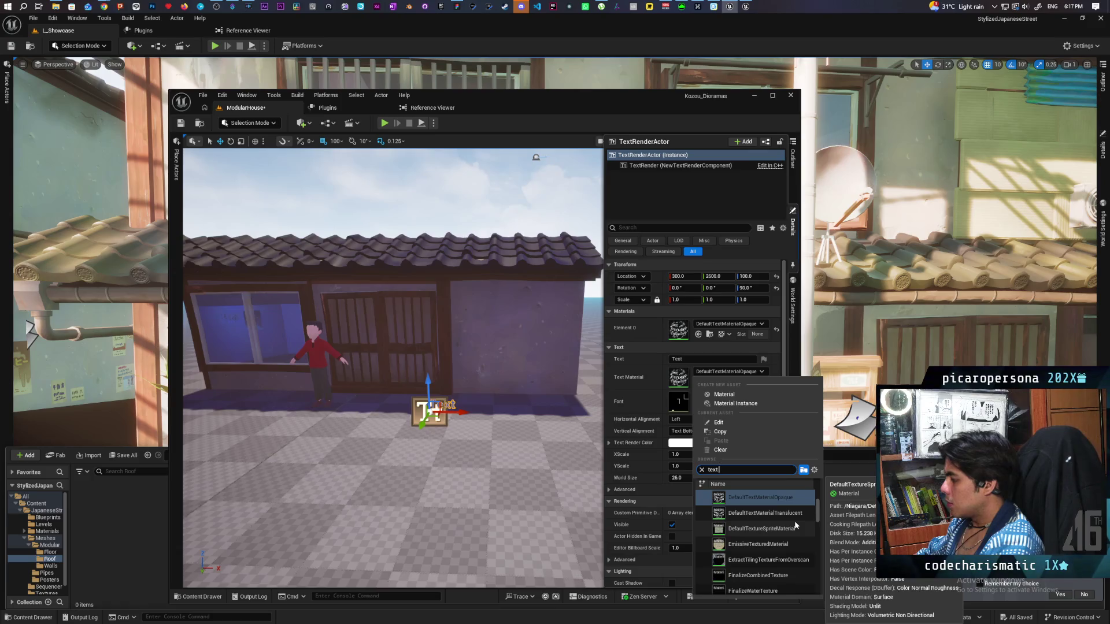
scroll(795, 525, "down", 5)
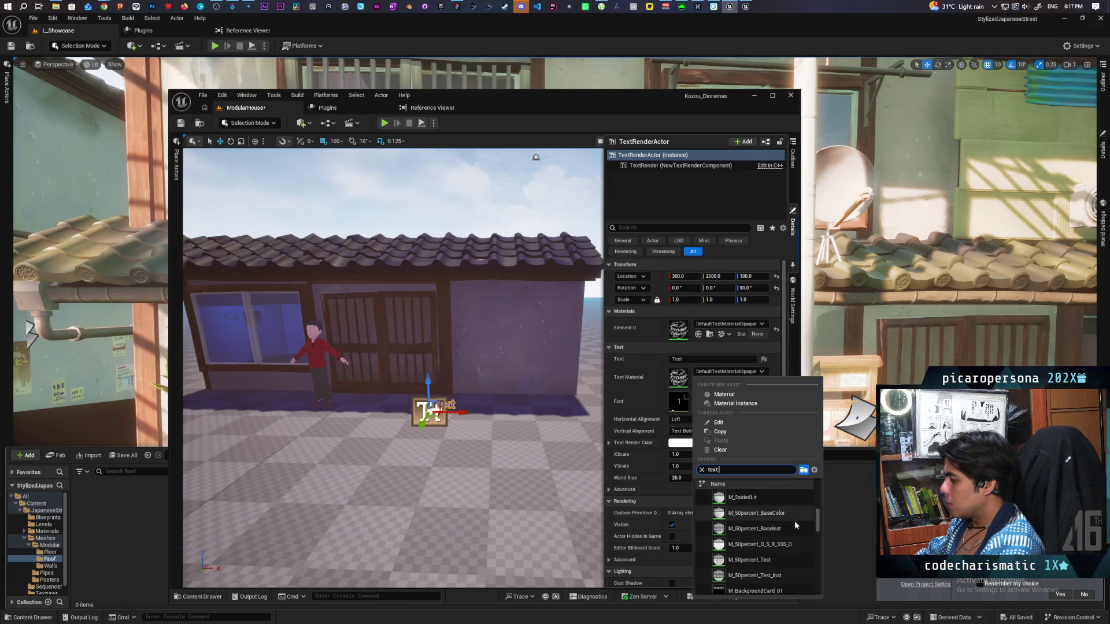
scroll(794, 522, "up", 1)
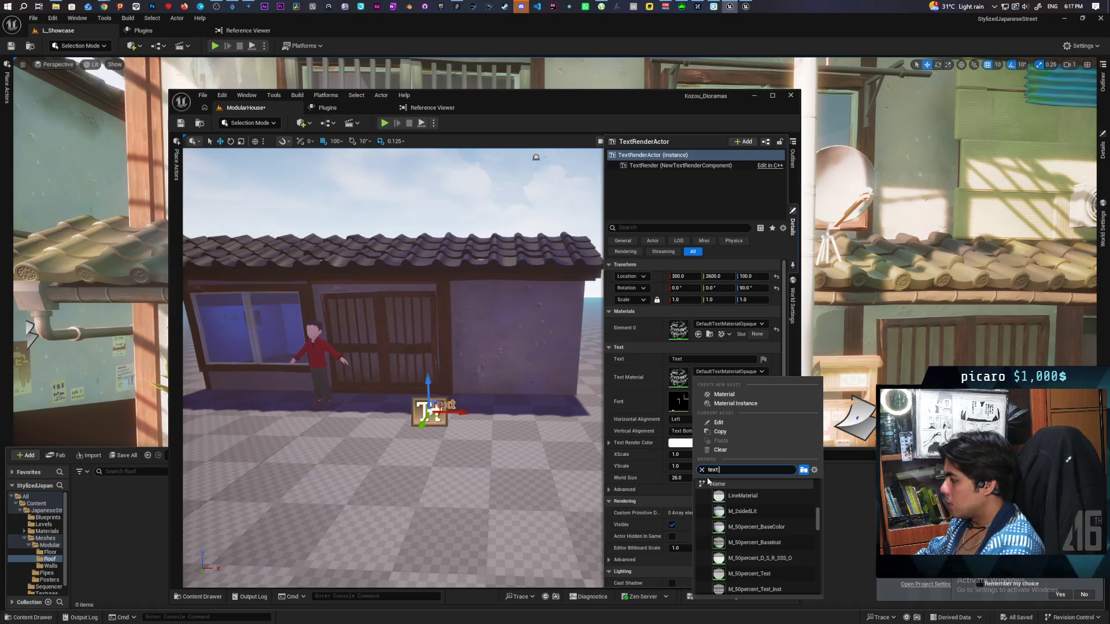
left_click(636, 443)
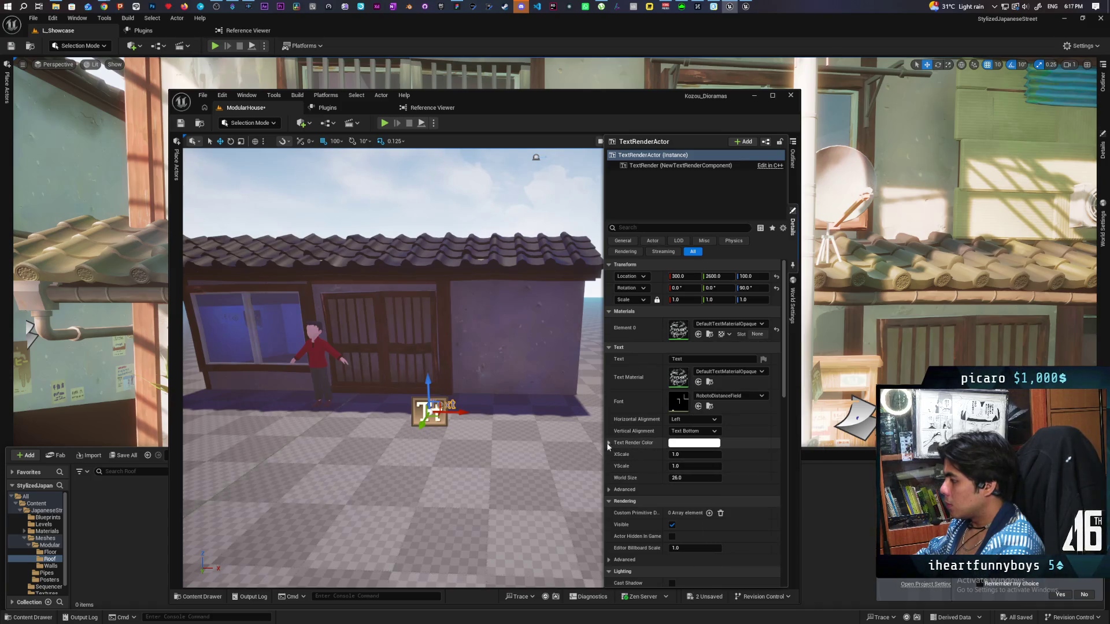
Select the roof piece, open its MI_Tiles instance, then its MM_Tiles parent material.
left_click(609, 443)
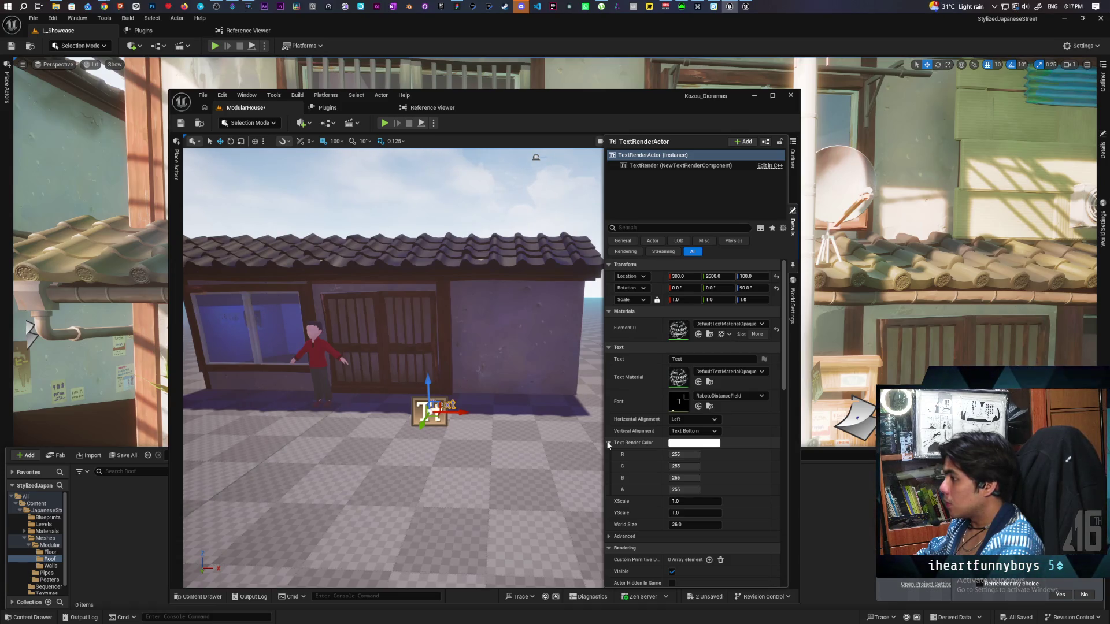
left_click(506, 254)
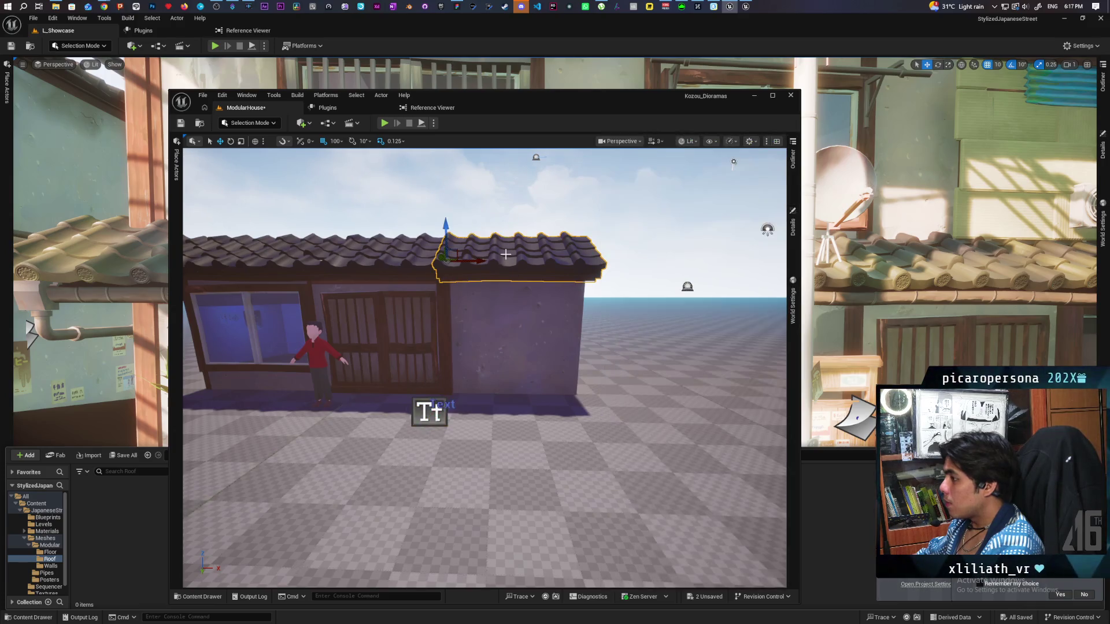
left_click(793, 226)
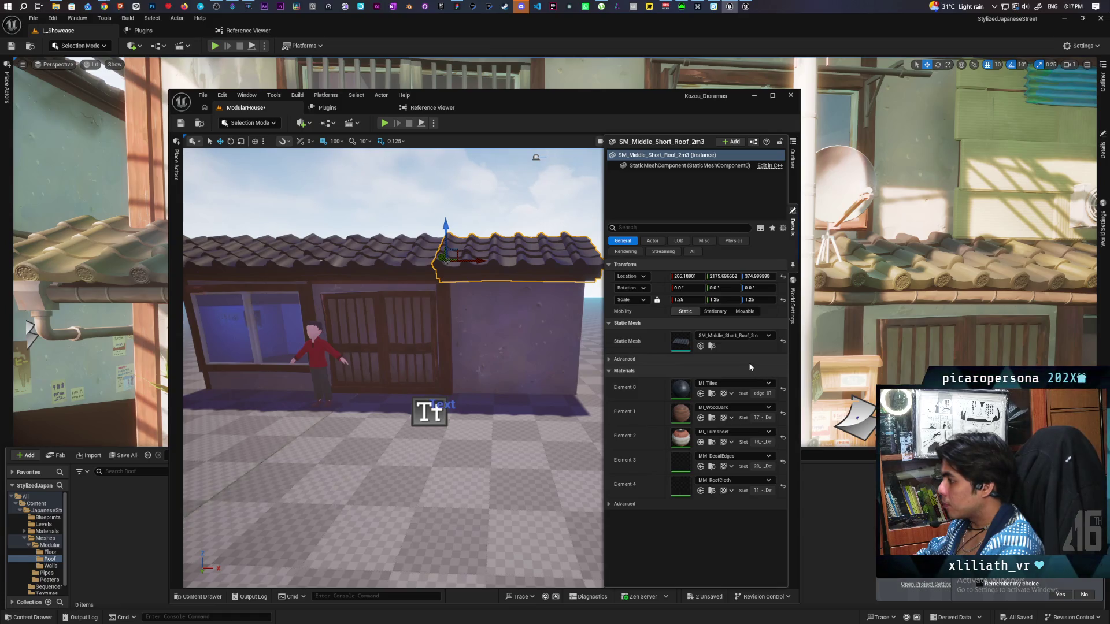
double_click(680, 391)
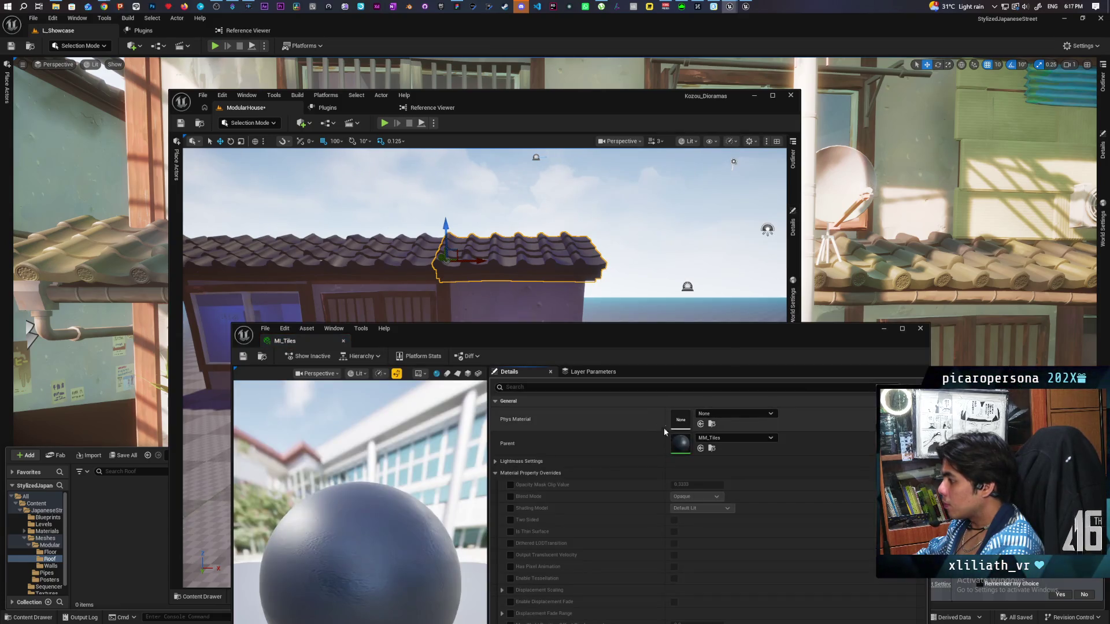
double_click(683, 443)
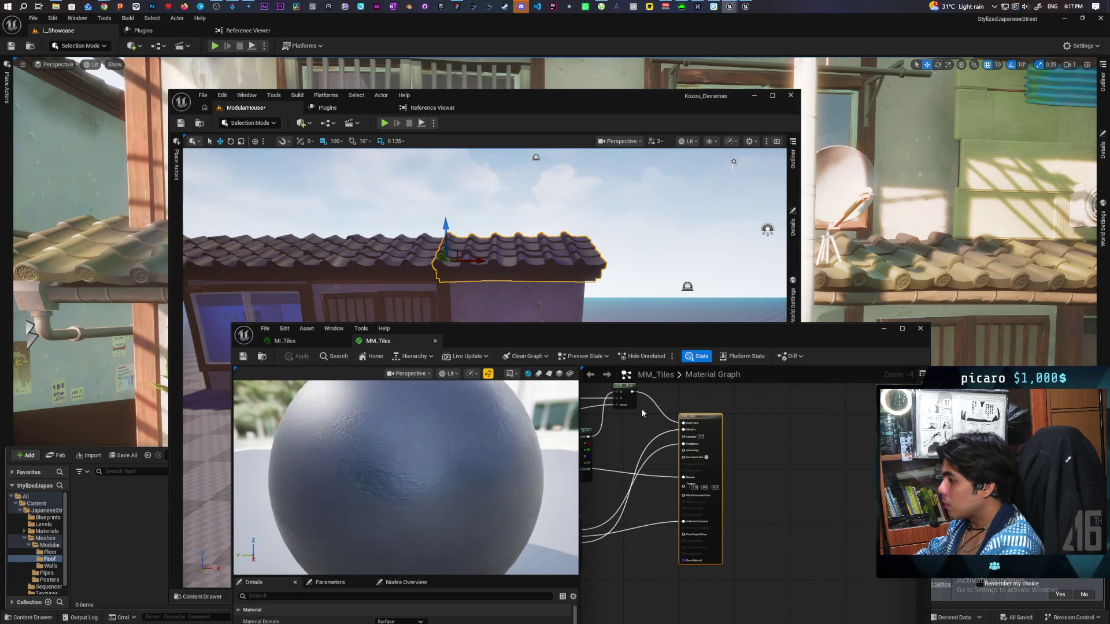
left_click_drag(630, 340, 569, 451)
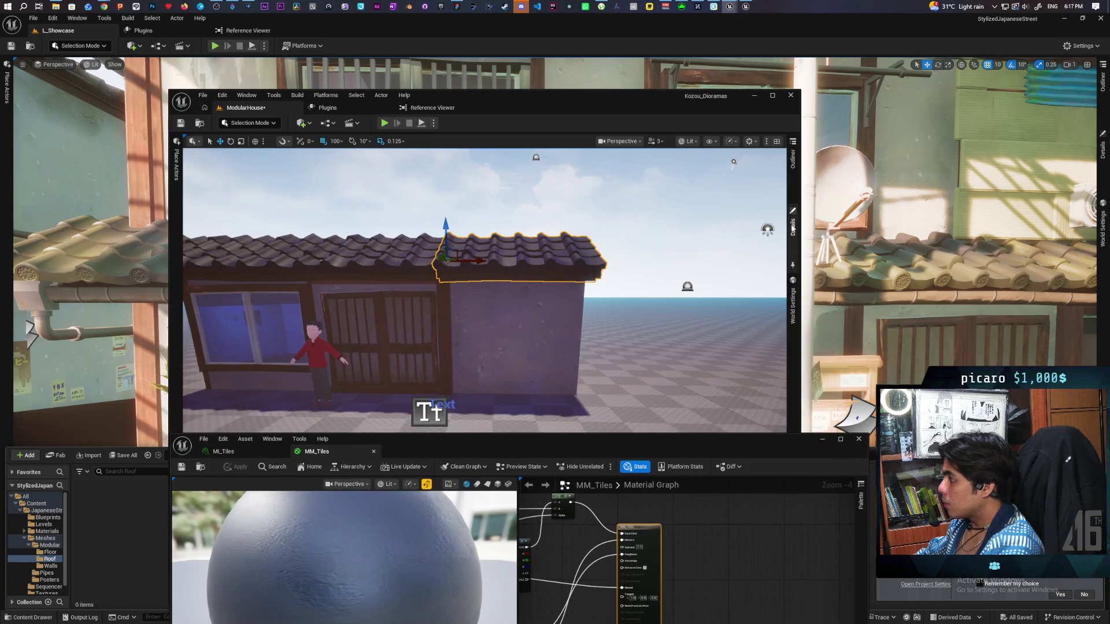
Select BP_Daynight in the Outliner and switch it to Nighttime.
left_click(792, 158)
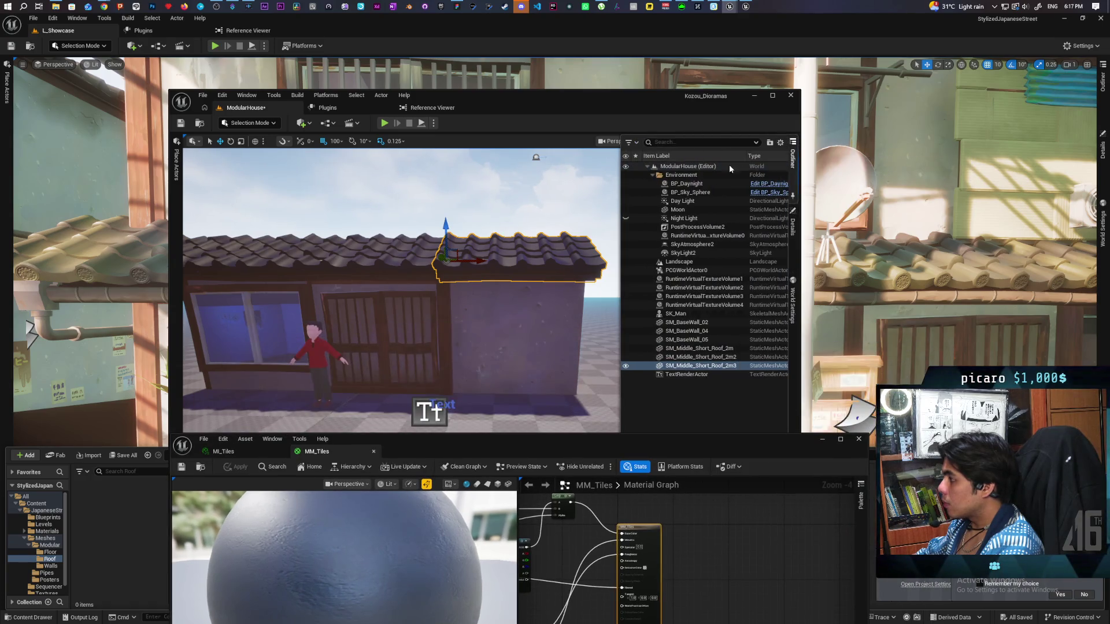
left_click(693, 185)
left_click(792, 222)
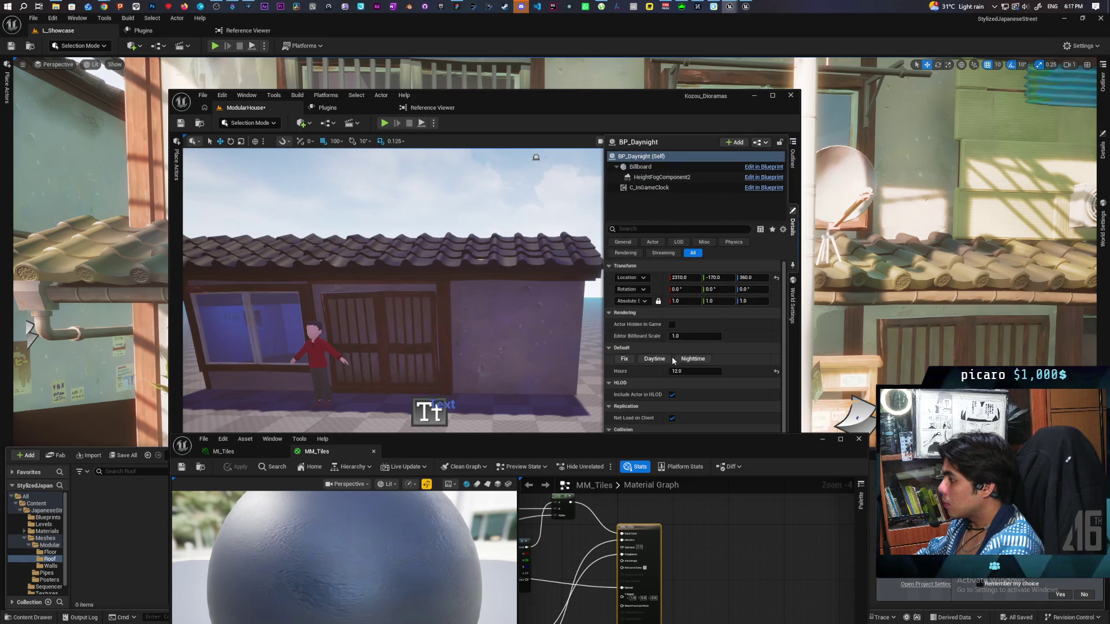
left_click(688, 359)
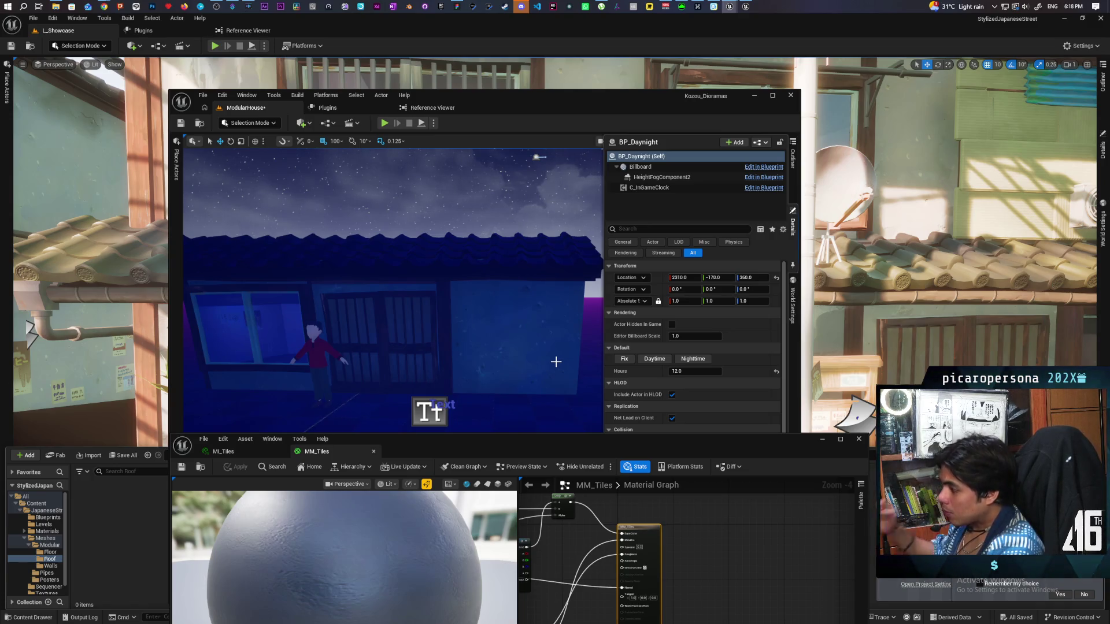
mouse_move(602, 448)
left_mouse_down()
mouse_move(797, 158)
mouse_move(720, 159)
left_mouse_up()
Add a MakeMaterialAttributes node and a 0.5 constant beside the MM_Tiles output node.
scroll(711, 377, "down", 4)
scroll(712, 377, "up", 6)
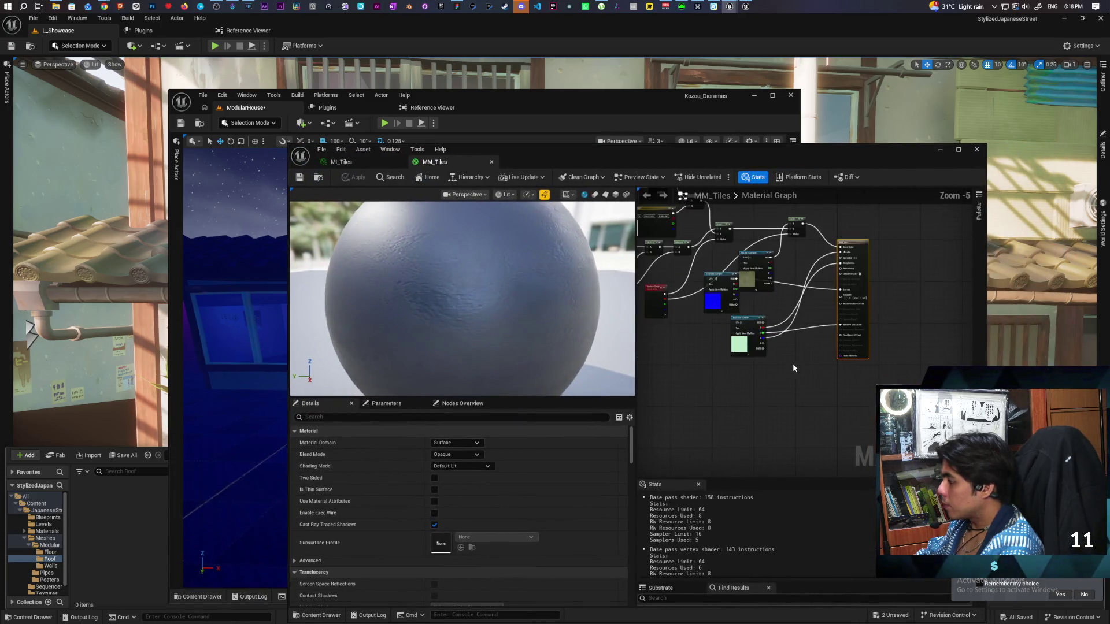
left_click_drag(830, 315, 826, 346)
right_click(820, 342)
type("make")
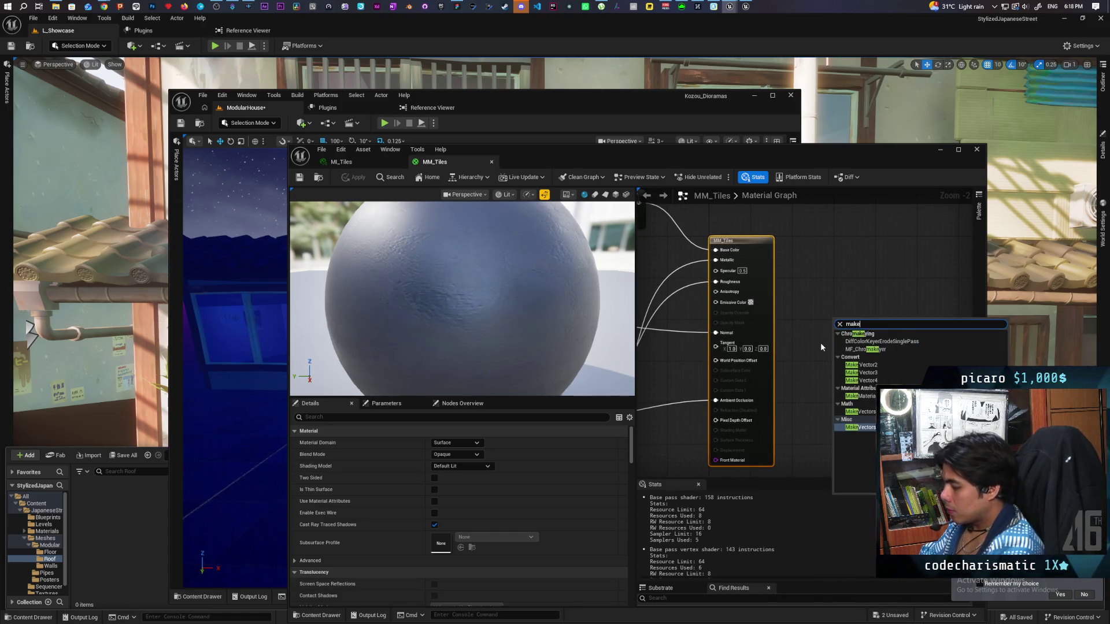
key("Up")
key("Up")
key("Return")
mouse_move(879, 359)
left_mouse_down()
mouse_move(925, 289)
mouse_move(916, 283)
left_mouse_up()
left_click(816, 276)
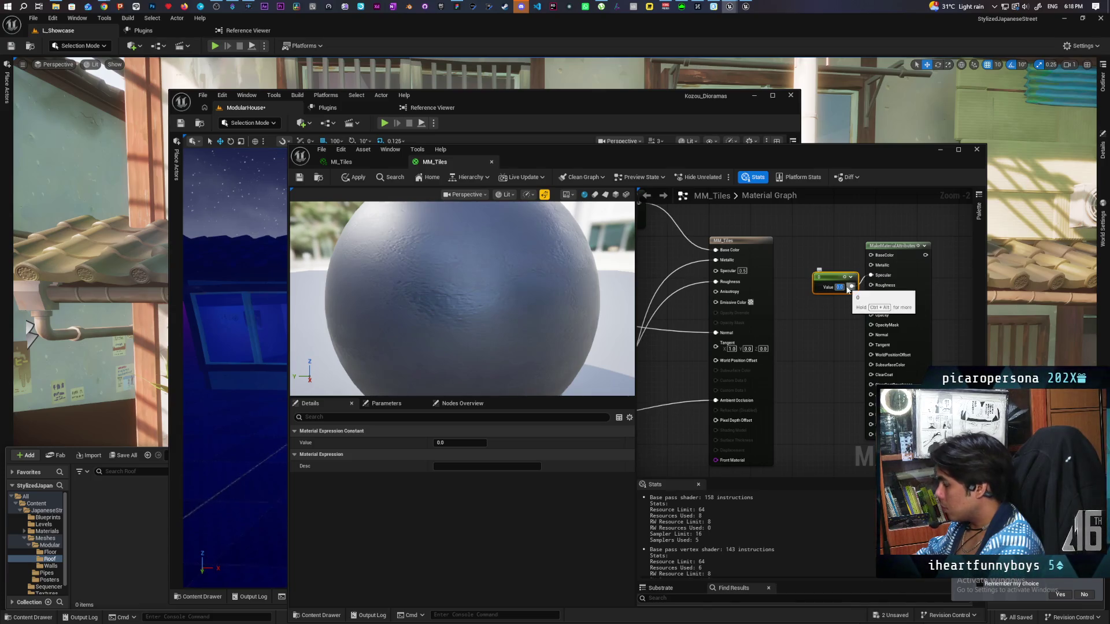
left_click(724, 244)
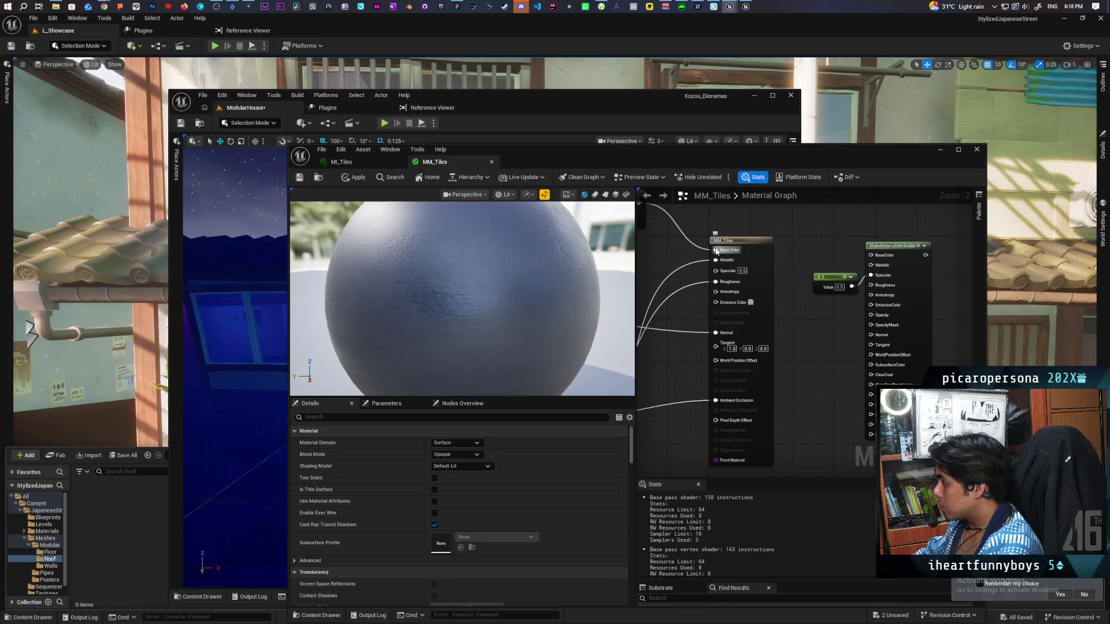
Reroute Base Color, Metallic, Roughness, Normal and Ambient Occlusion into MakeMaterialAttributes, enabling Use Material Attributes.
left_click_drag(717, 250, 871, 255)
left_click_drag(717, 261, 871, 265)
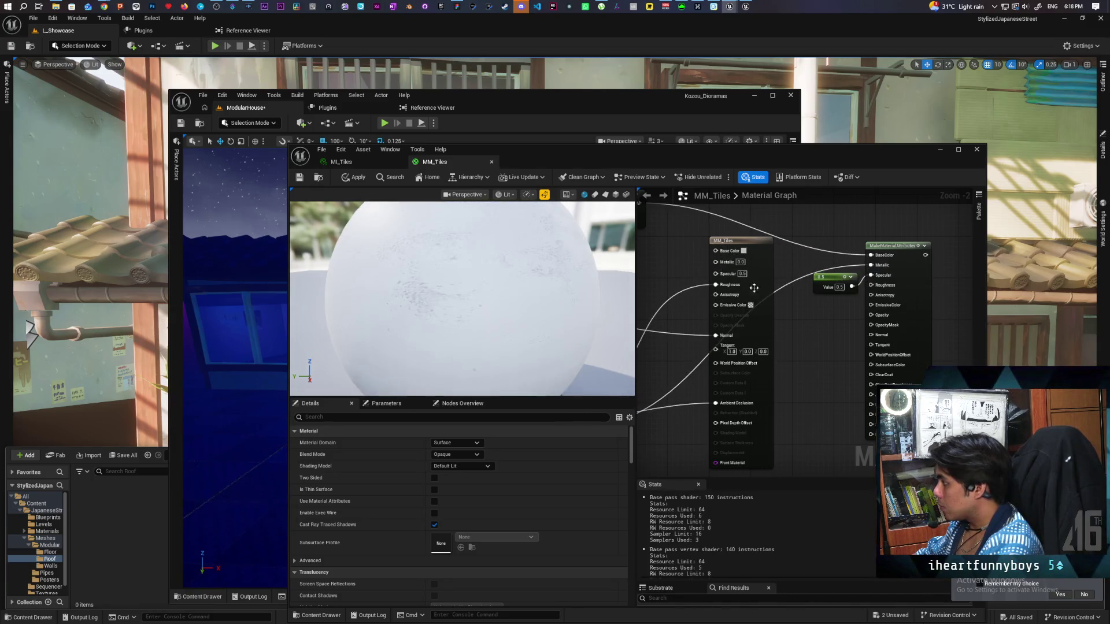
left_click_drag(715, 285, 873, 287)
left_click_drag(717, 342, 872, 334)
mouse_move(715, 412)
left_mouse_down()
mouse_move(870, 427)
mouse_move(873, 396)
left_mouse_up()
left_click(752, 330)
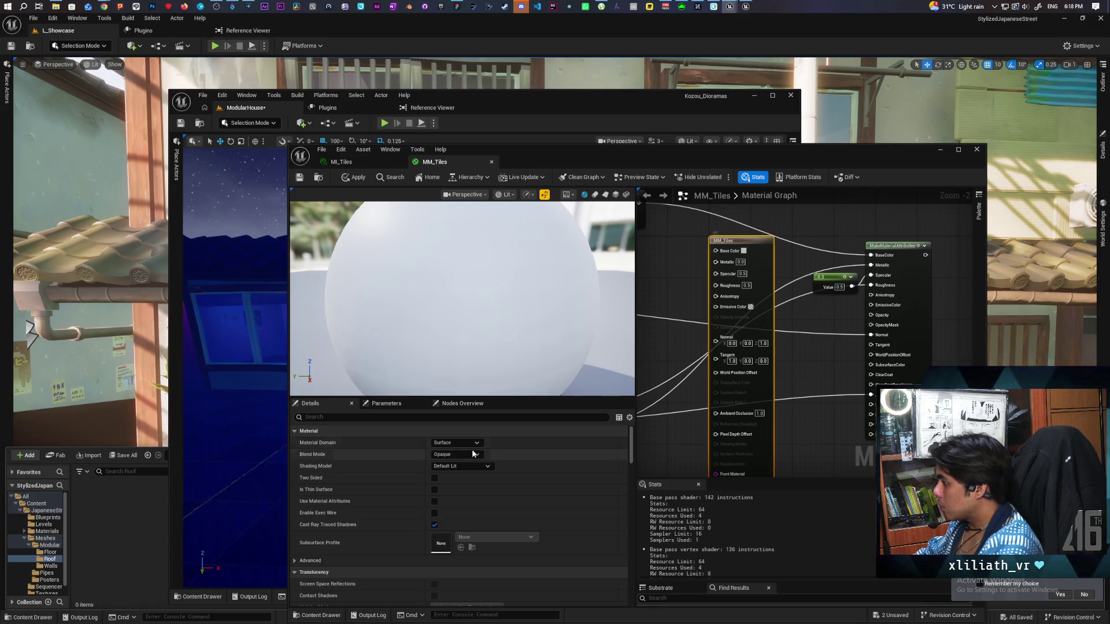
left_click(434, 489)
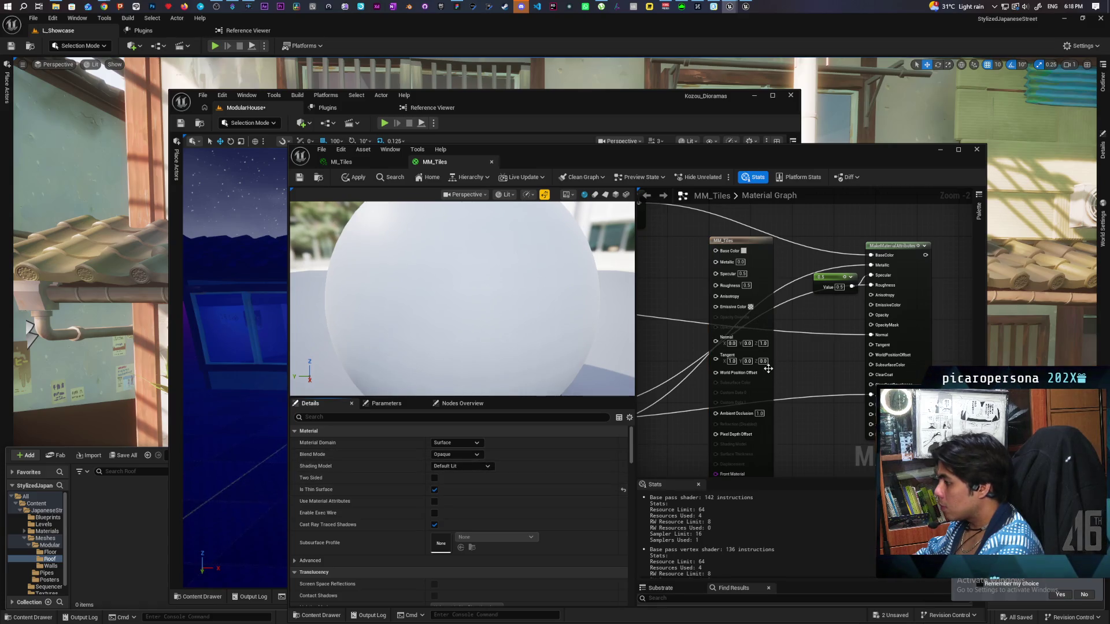
left_click(434, 490)
left_click(434, 501)
mouse_move(750, 247)
left_mouse_down()
mouse_move(964, 278)
mouse_move(853, 278)
mouse_move(919, 268)
left_mouse_up()
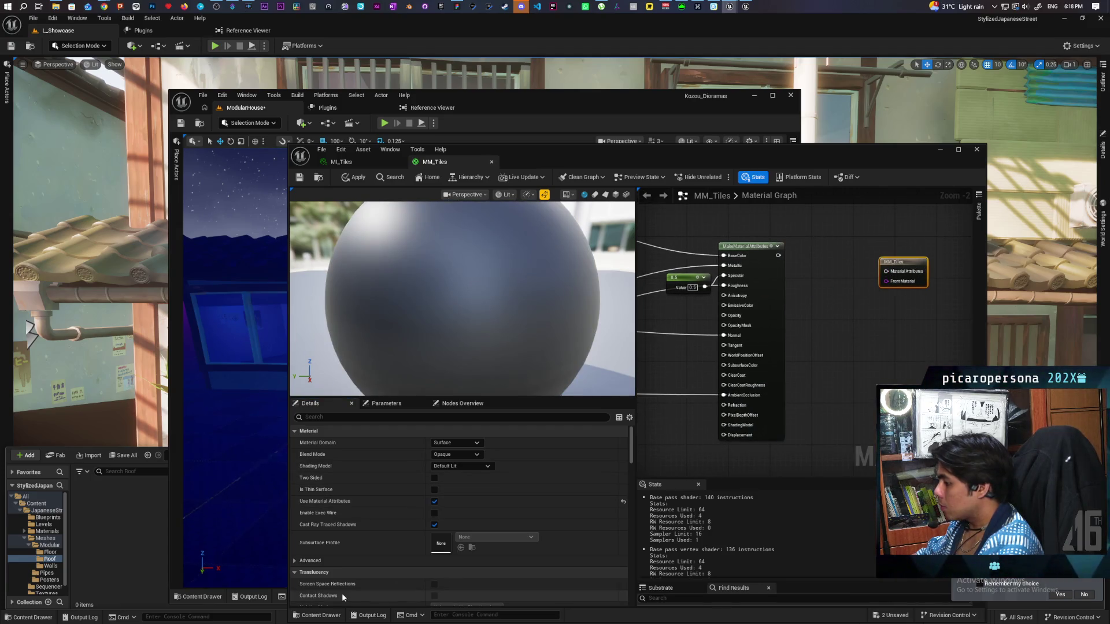
Insert MF_Stylized between MakeMaterialAttributes and the output node, then apply.
left_click_drag(594, 164, 548, 87)
left_click(276, 537)
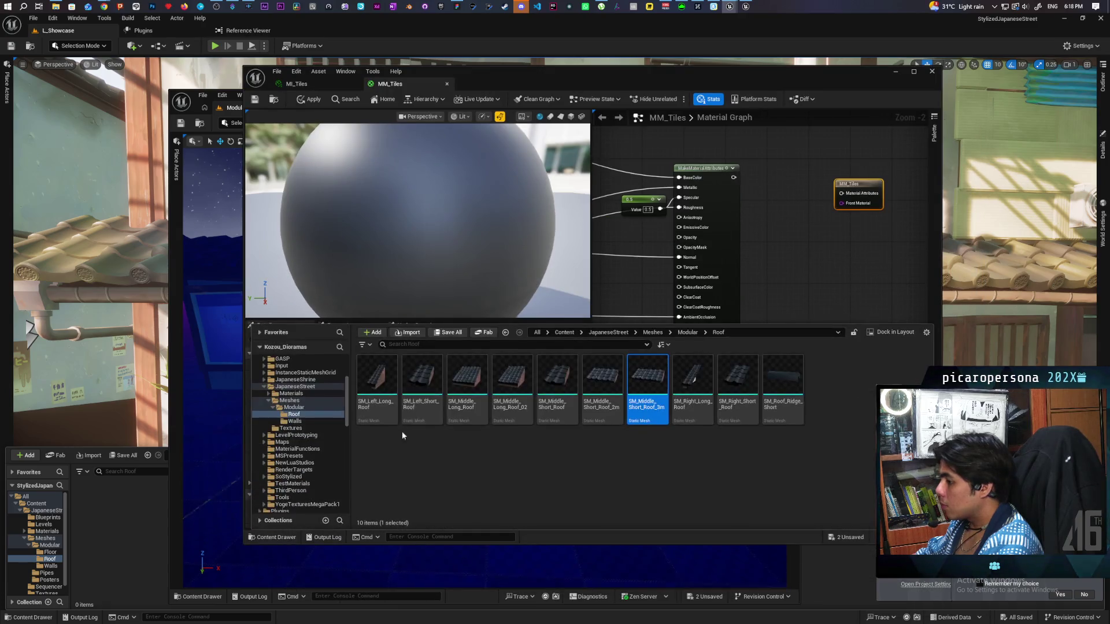
left_click(564, 333)
mouse_move(826, 457)
left_mouse_down()
mouse_move(777, 191)
mouse_move(779, 203)
left_mouse_up()
mouse_move(877, 198)
left_mouse_down()
mouse_move(851, 162)
mouse_move(842, 193)
mouse_move(886, 163)
left_mouse_up()
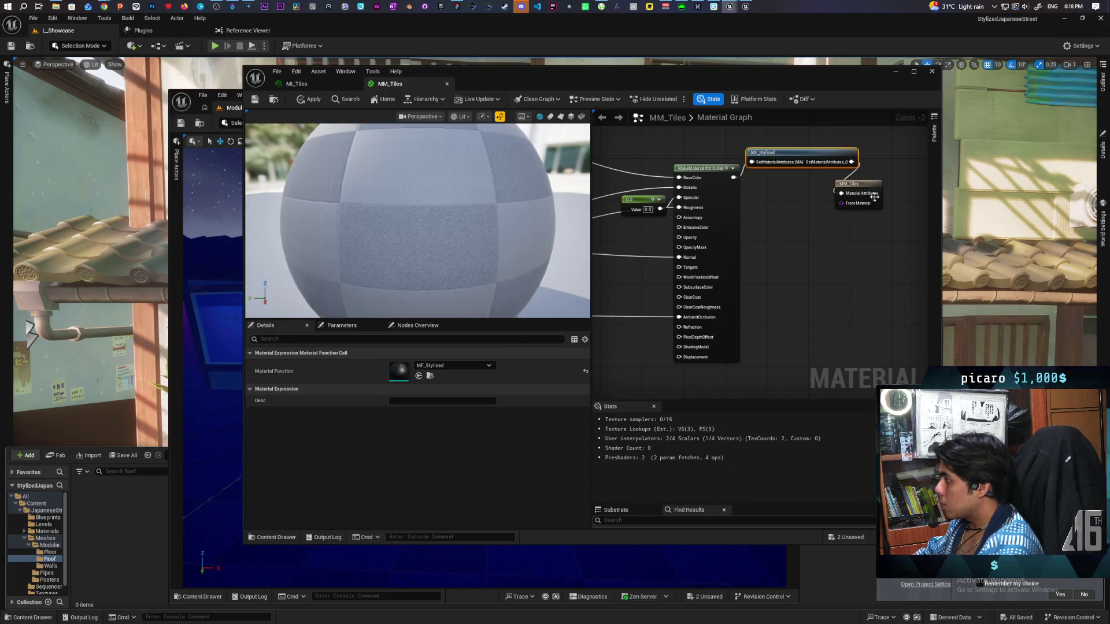
left_click_drag(799, 153, 800, 174)
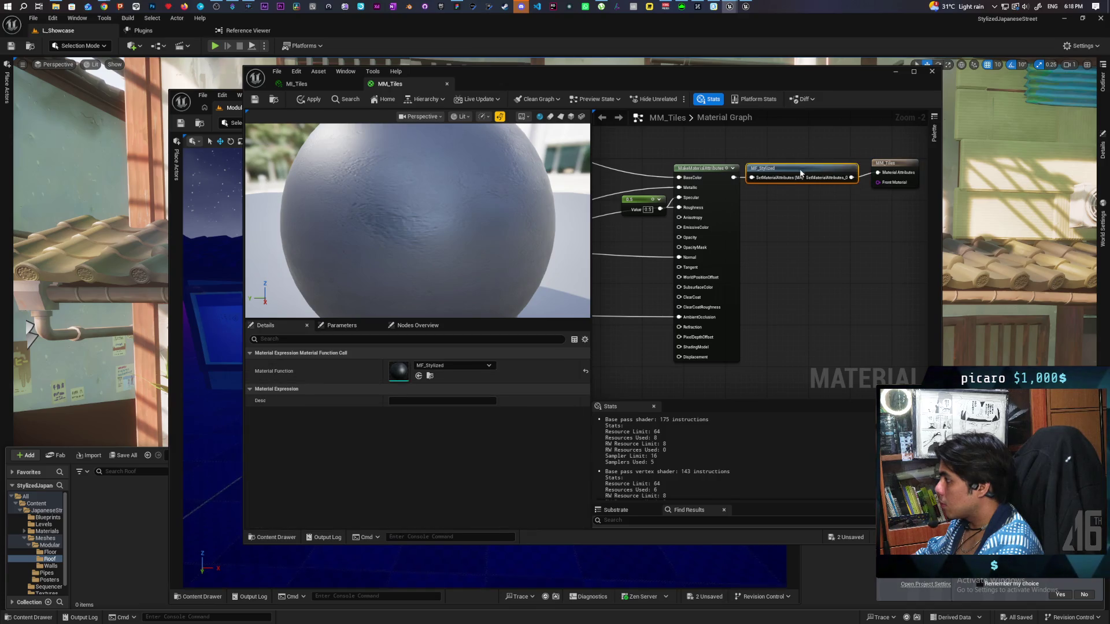
left_click_drag(889, 172, 891, 172)
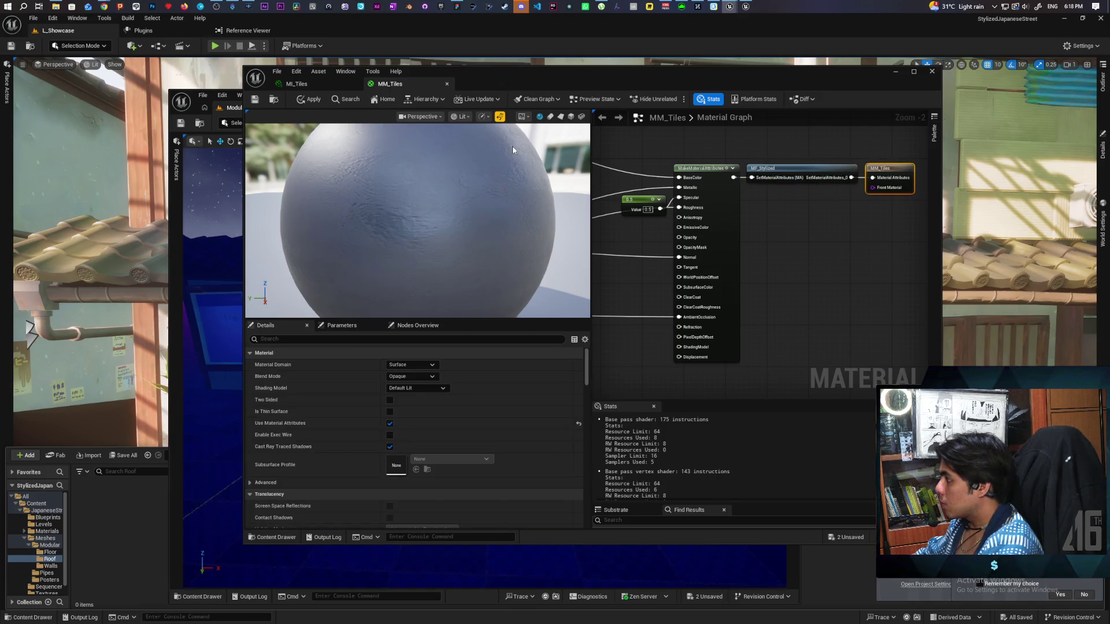
left_click(313, 100)
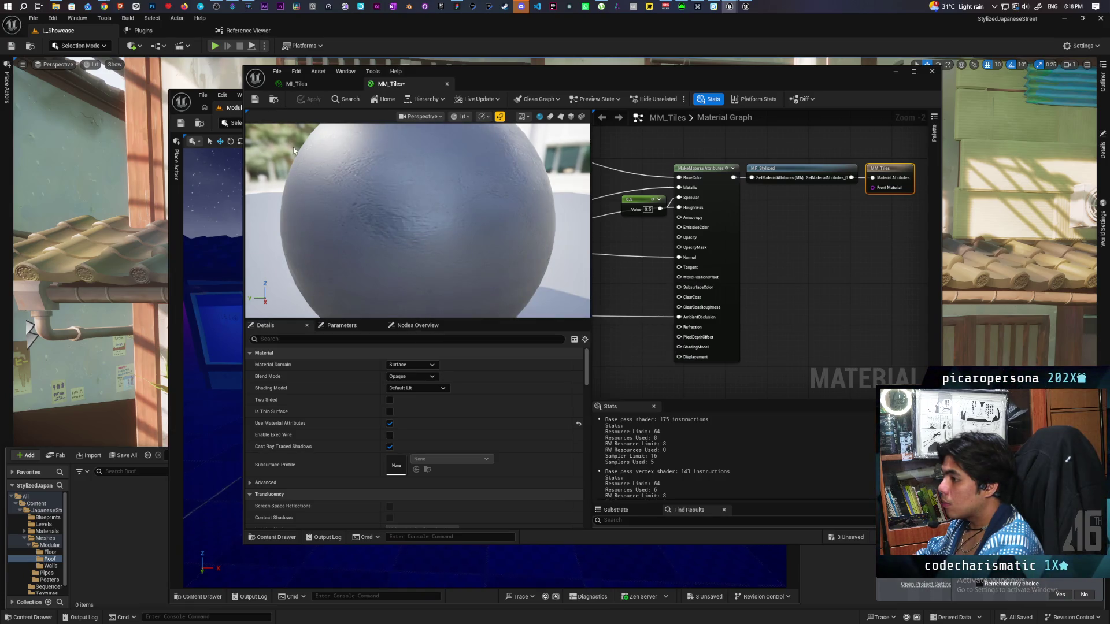
Set BP_Daynight to Daytime and view the house from new angles to inspect the roof.
mouse_move(543, 78)
left_mouse_down()
mouse_move(717, 177)
mouse_move(636, 334)
left_mouse_up()
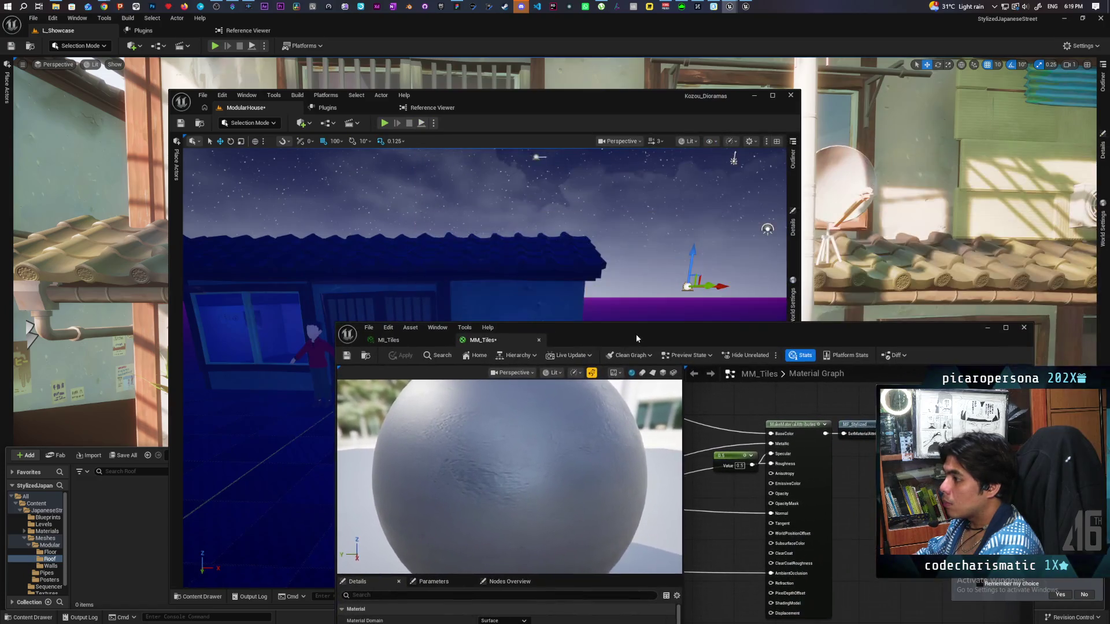
mouse_move(399, 278)
left_mouse_down()
mouse_move(399, 231)
mouse_move(771, 172)
left_mouse_up()
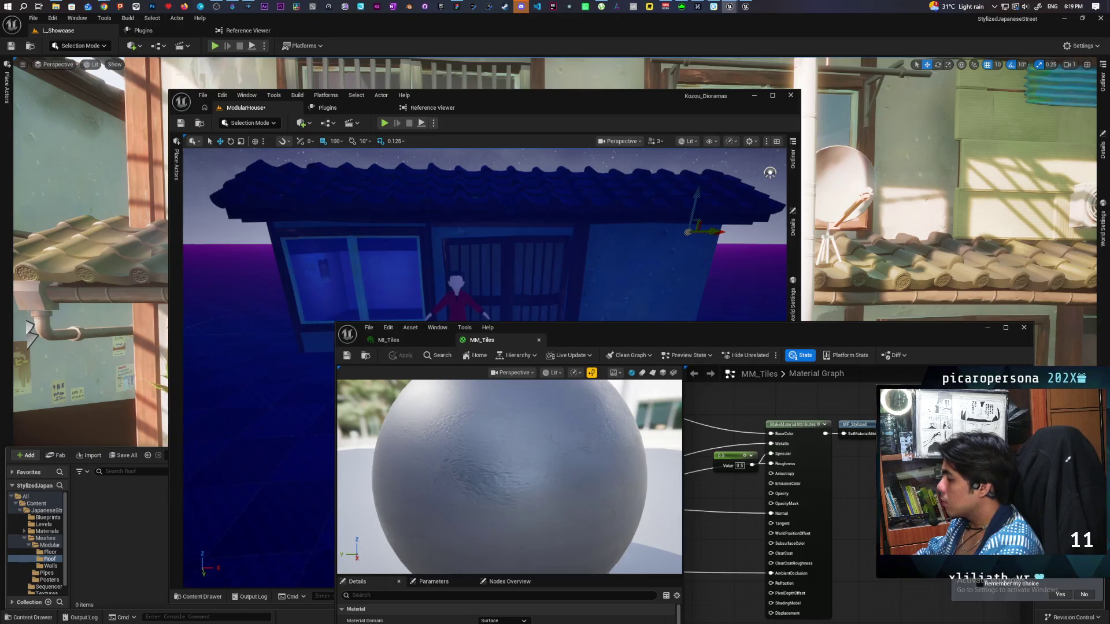
left_click(793, 166)
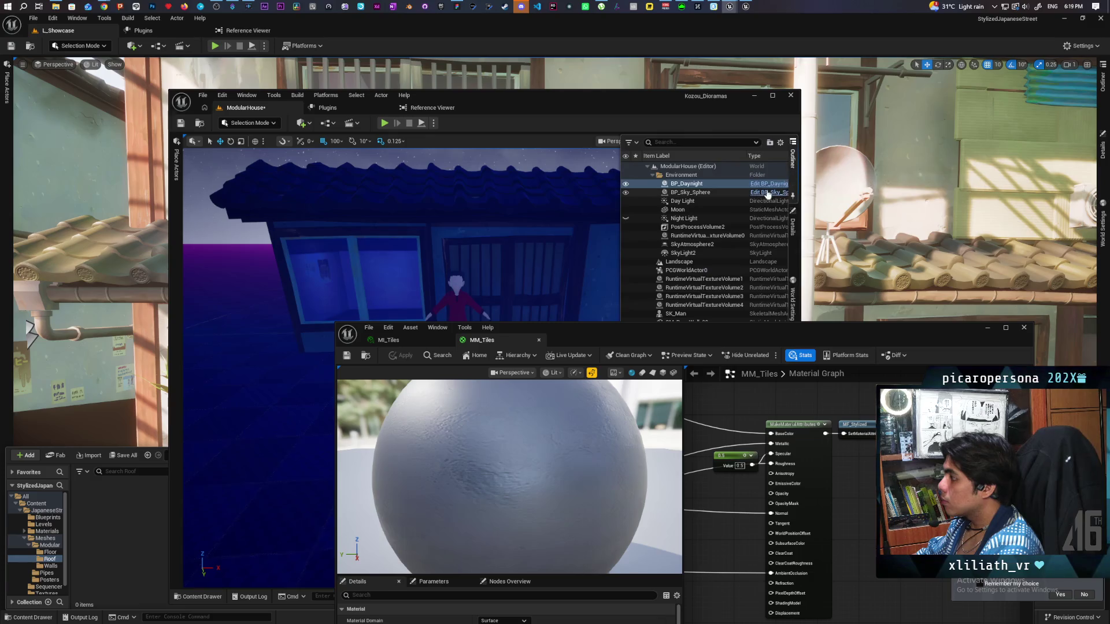
left_click(793, 221)
left_click_drag(694, 327, 691, 391)
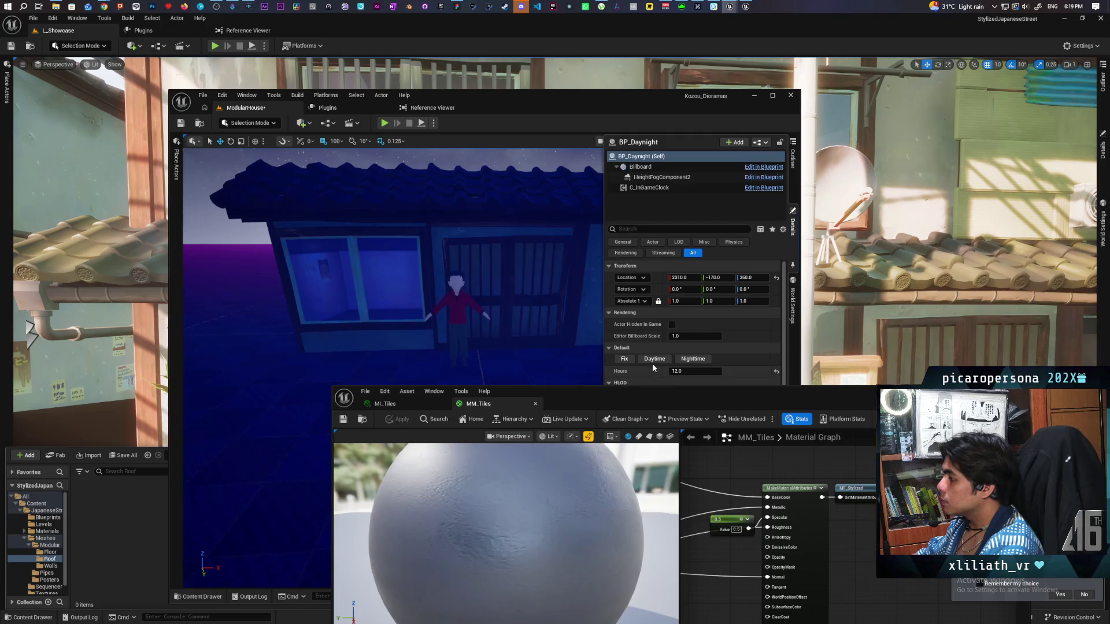
left_click(654, 360)
mouse_move(650, 356)
left_mouse_down()
mouse_move(644, 347)
mouse_move(346, 368)
mouse_move(383, 345)
mouse_move(349, 344)
mouse_move(470, 346)
mouse_move(466, 329)
mouse_move(476, 349)
mouse_move(469, 339)
left_mouse_up()
mouse_move(509, 380)
left_mouse_down()
mouse_move(503, 350)
mouse_move(634, 349)
mouse_move(461, 351)
left_mouse_up()
left_click_drag(509, 298, 509, 297)
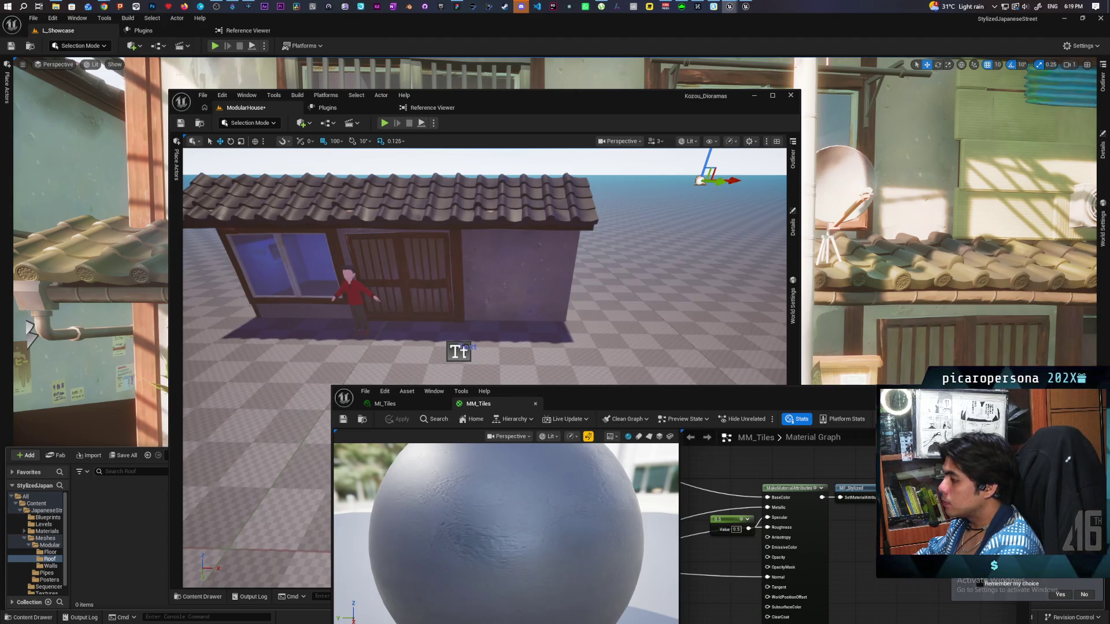
left_click(521, 199)
Open the roof's MI_WoodDark material and its MM_SimpleAsset parent, then close the parent.
left_click(523, 199)
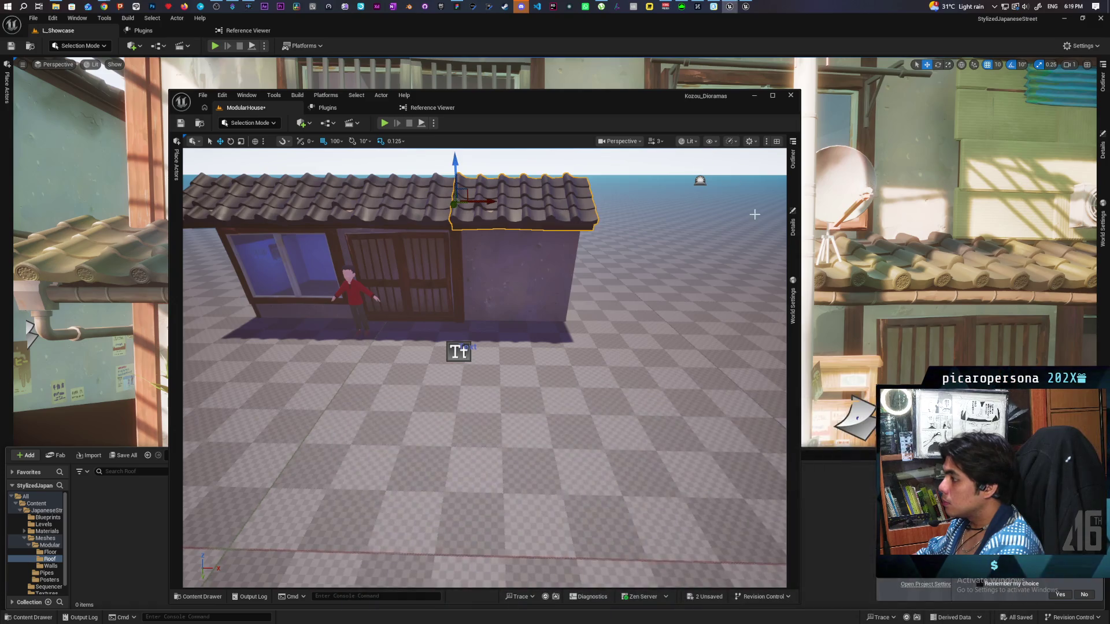
left_click(793, 230)
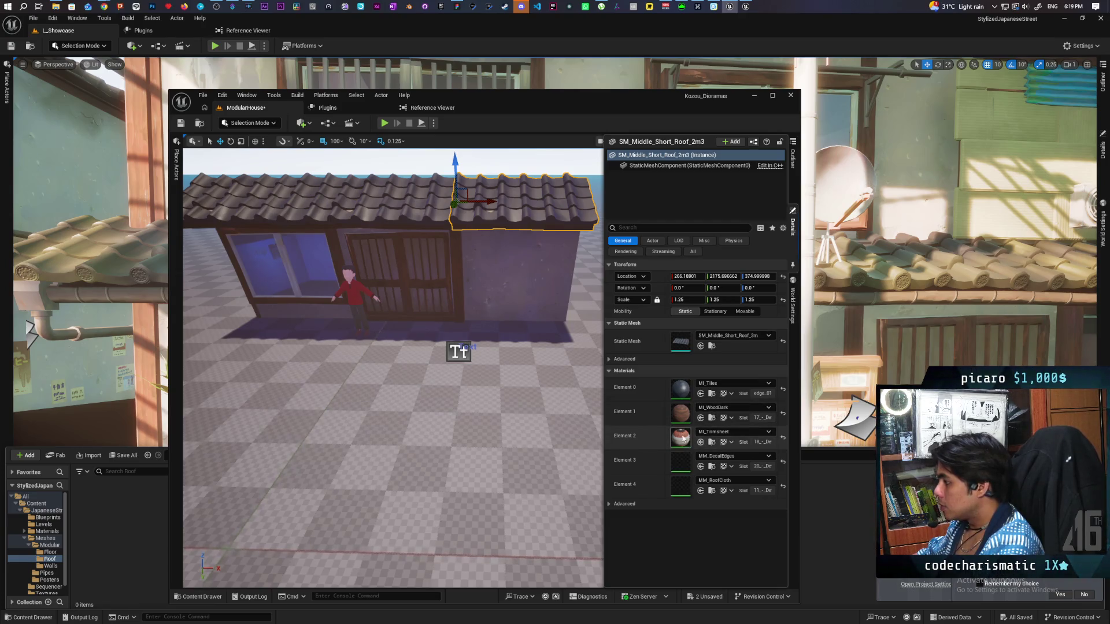
double_click(683, 414)
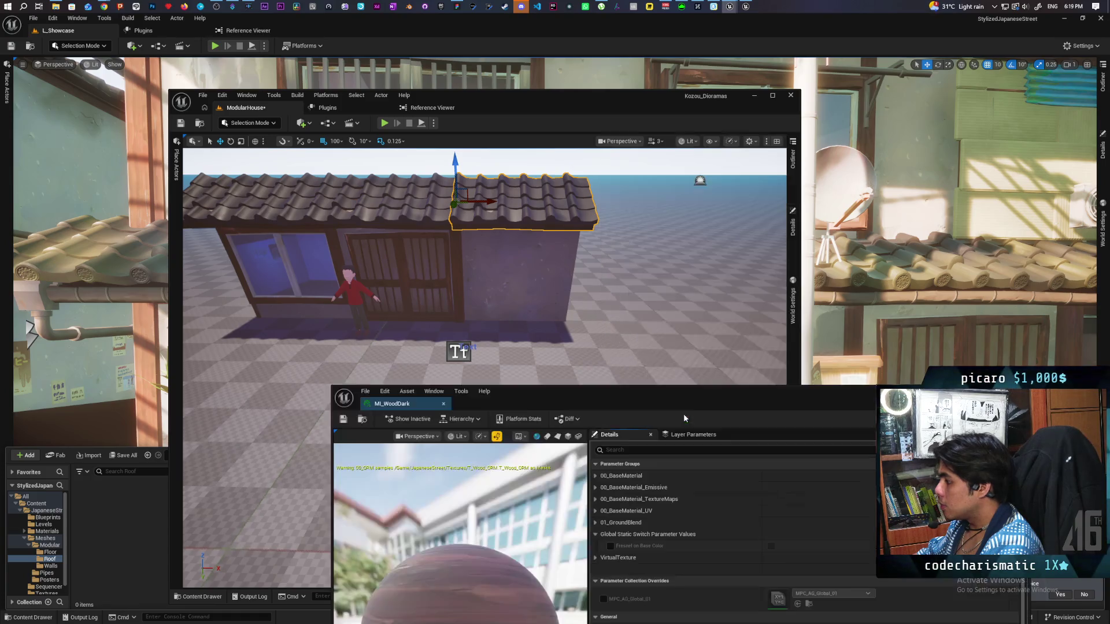
mouse_move(677, 399)
left_mouse_down()
mouse_move(631, 297)
mouse_move(542, 177)
left_mouse_up()
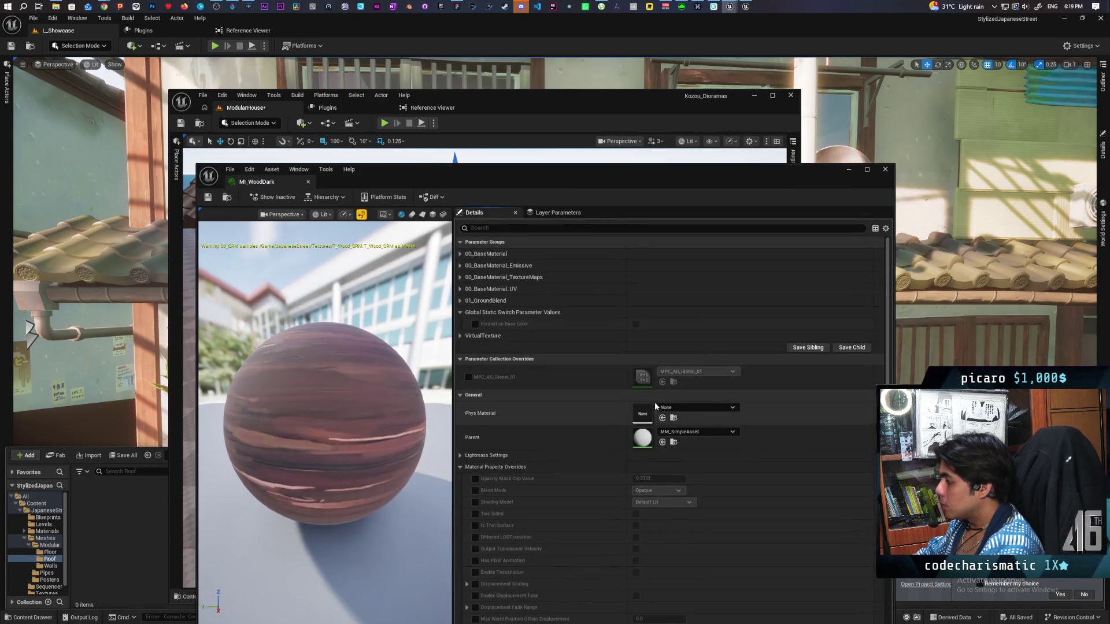
double_click(643, 438)
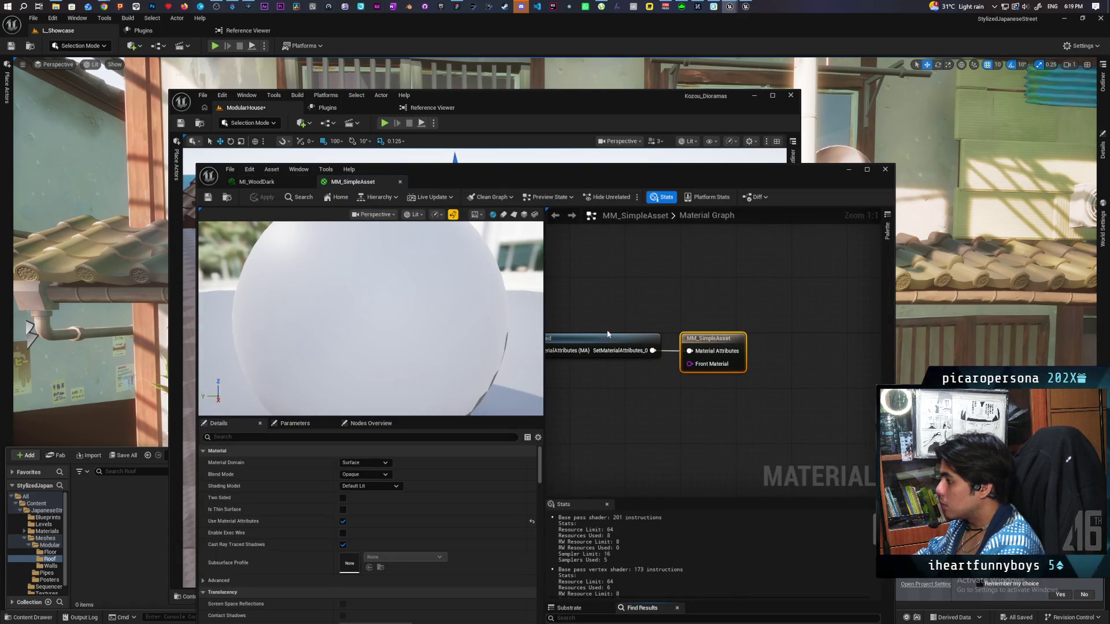
left_click_drag(598, 315, 703, 313)
left_click(884, 169)
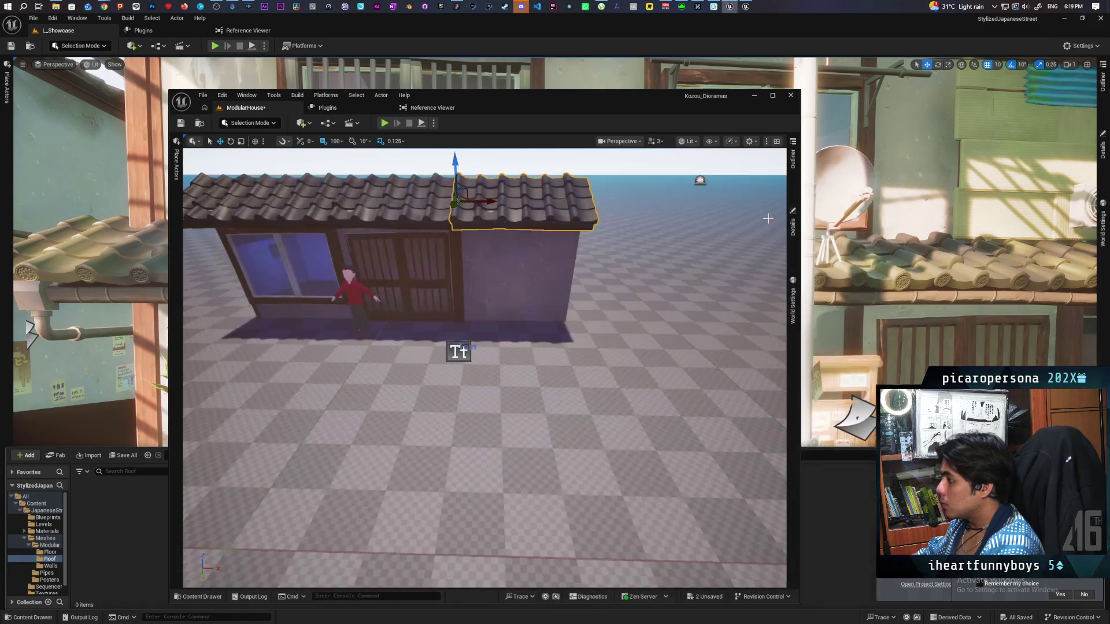
Open and close the roof's MI_Trimsheet material, then return to a front view of the house.
left_click(792, 229)
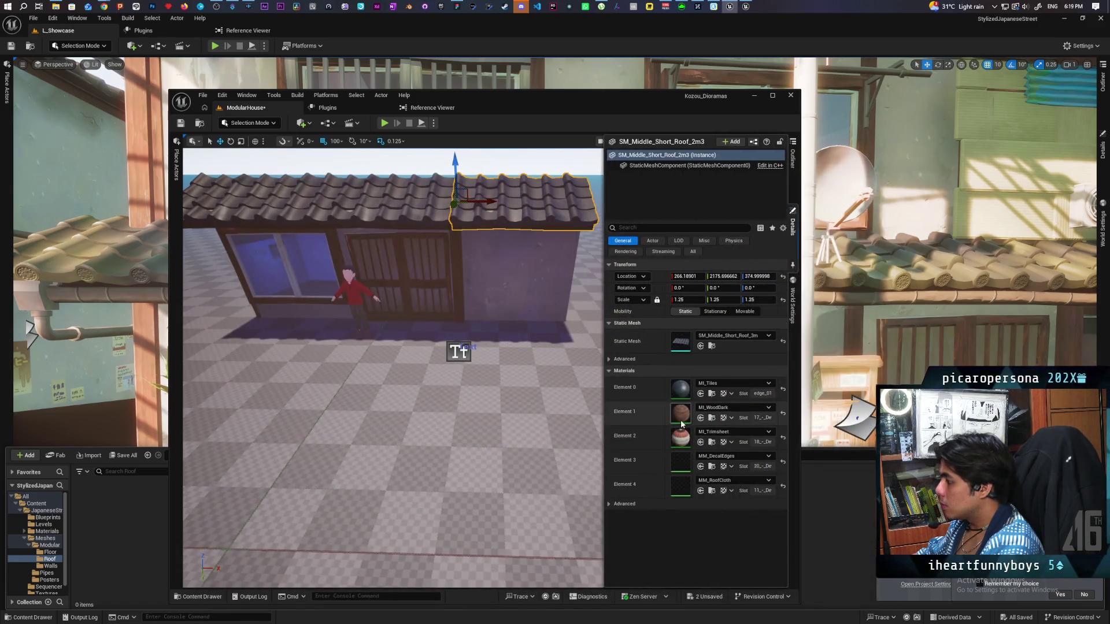
double_click(679, 441)
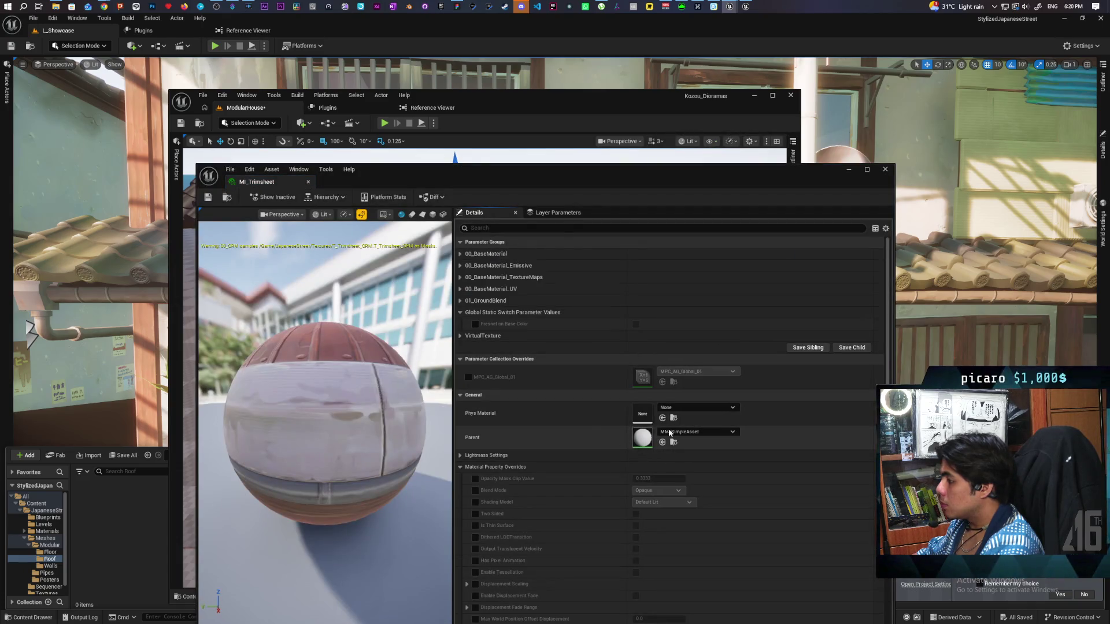
left_click(884, 170)
left_click_drag(619, 336, 619, 336)
mouse_move(485, 368)
left_mouse_down()
mouse_move(498, 367)
mouse_move(498, 347)
mouse_move(499, 393)
mouse_move(463, 359)
mouse_move(462, 324)
mouse_move(474, 370)
mouse_move(508, 370)
mouse_move(486, 373)
mouse_move(480, 416)
left_mouse_up()
mouse_move(526, 283)
left_mouse_down()
mouse_move(527, 301)
mouse_move(527, 283)
left_mouse_up()
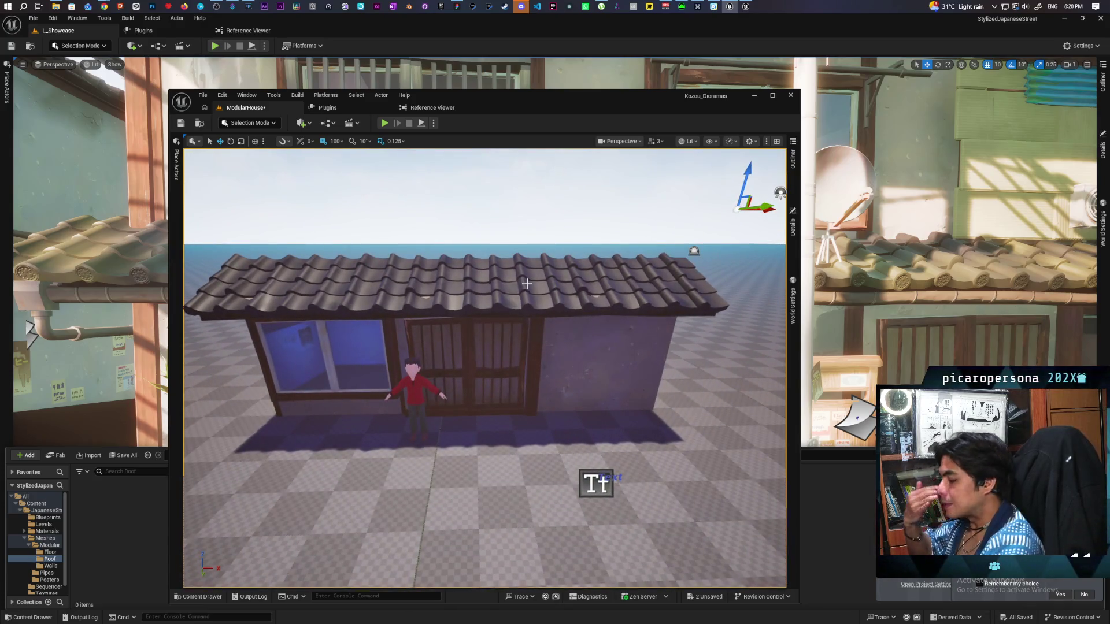
Change the text label in front of the house to read 'Scale is 1.25'.
mouse_move(541, 381)
left_mouse_down()
mouse_move(541, 411)
mouse_move(541, 370)
mouse_move(540, 388)
left_mouse_up()
left_click_drag(440, 511, 439, 511)
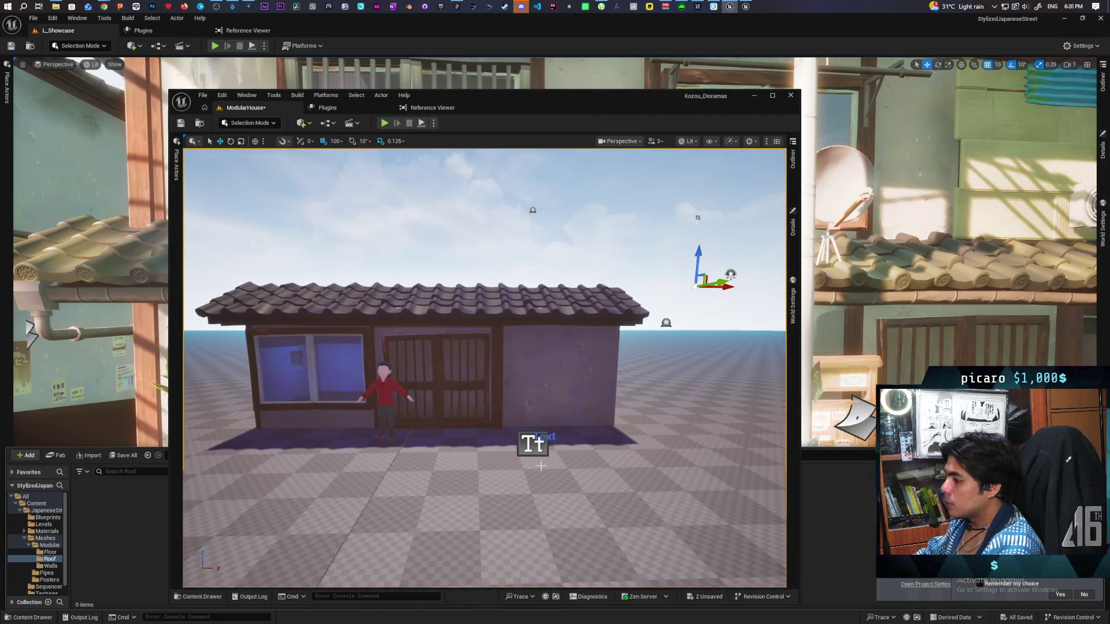
left_click(540, 439)
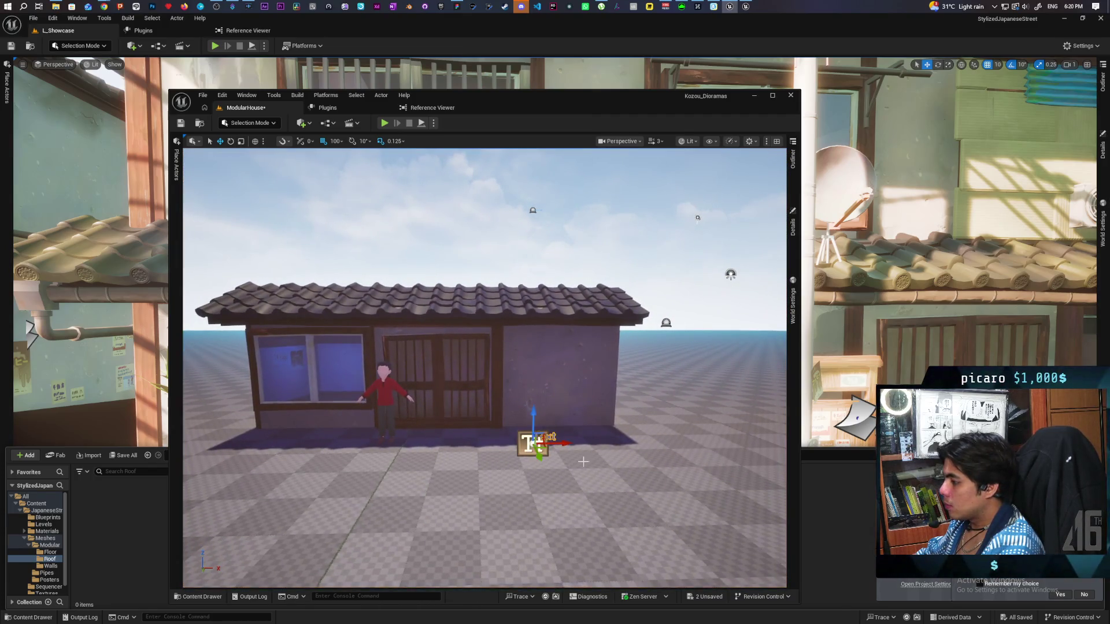
left_click(793, 225)
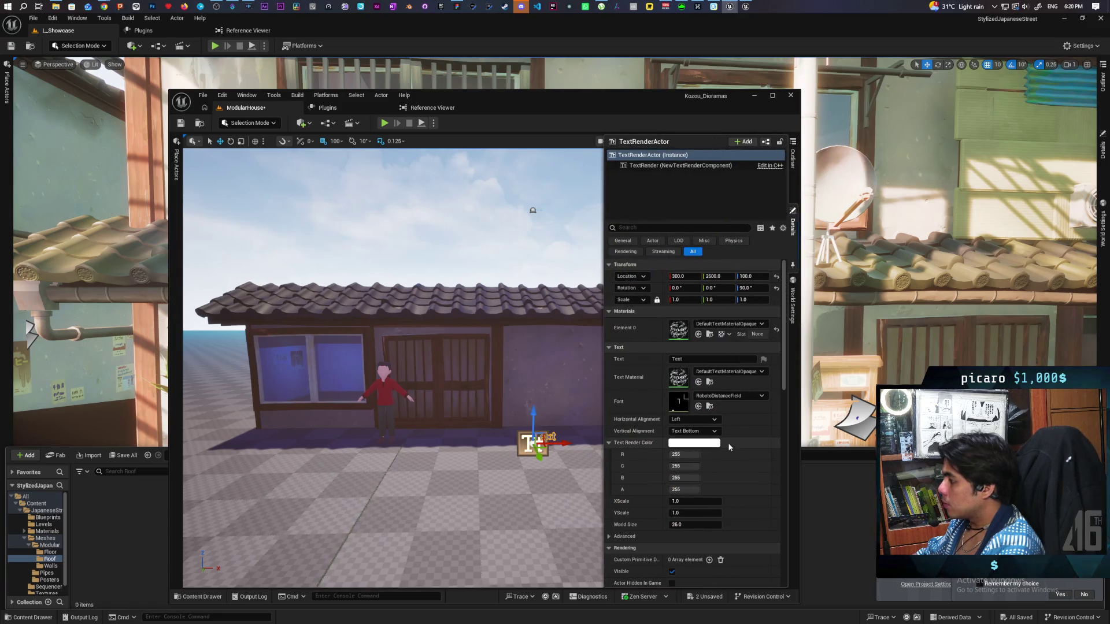
left_click(678, 359)
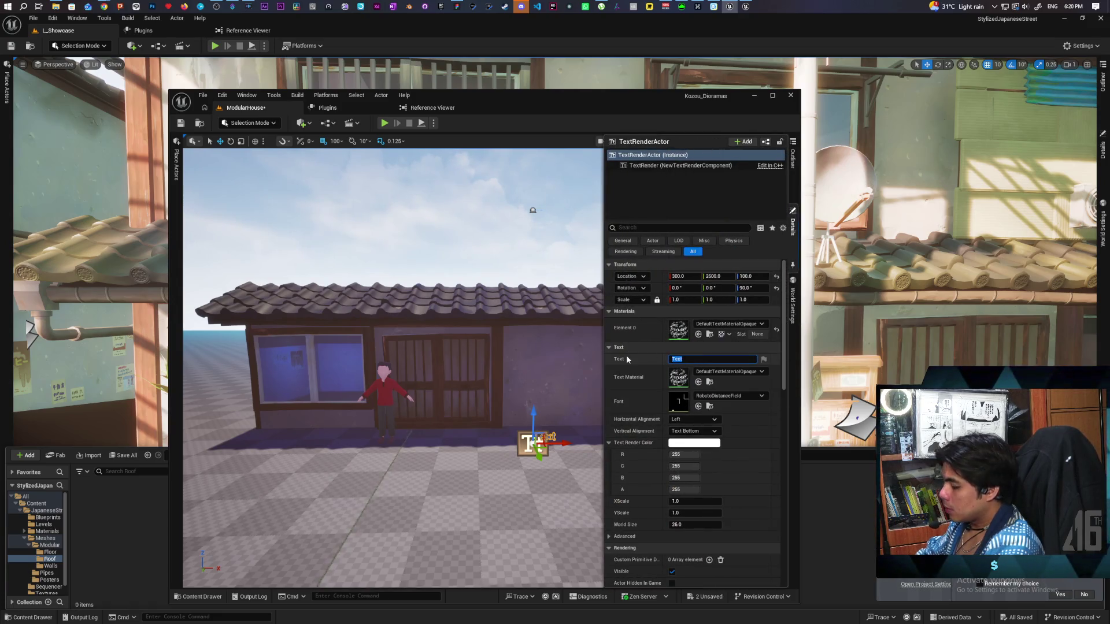
type("Scale is 1.2")
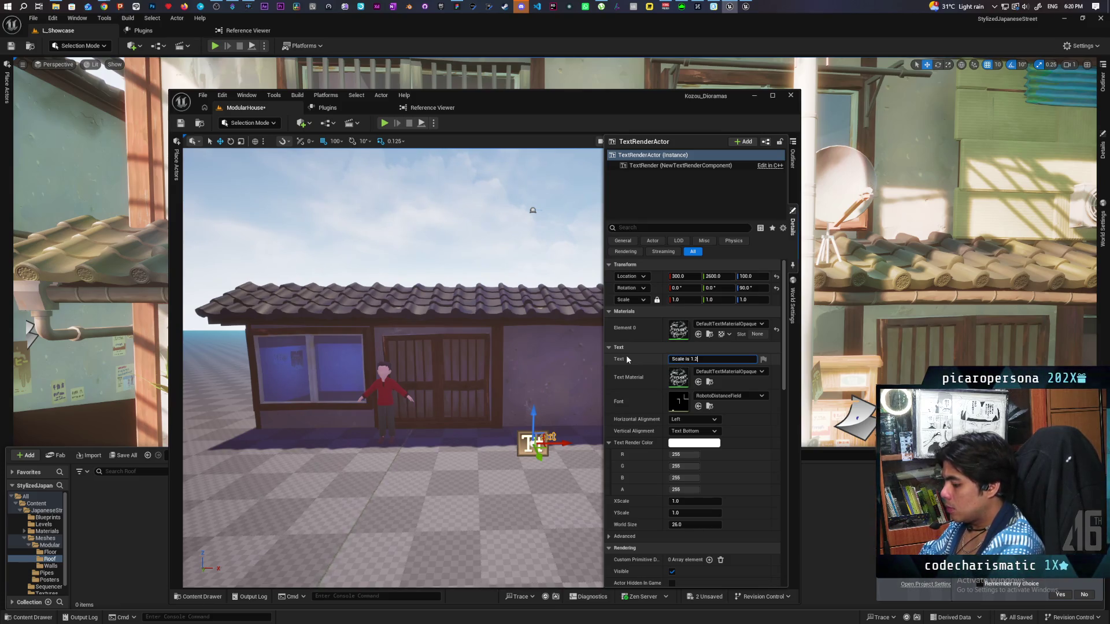
type("5")
key("Return")
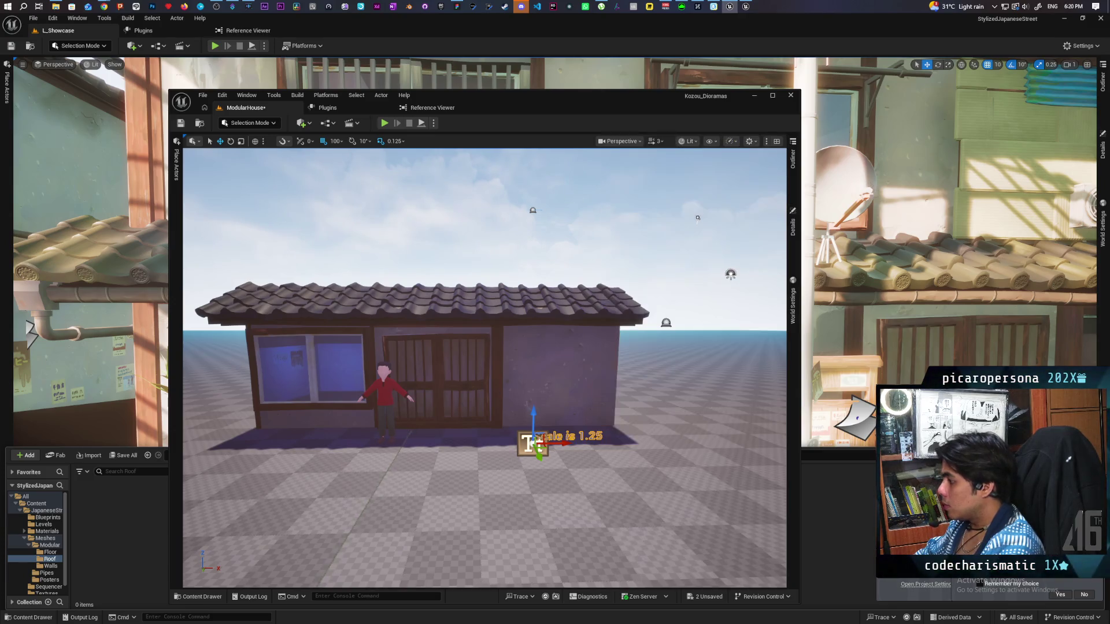
Raise the label onto the right wall and slide it left along the wall.
left_click(566, 358)
left_click(792, 228)
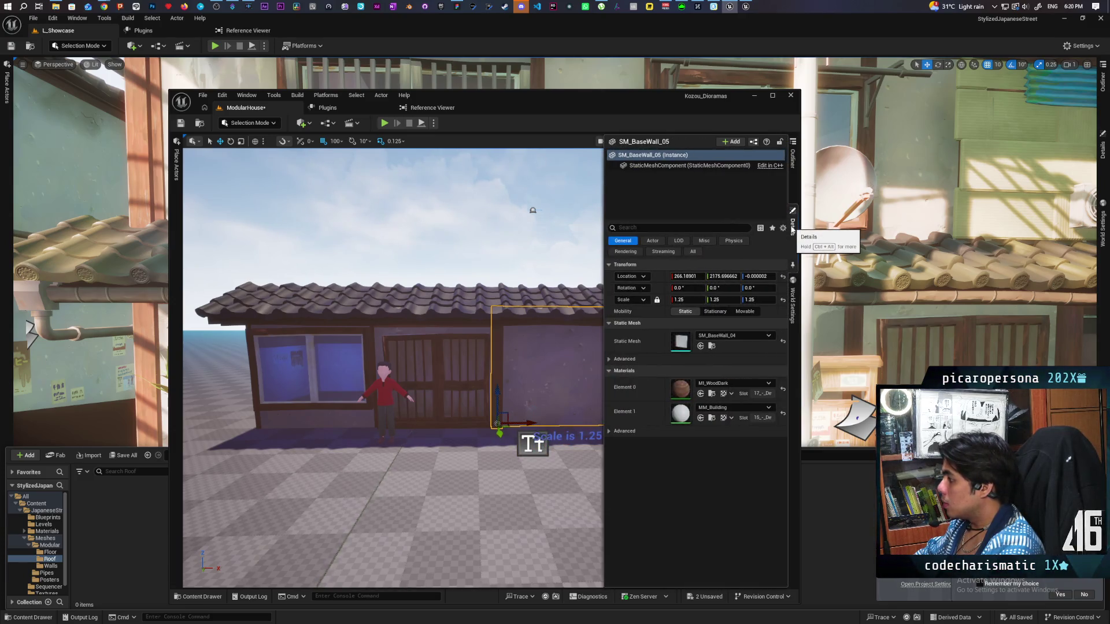
left_click(537, 439)
left_click_drag(532, 413, 526, 345)
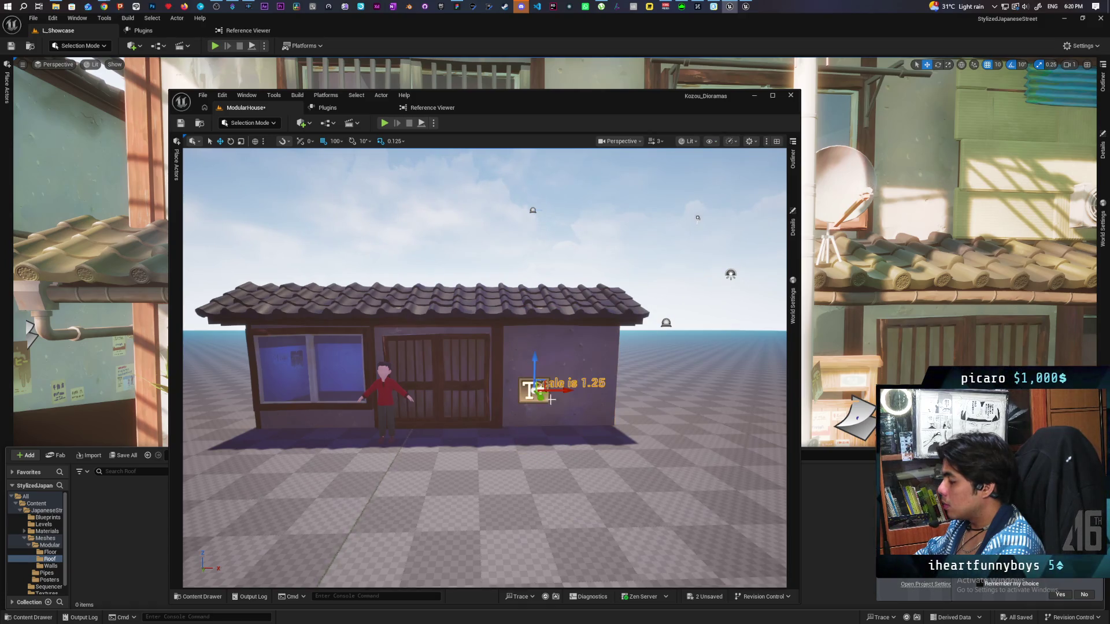
mouse_move(639, 420)
left_mouse_down()
mouse_move(399, 388)
mouse_move(483, 389)
mouse_move(335, 388)
mouse_move(358, 439)
mouse_move(569, 376)
mouse_move(604, 412)
mouse_move(584, 398)
mouse_move(634, 313)
left_mouse_up()
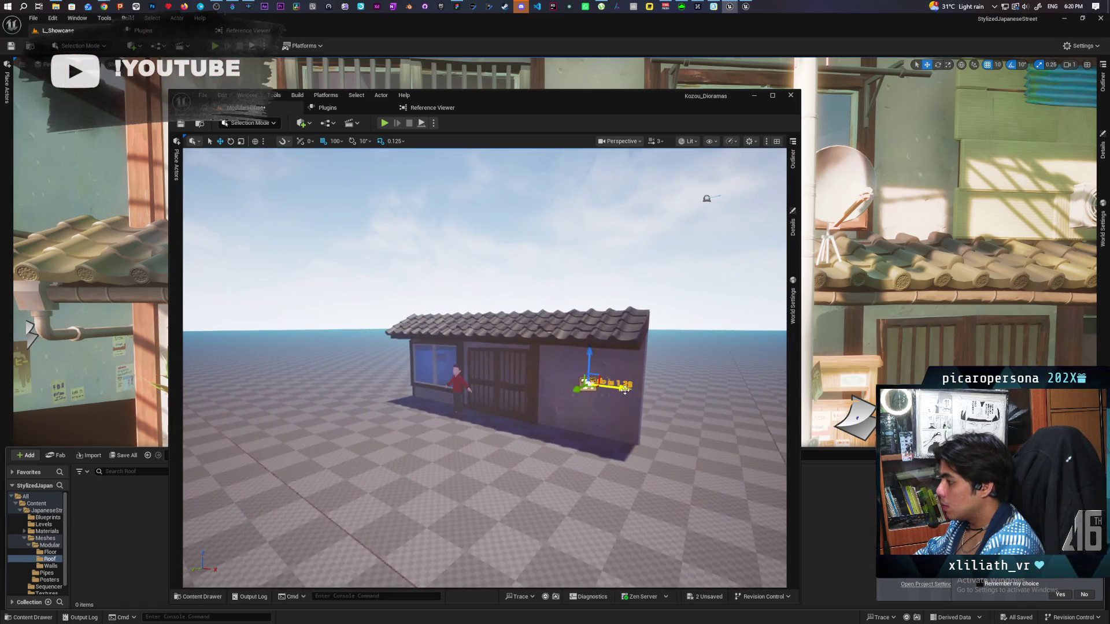
left_click_drag(624, 391, 606, 390)
Set the label's World Size to 32 and apply it.
left_click(792, 225)
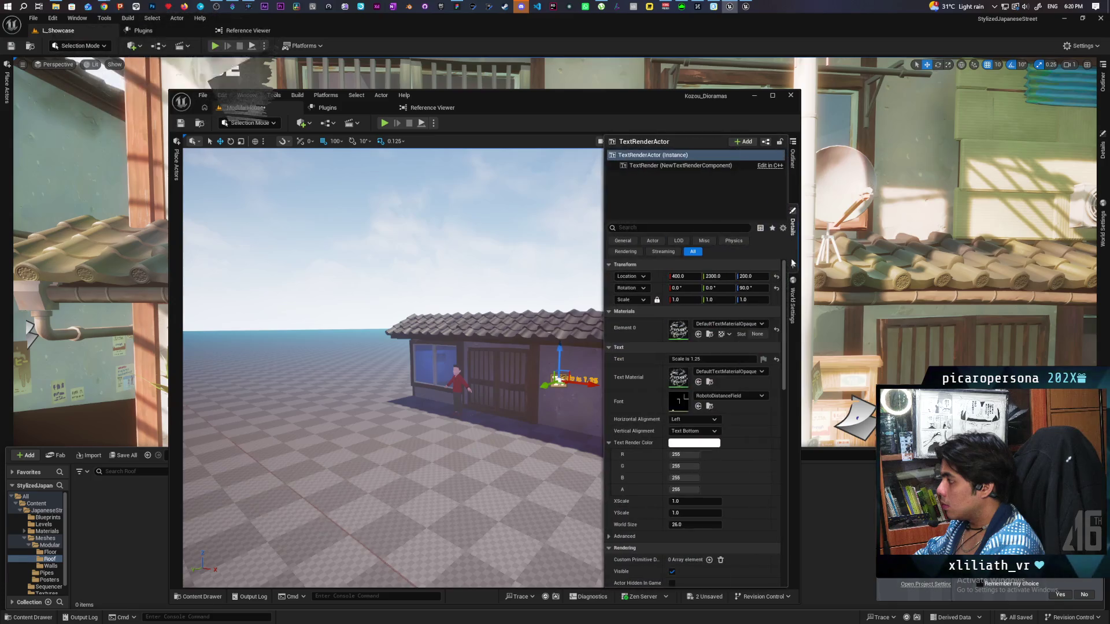
left_click(684, 527)
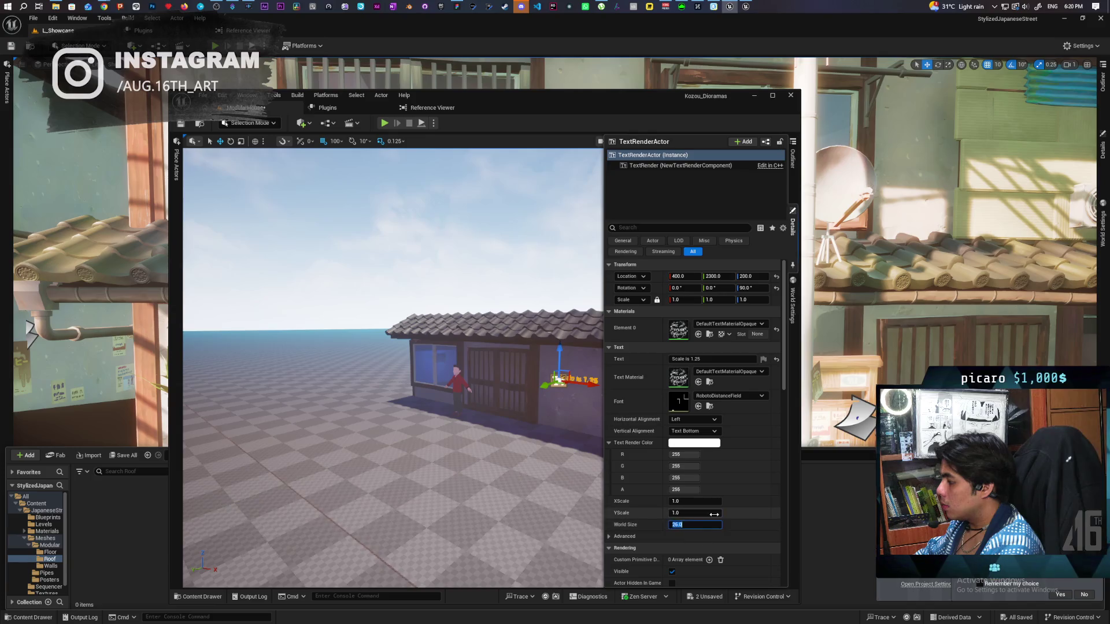
type("32")
key("Return")
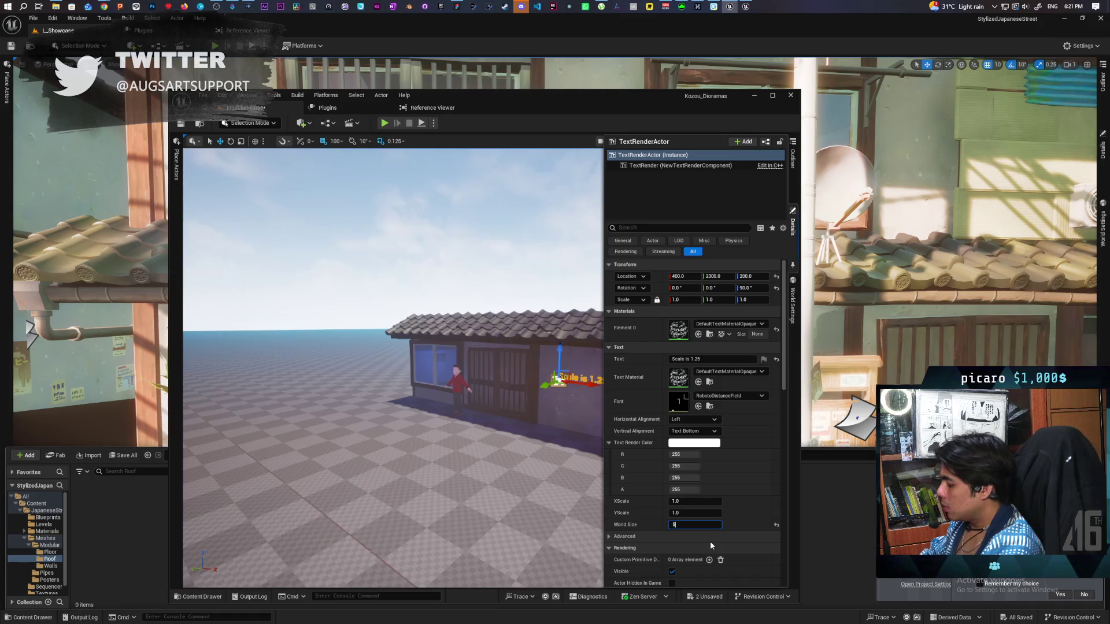
left_click(578, 462)
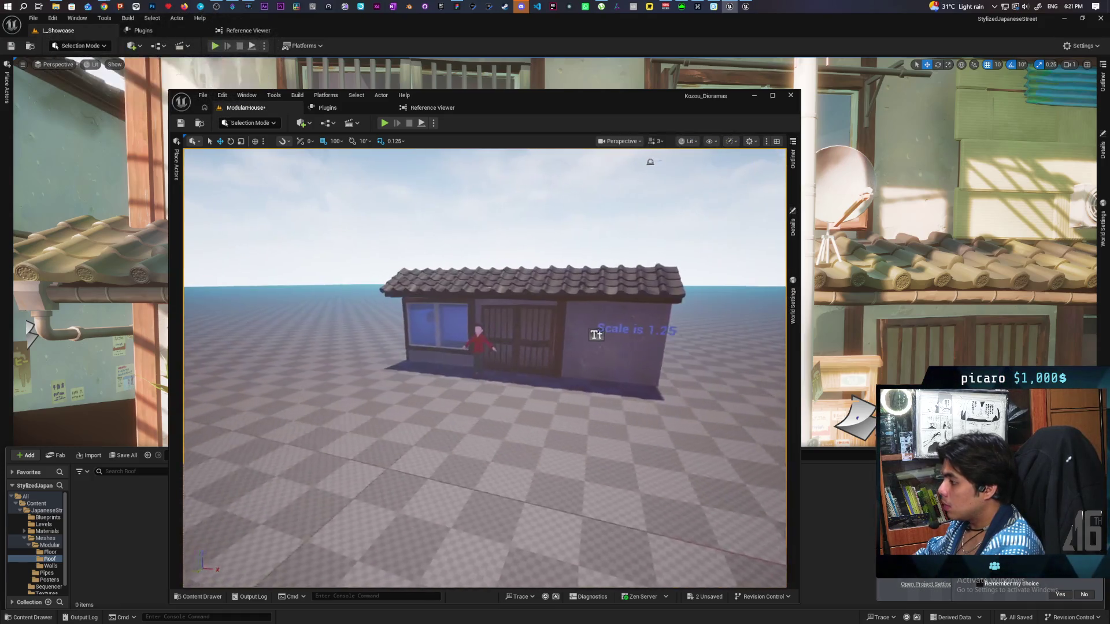
Lower the 'Scale is 1.25' label further down the house wall.
key("w")
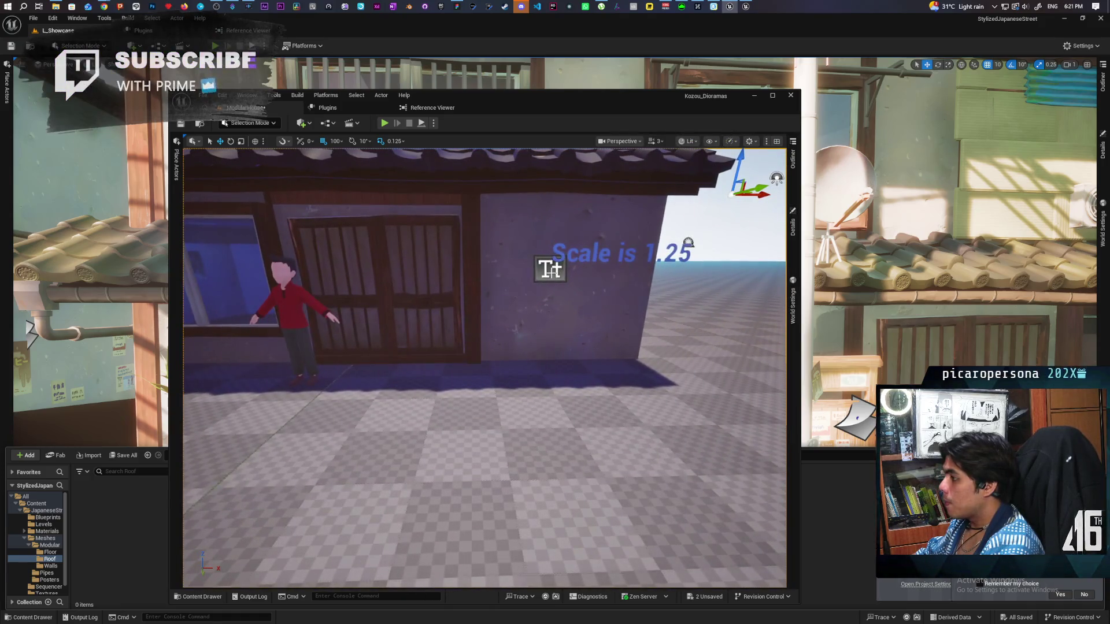
left_click(573, 266)
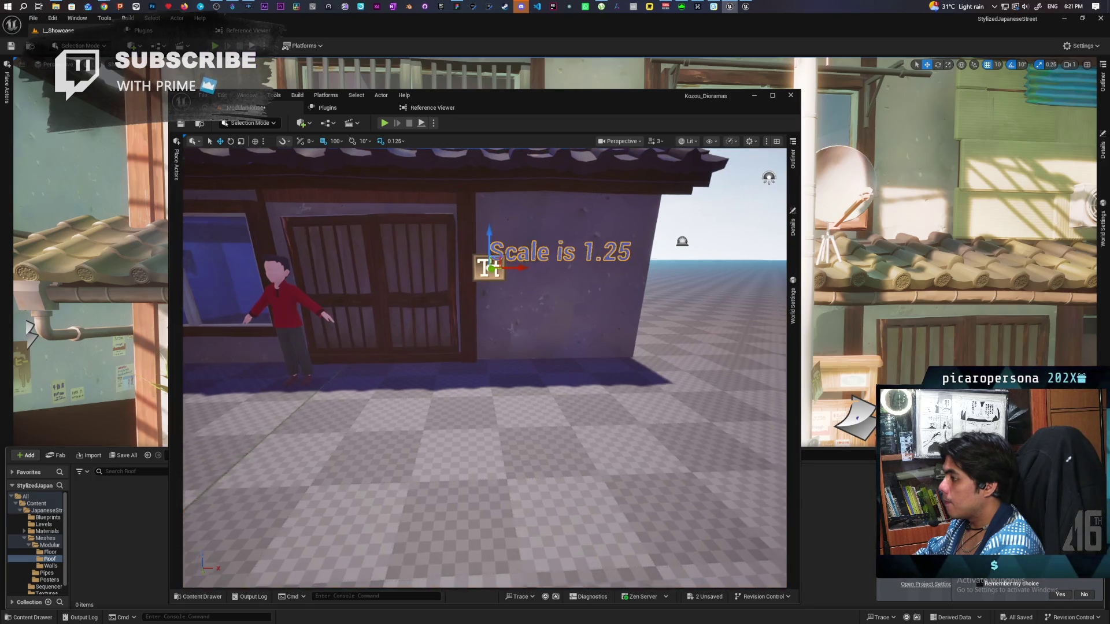
scroll(537, 257, "down", 5)
key("w")
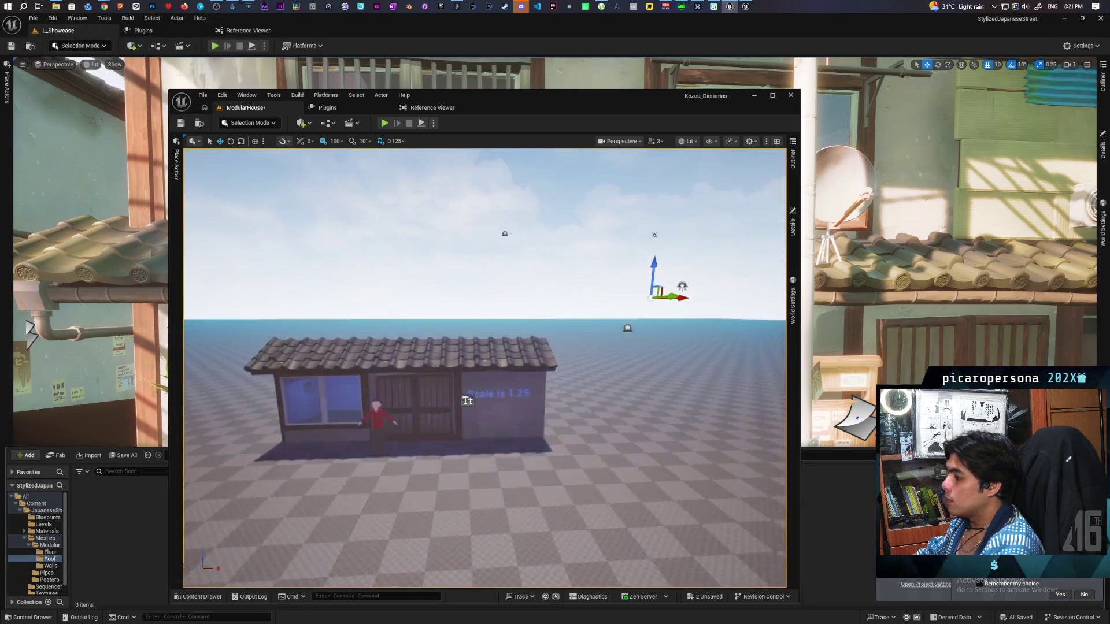
scroll(670, 377, "down", 4)
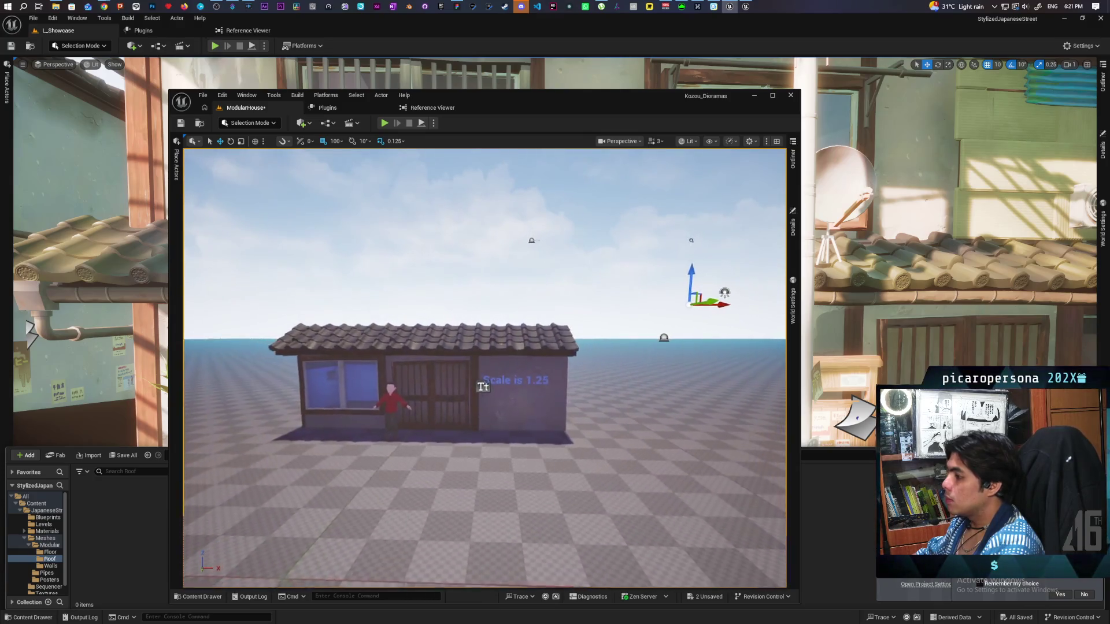
scroll(670, 376, "up", 3)
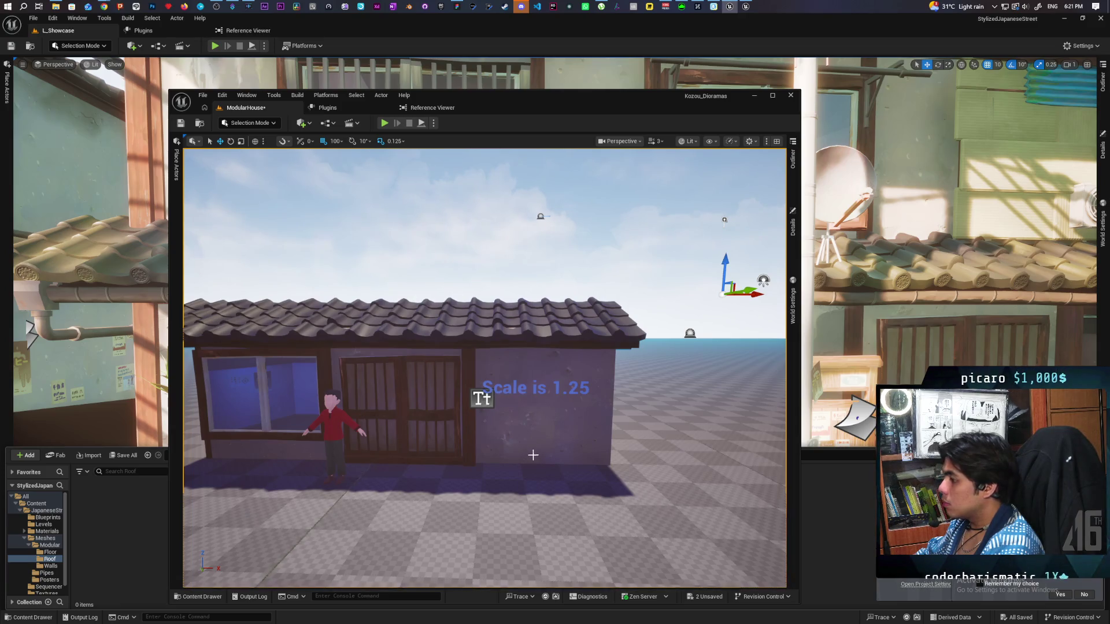
scroll(483, 399, "down", 4)
scroll(486, 400, "up", 3)
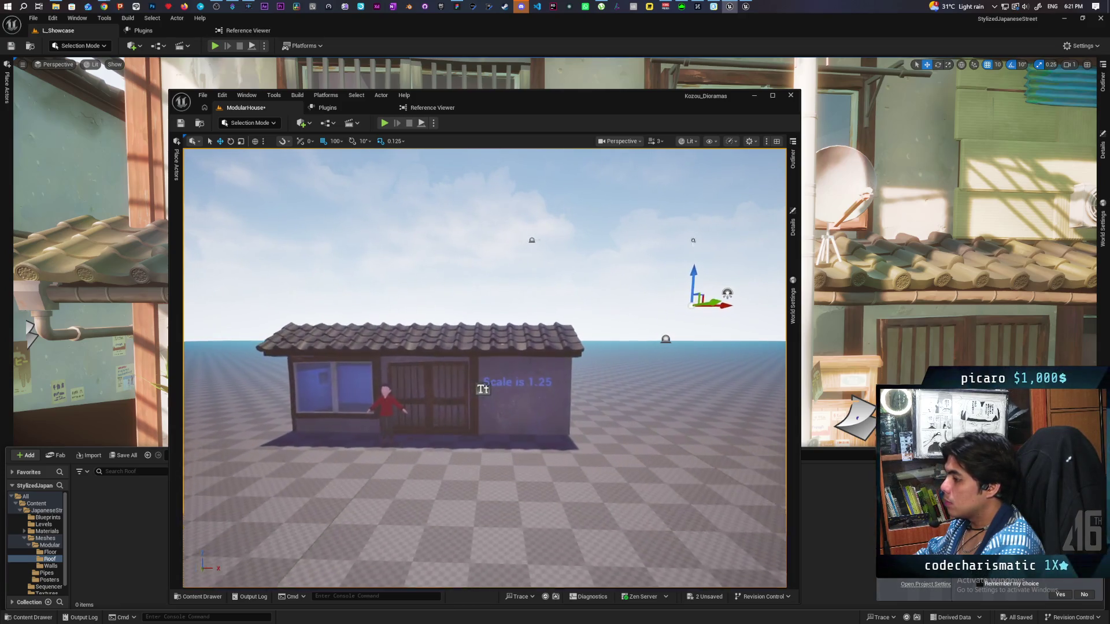
left_click(483, 390)
mouse_move(485, 363)
left_mouse_down()
mouse_move(486, 419)
mouse_move(483, 398)
mouse_move(461, 417)
left_mouse_up()
left_click(729, 293)
scroll(484, 368, "up", 3)
scroll(485, 368, "down", 4)
scroll(484, 368, "up", 5)
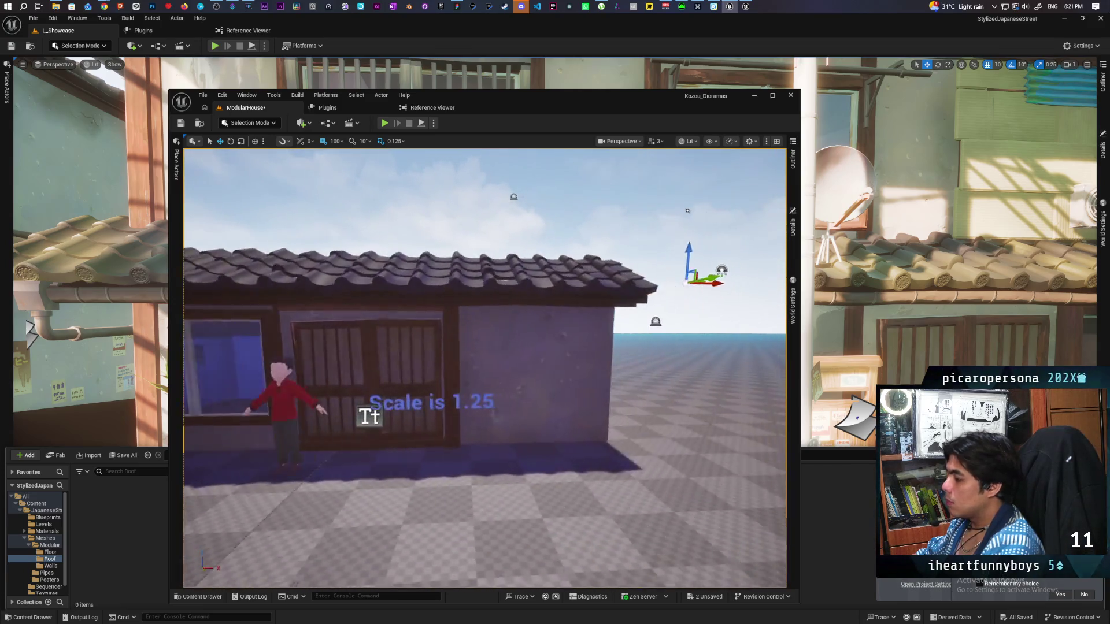
scroll(573, 431, "down", 5)
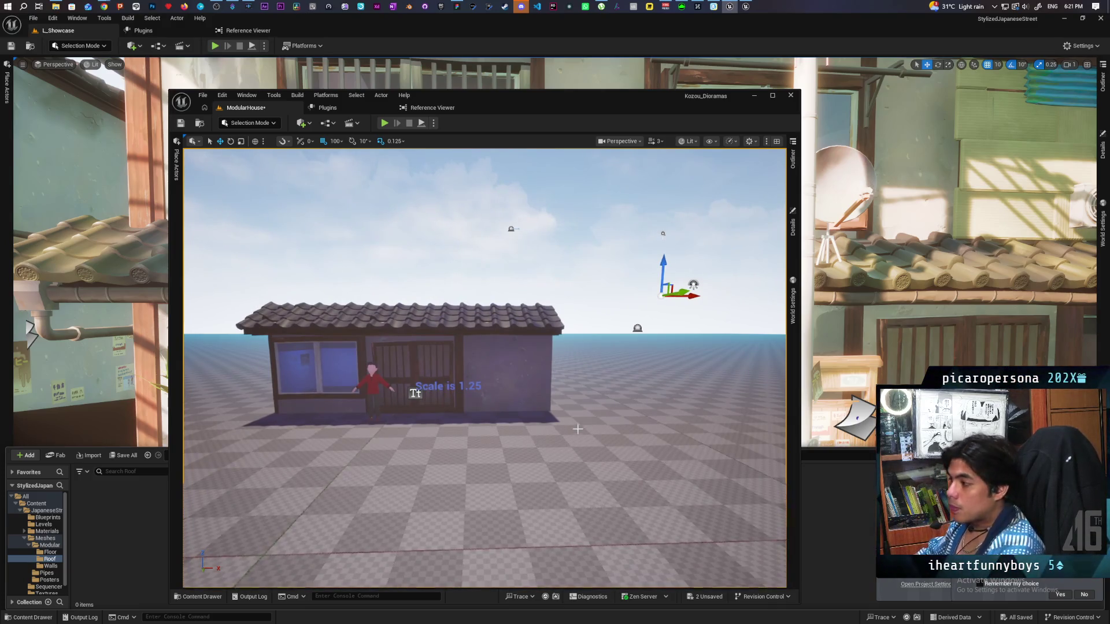
scroll(574, 311, "up", 4)
scroll(573, 311, "down", 3)
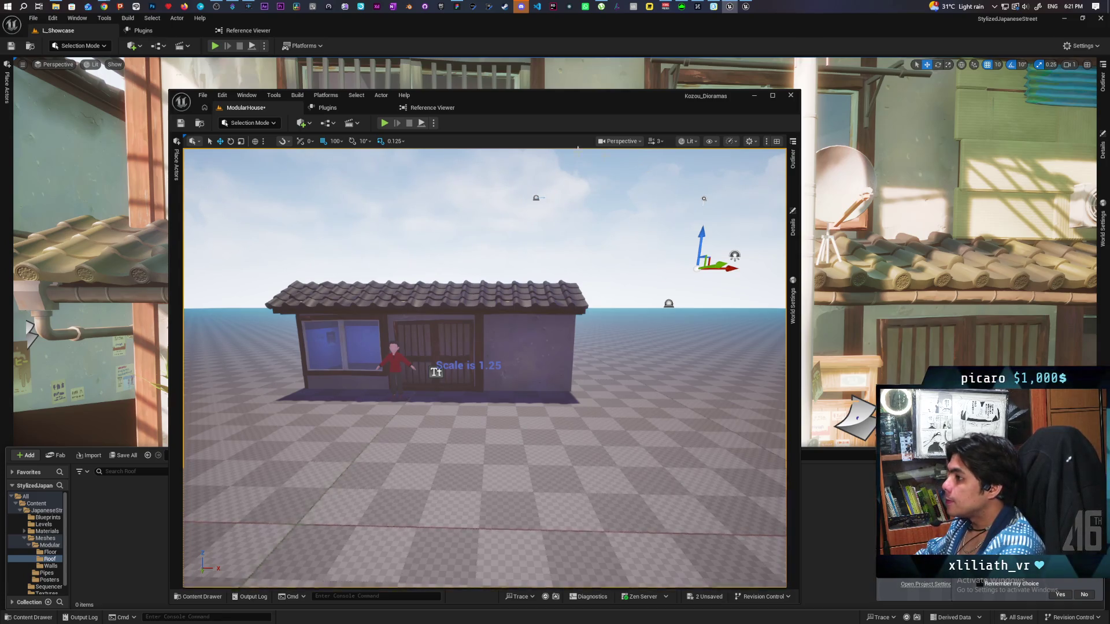
Save the ModularHouse level.
left_click(181, 123)
scroll(462, 370, "down", 5)
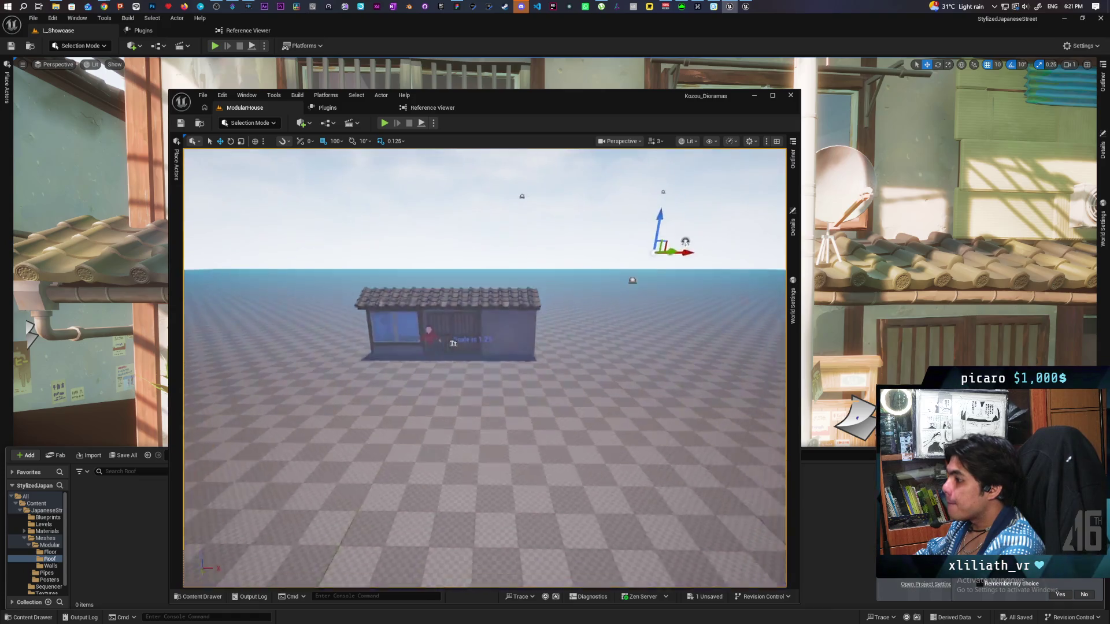
scroll(463, 347, "up", 2)
Bring the StylizedJapaneseStreet editor forward with its asset browser on the Levels folder.
left_click_drag(651, 111, 515, 112)
left_click(740, 24)
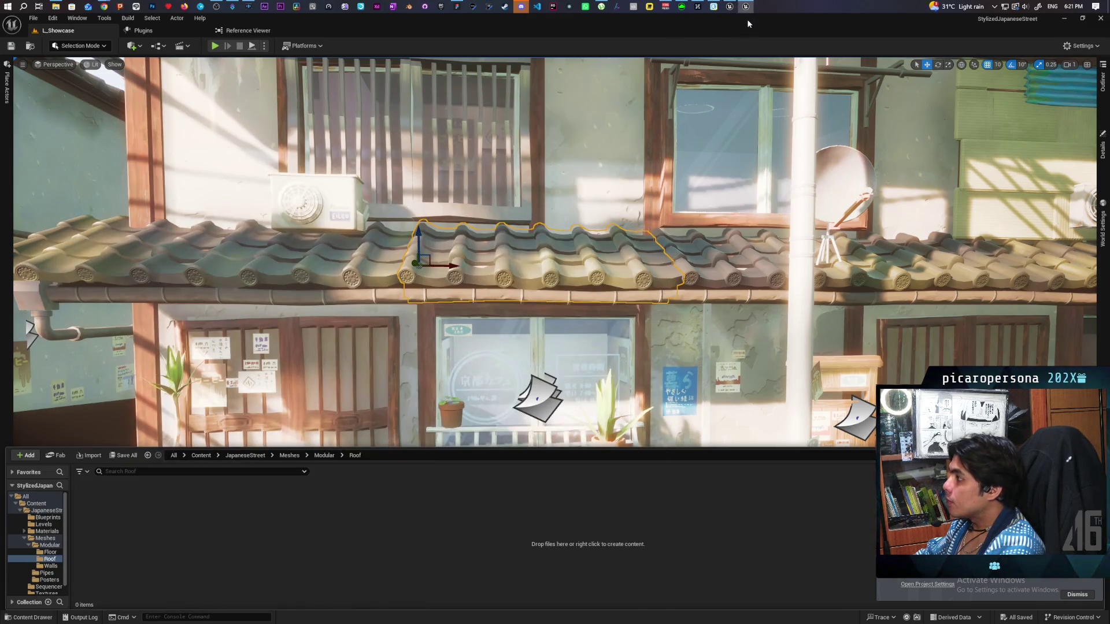
key("ctrl+space")
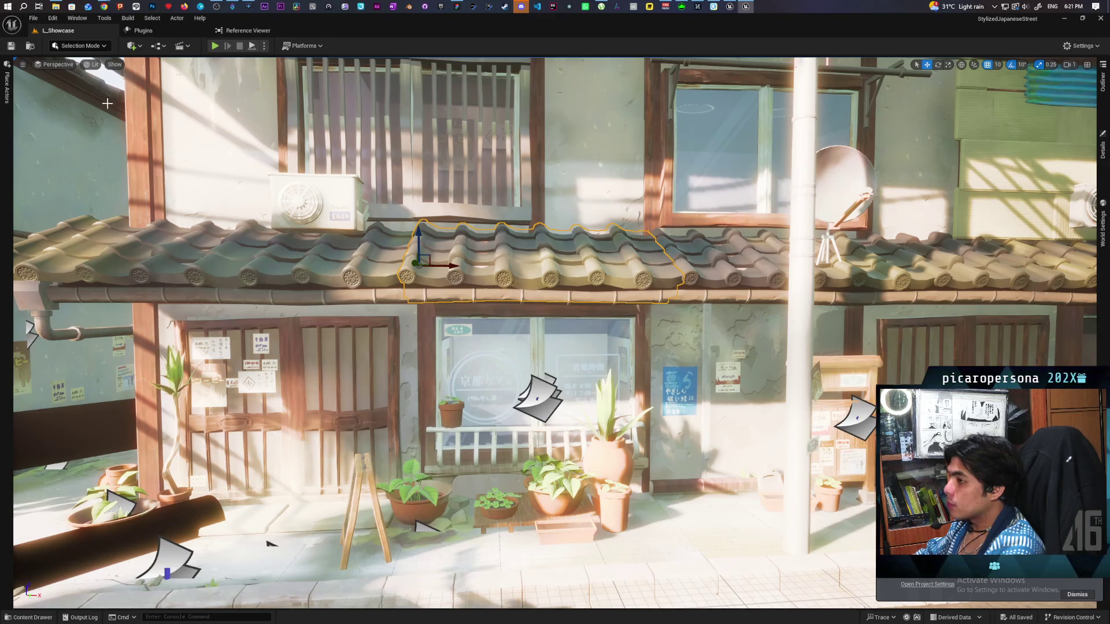
left_click(30, 47)
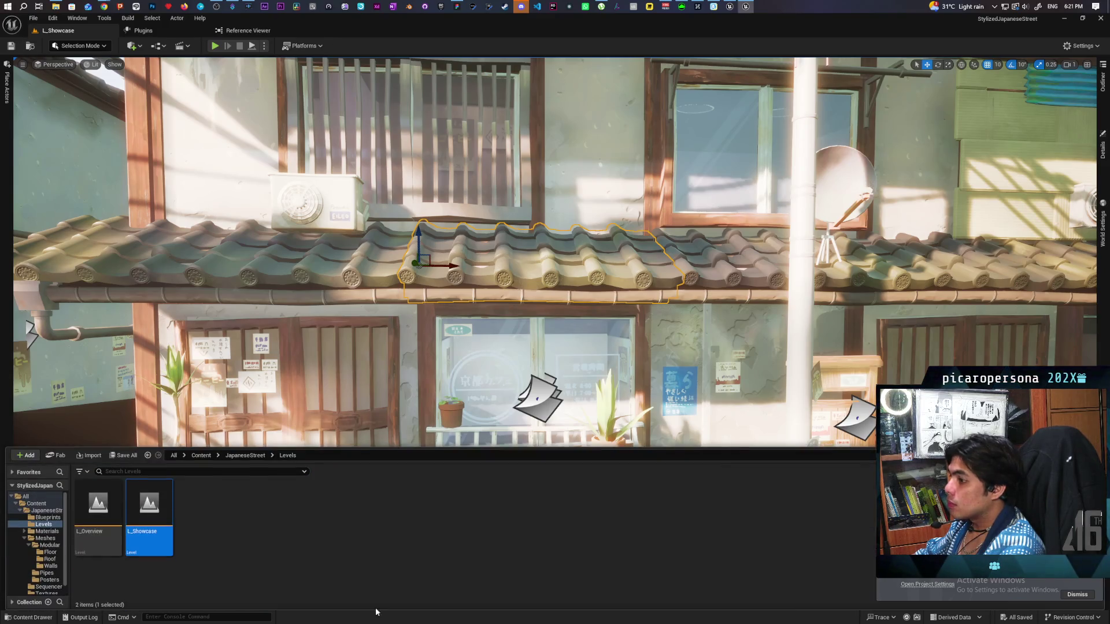
Open the L_Overview level and fly over its rows of kit pieces.
left_click(95, 502)
double_click(95, 502)
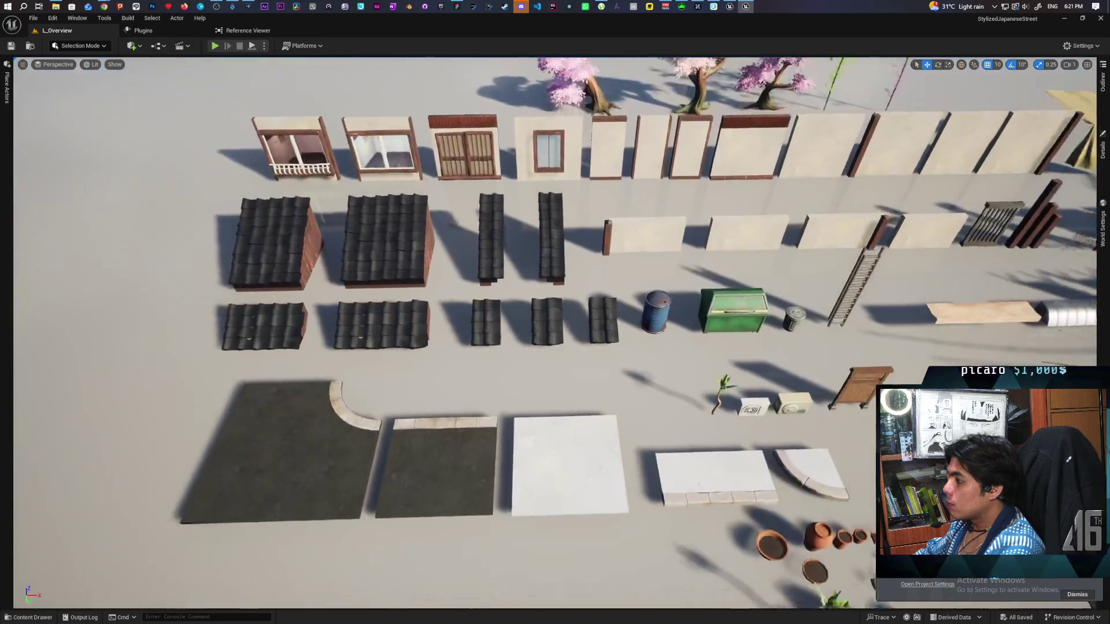
key("w")
key("a")
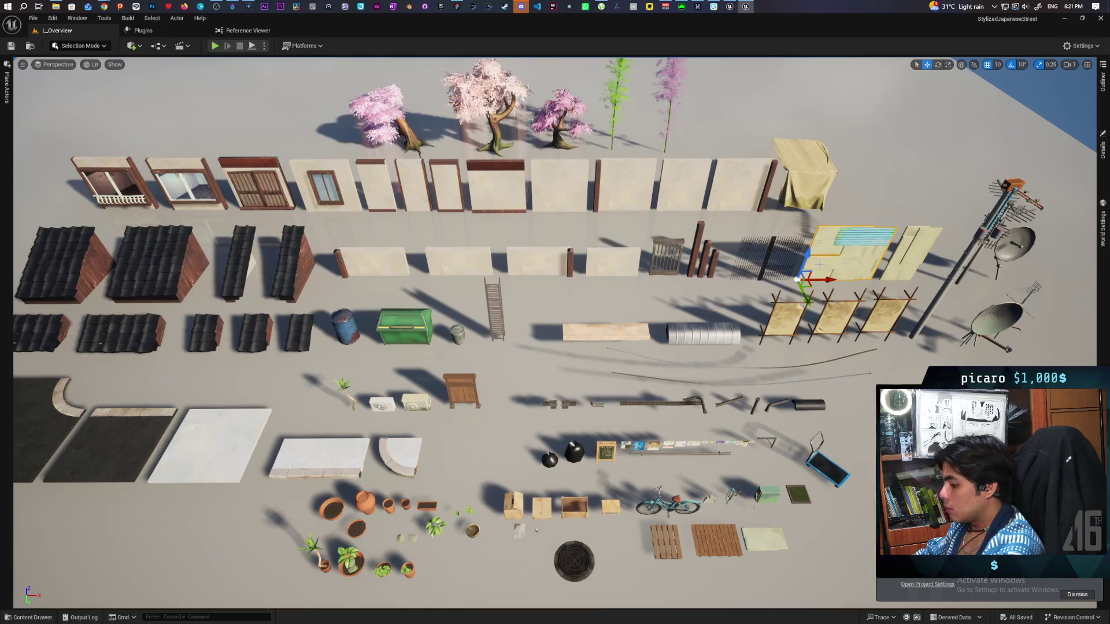
Locate the pole, wooden gate and blue barrel meshes in the browser, then close the editor.
key("ctrl+space")
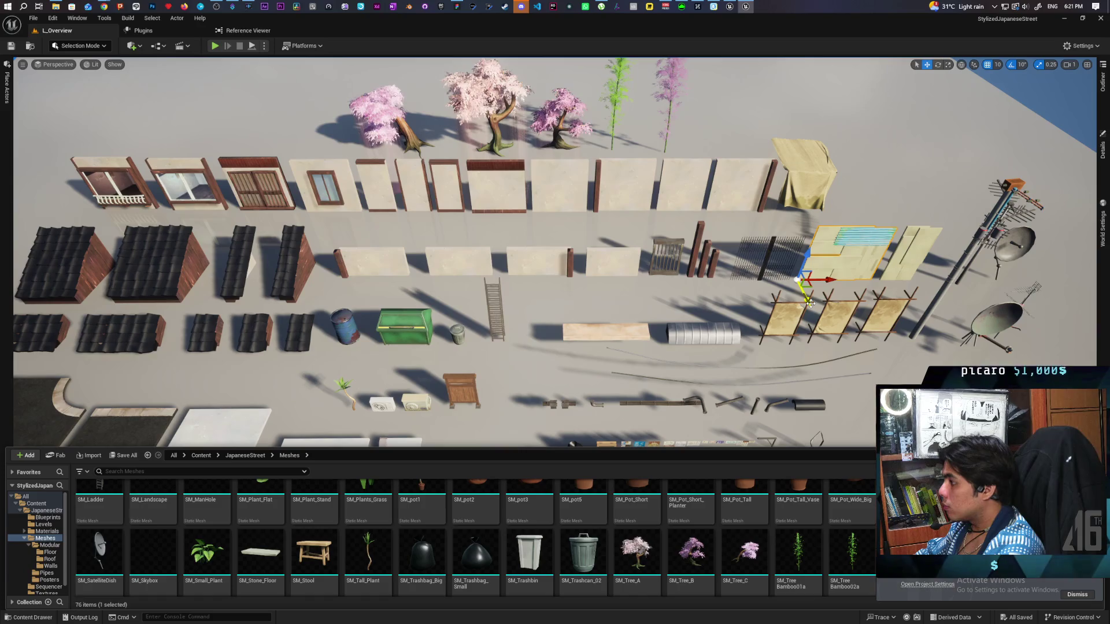
left_click(700, 249)
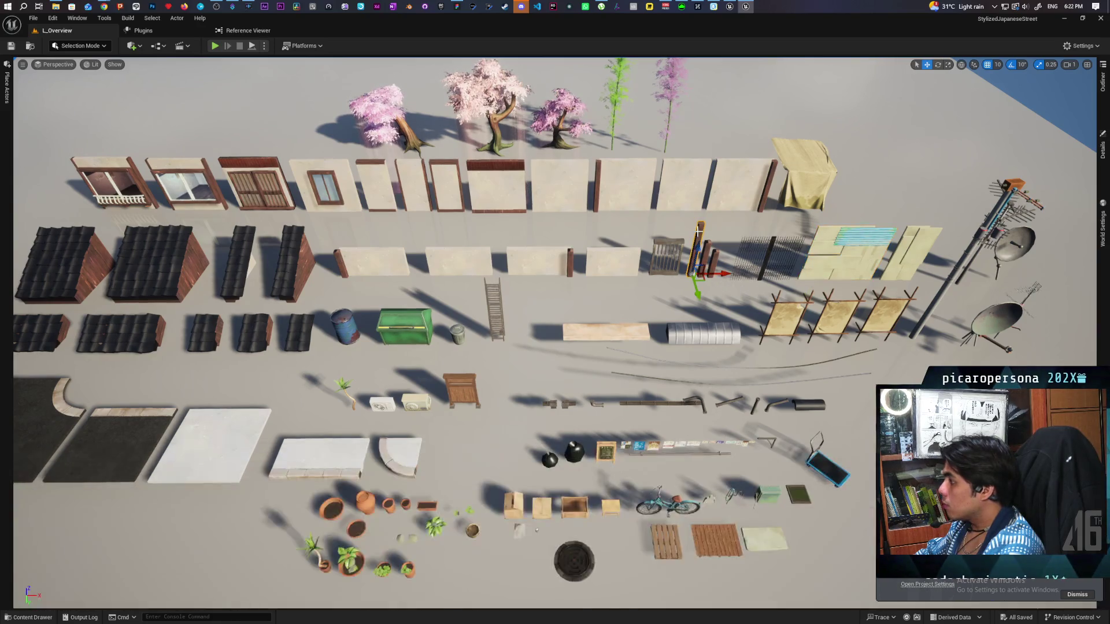
key("ctrl+b")
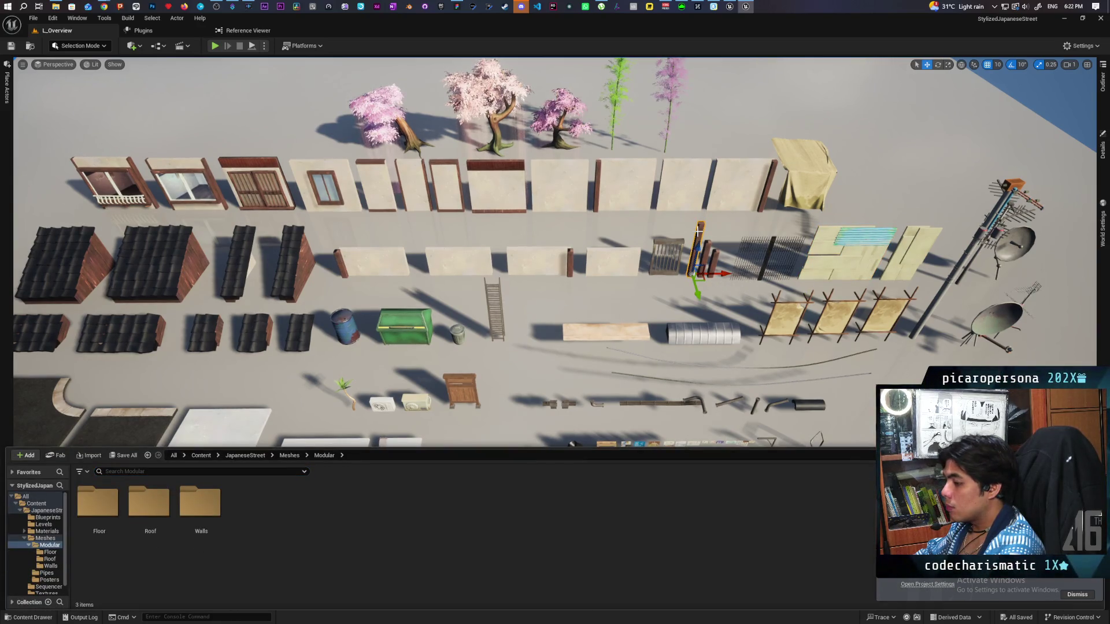
key("ctrl+z")
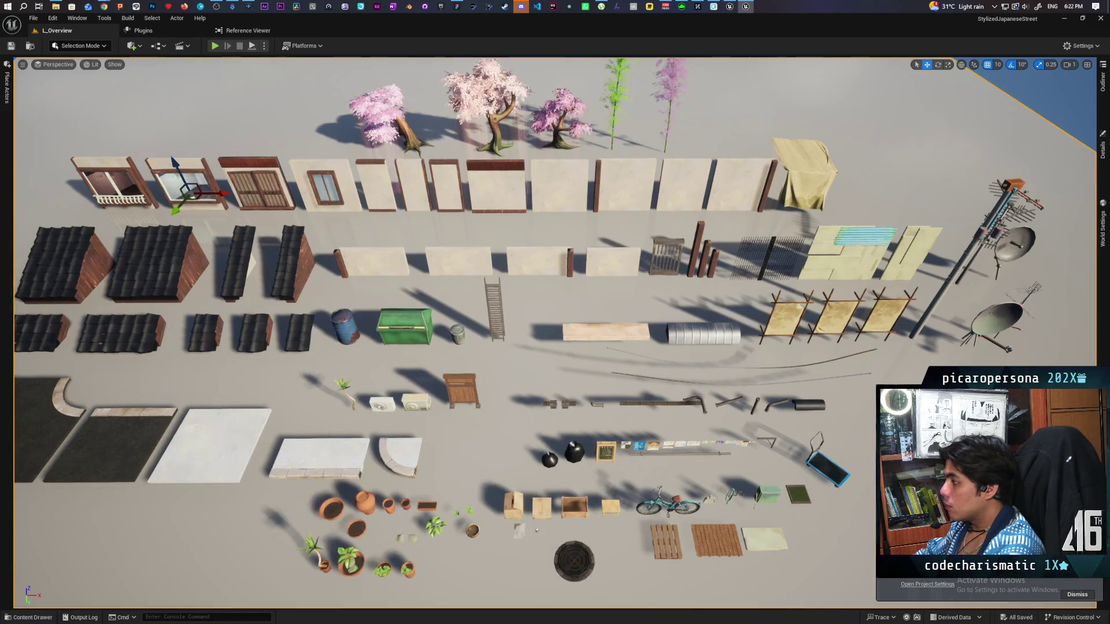
left_click(669, 243)
key("ctrl+b")
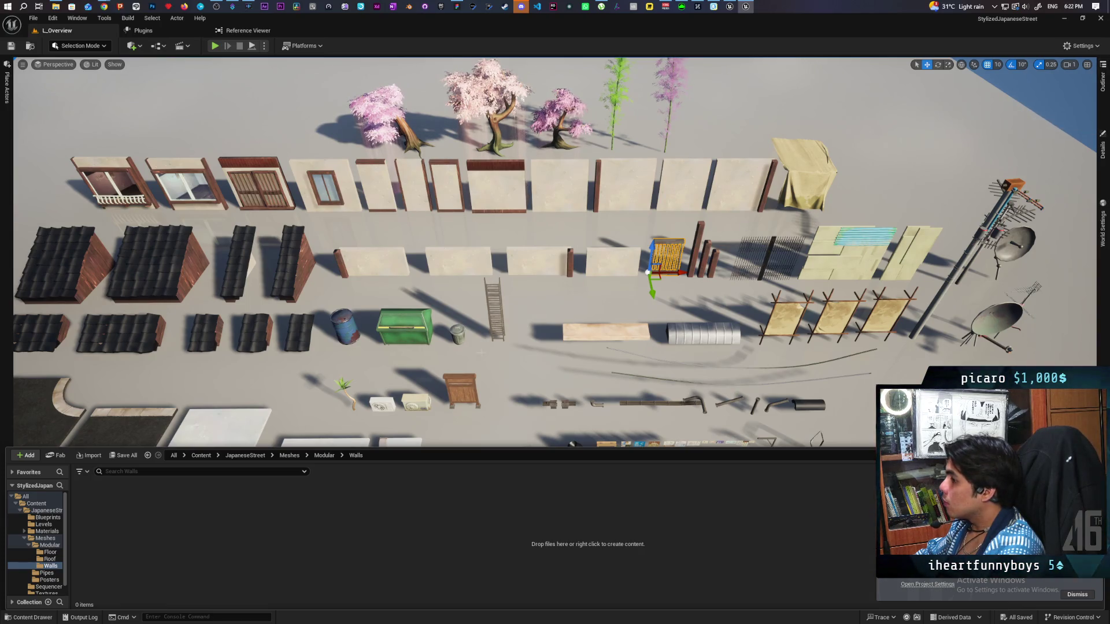
left_click(355, 325)
key("ctrl+b")
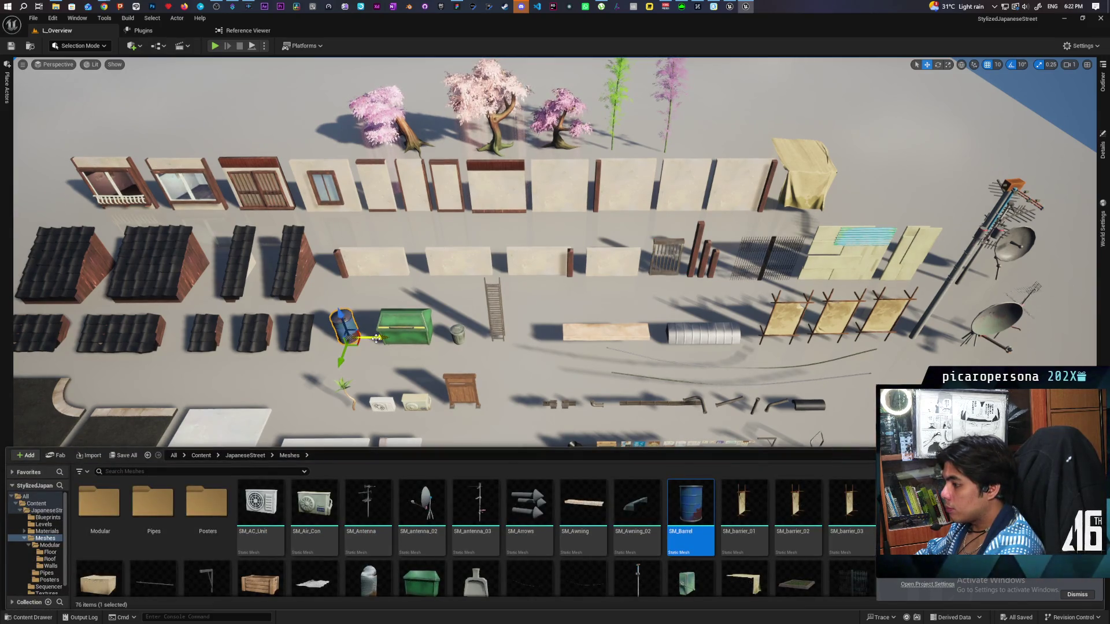
scroll(376, 338, "down", 2)
scroll(376, 342, "up", 1)
scroll(428, 500, "down", 1)
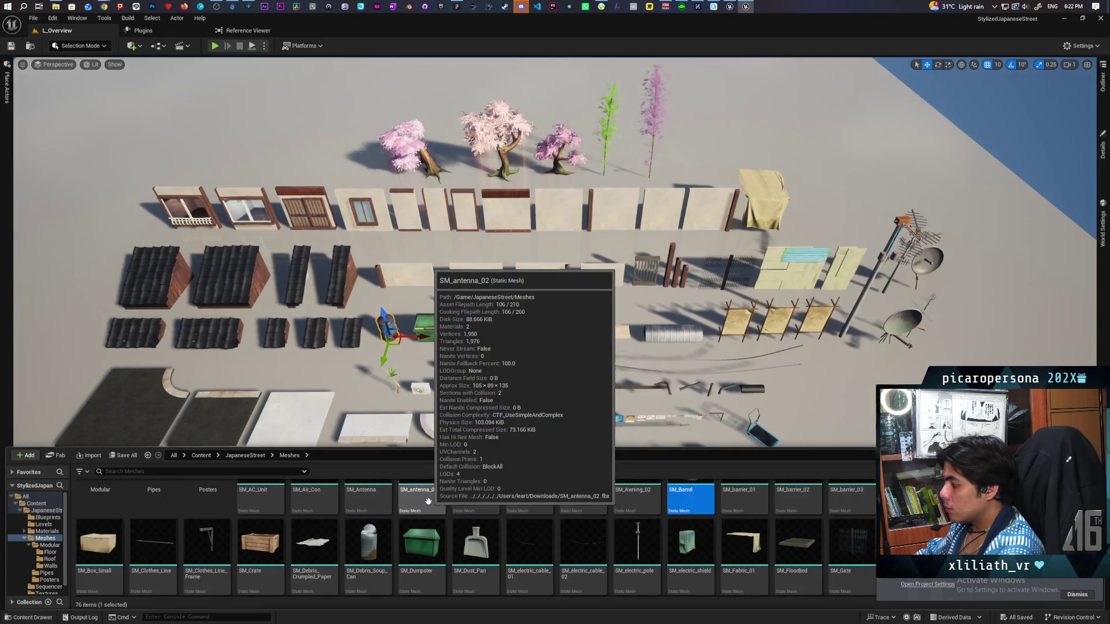
scroll(428, 501, "up", 1)
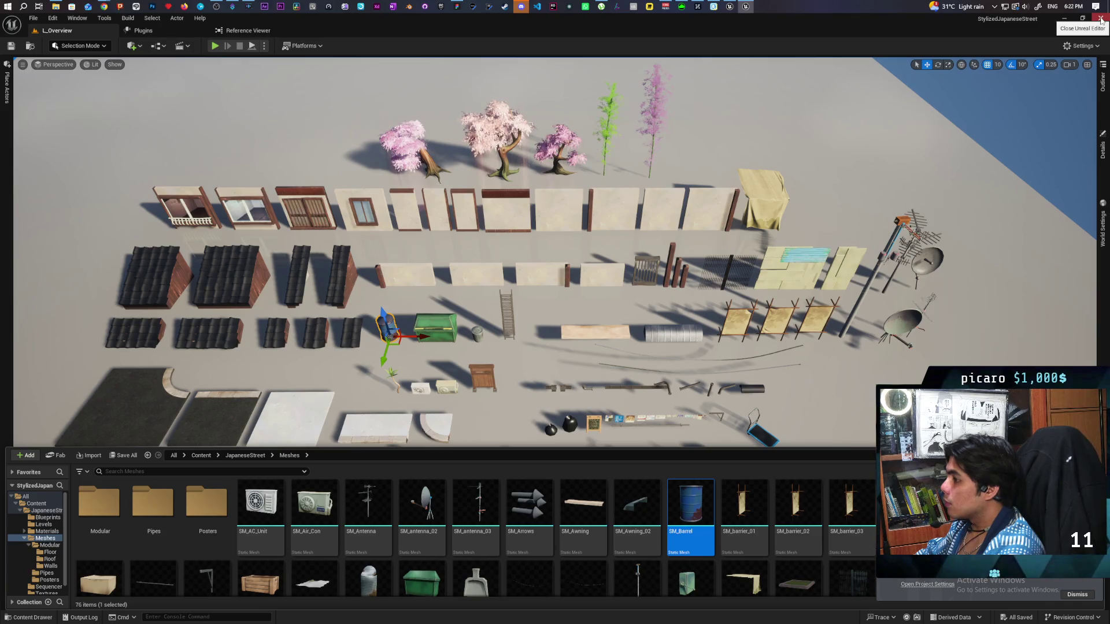
left_click(1100, 19)
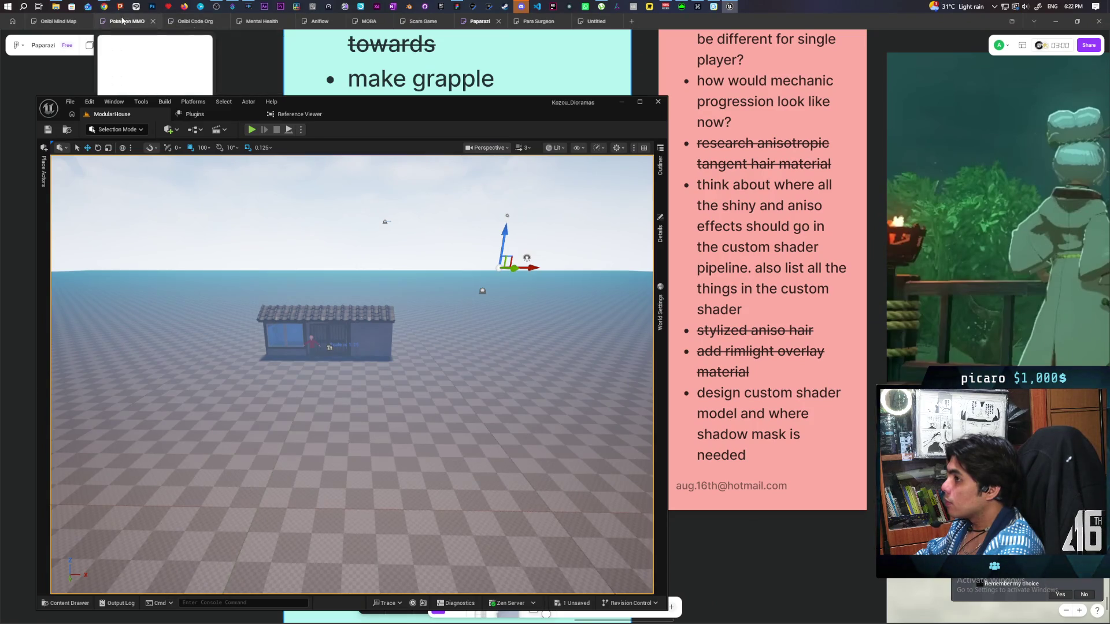
Relaunch the StylizedJapaneseStreet project from the Epic Games Launcher Library.
left_click(441, 6)
scroll(630, 258, "down", 3)
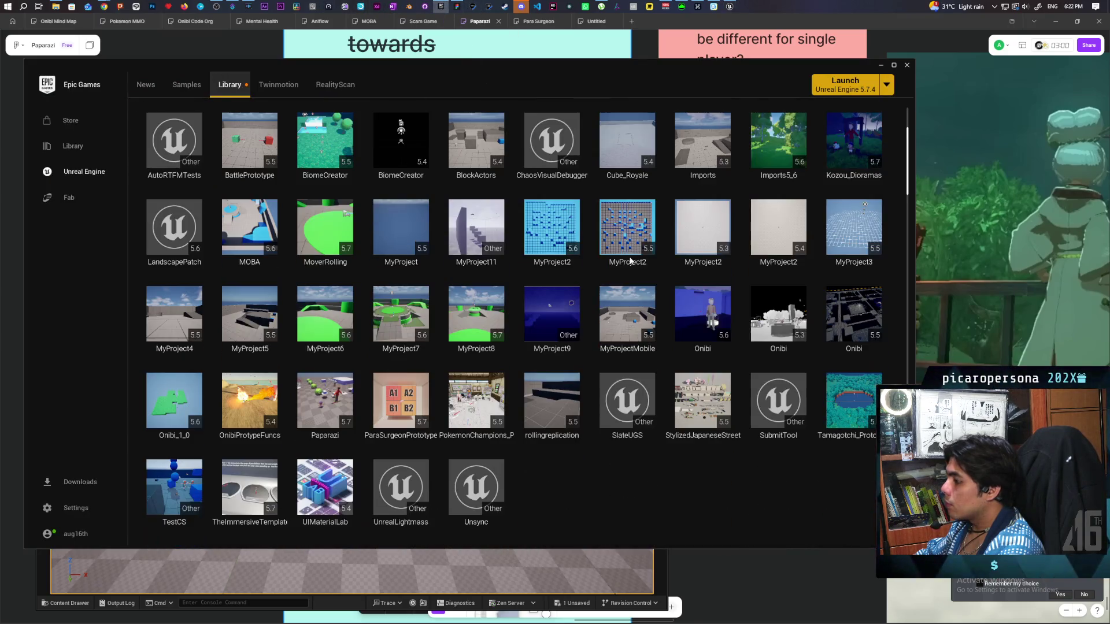
double_click(708, 396)
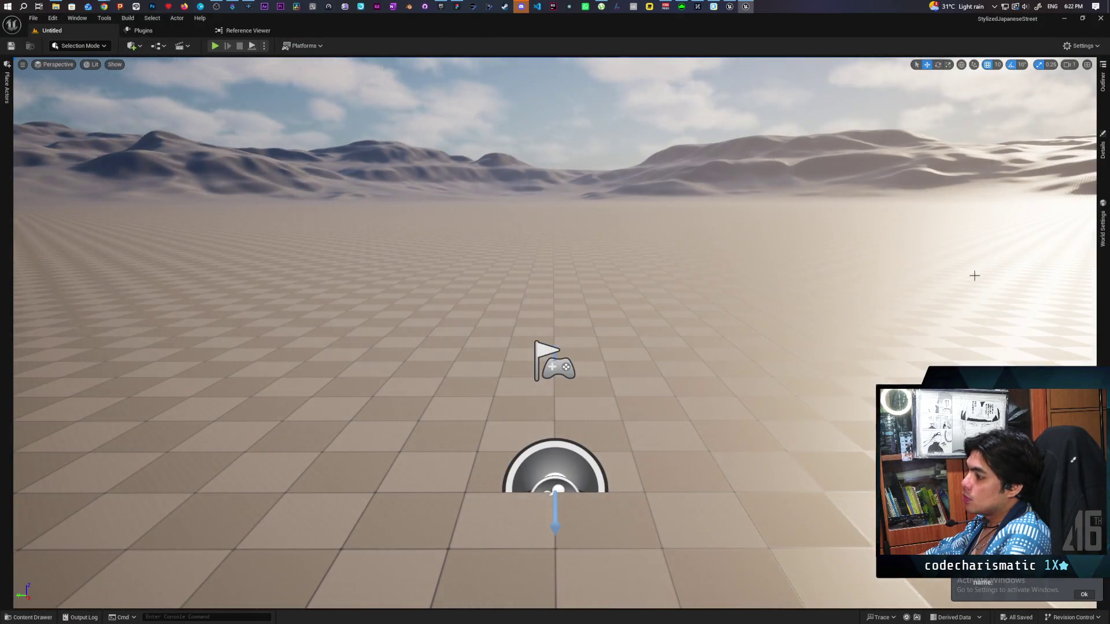
Open the L_Overview level from the JapaneseStreet Levels folder.
left_click(35, 617)
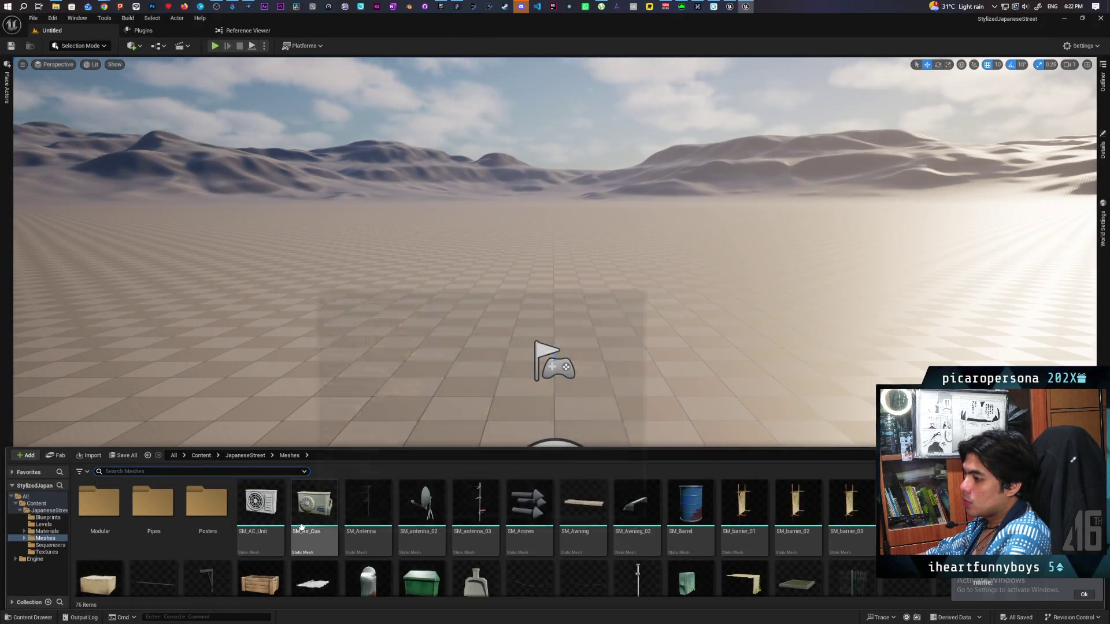
left_click(231, 458)
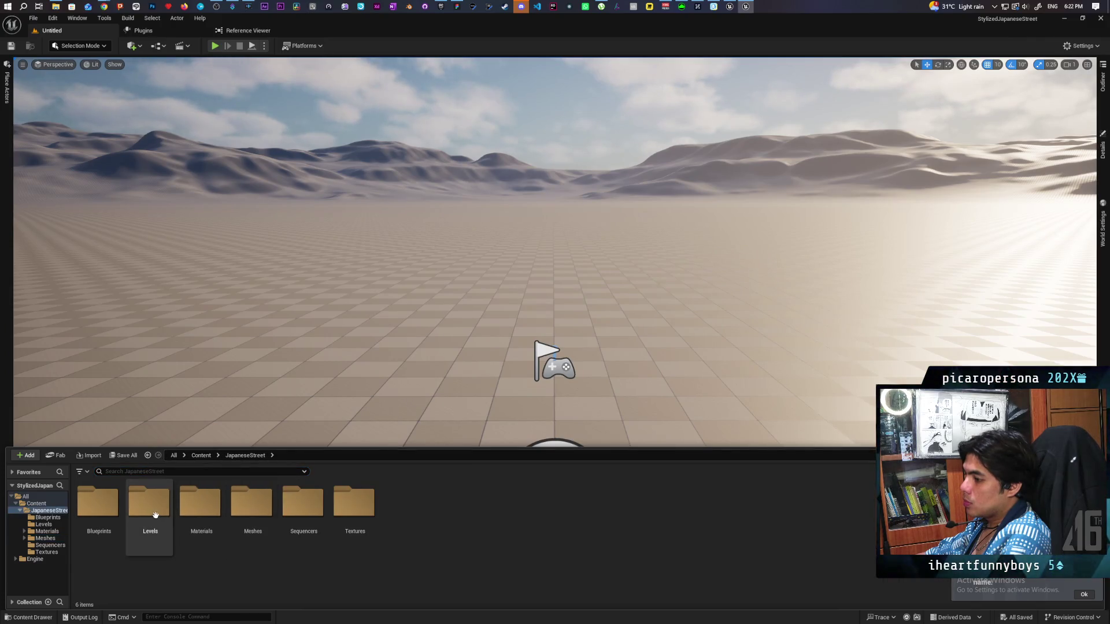
double_click(153, 503)
double_click(91, 508)
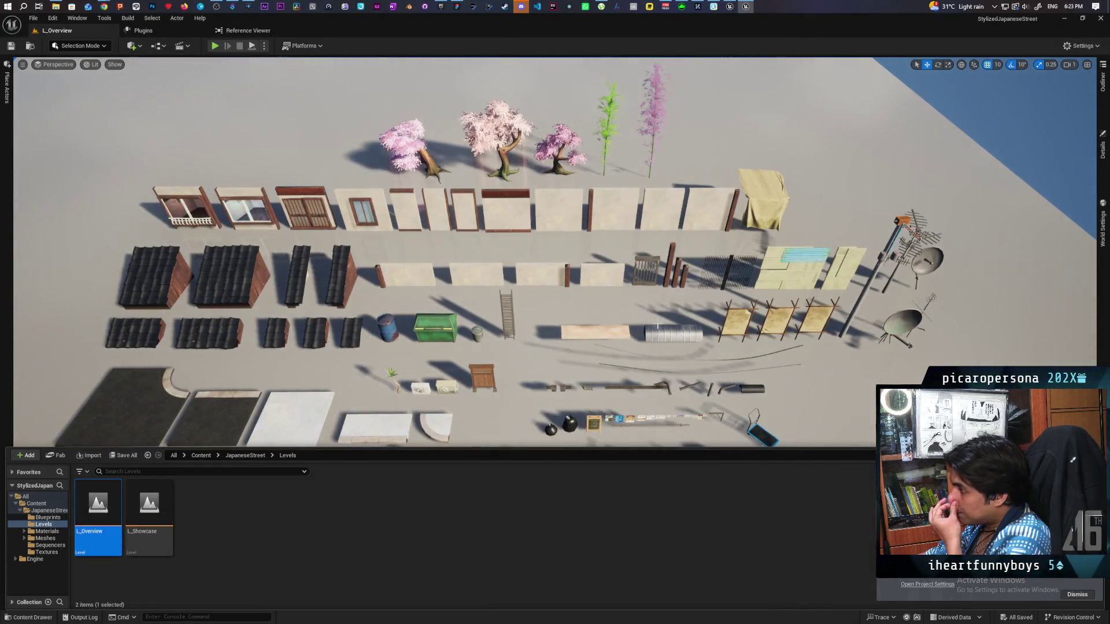
Browse from a roof tile to the Modular Roof meshes, inspecting SM_Roof_Ridge_Short.
left_click(741, 227)
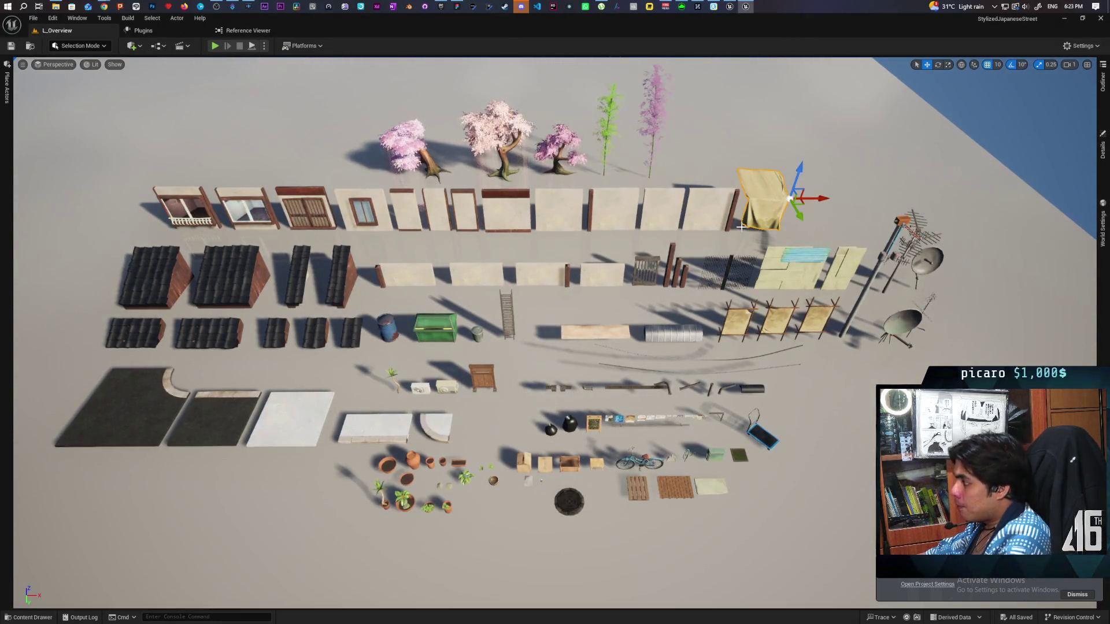
key("ctrl+space")
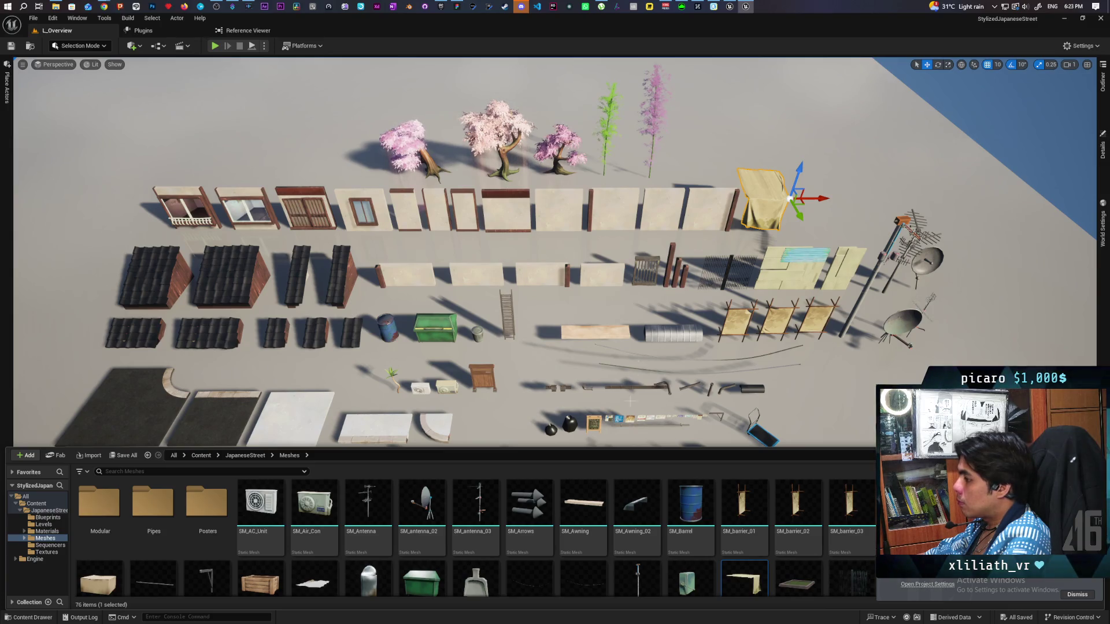
left_click(350, 331)
key("ctrl+b")
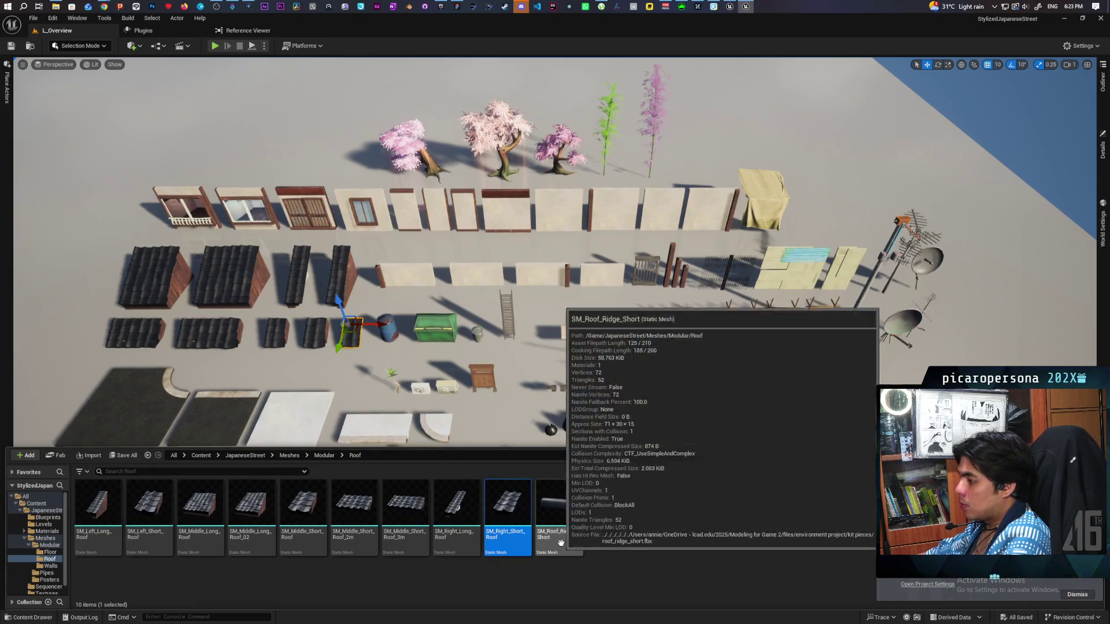
left_click(575, 511)
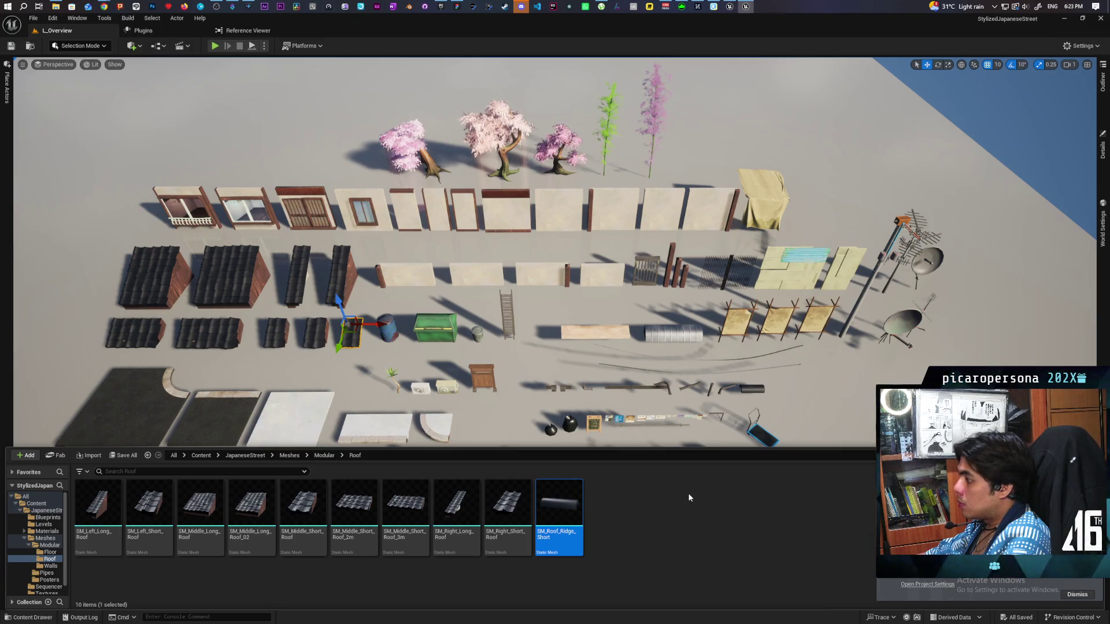
left_click(748, 390)
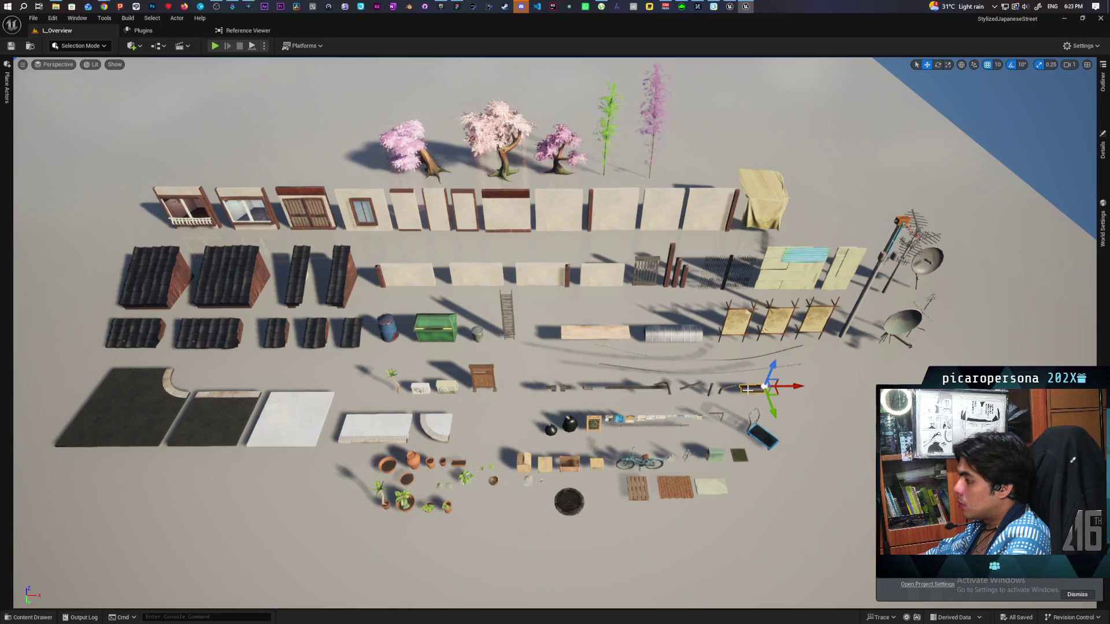
key("ctrl+space")
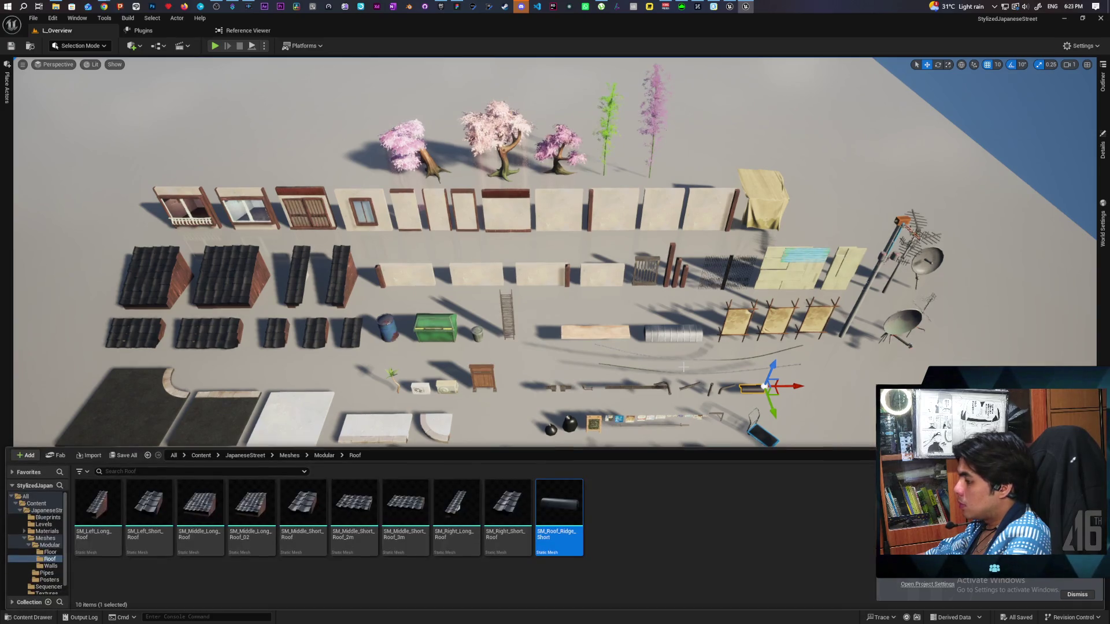
Step through the Roof folder's meshes toward SM_Left_Long_Roof.
left_click(507, 503)
left_click(456, 503)
left_click(355, 509)
left_click(304, 503)
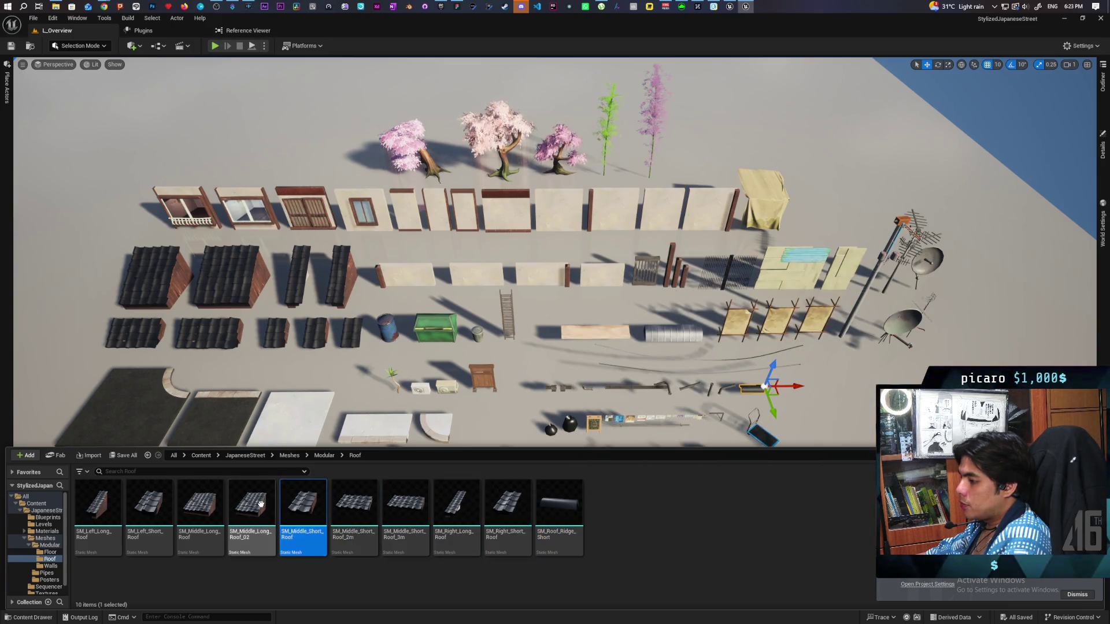
left_click(252, 503)
left_click(201, 503)
left_click(149, 503)
left_click(116, 508)
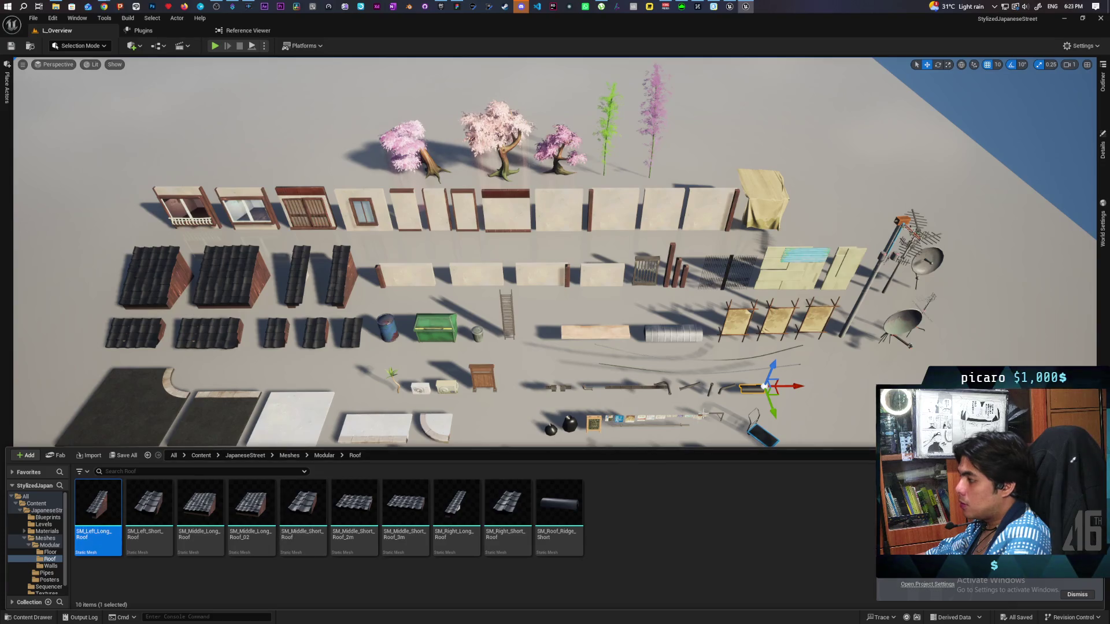
Select all nine dark tiled roof pieces in the overview level.
key("ctrl+space")
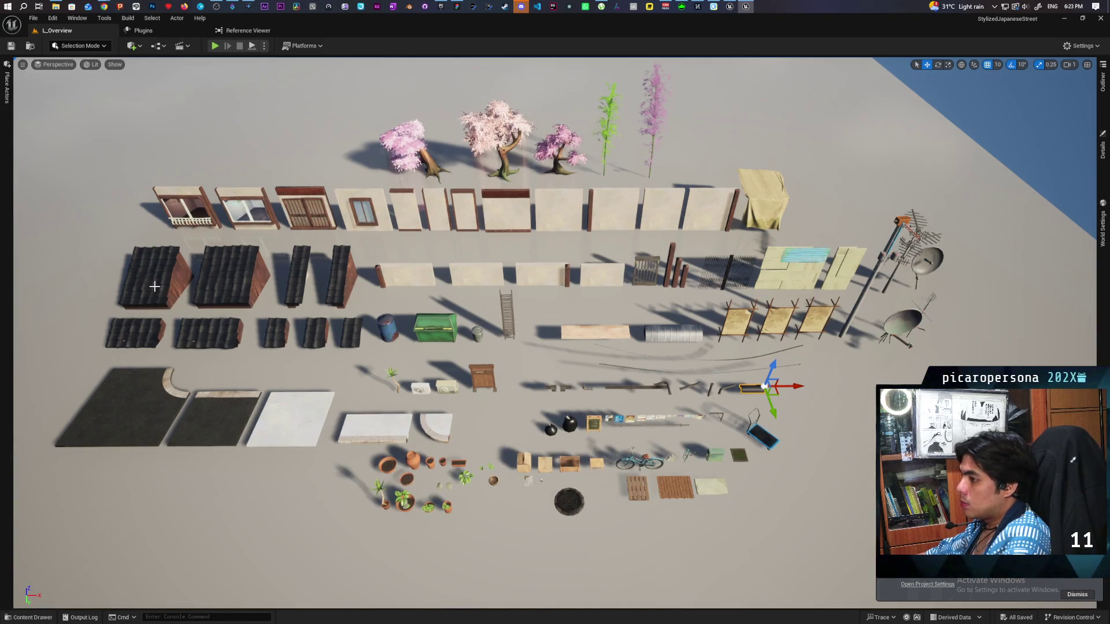
left_click(171, 293)
left_click(248, 280, "ctrl")
left_click(300, 274, "ctrl")
left_click(338, 265, "ctrl")
left_click(350, 333, "ctrl")
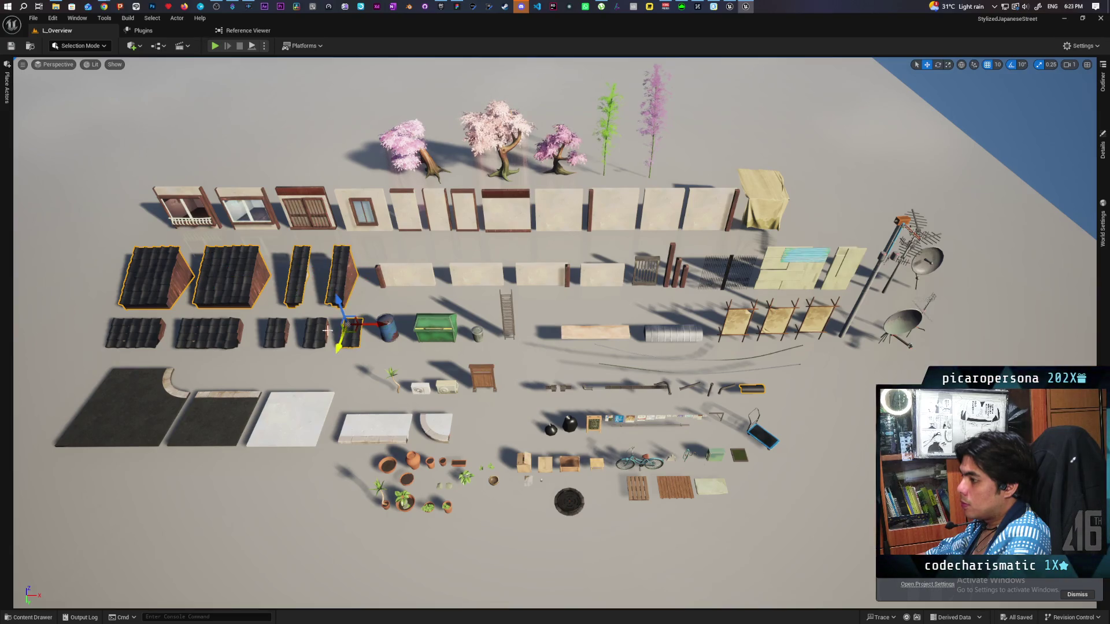
left_click(309, 335, "ctrl")
left_click(274, 336, "ctrl")
left_click(206, 334, "ctrl")
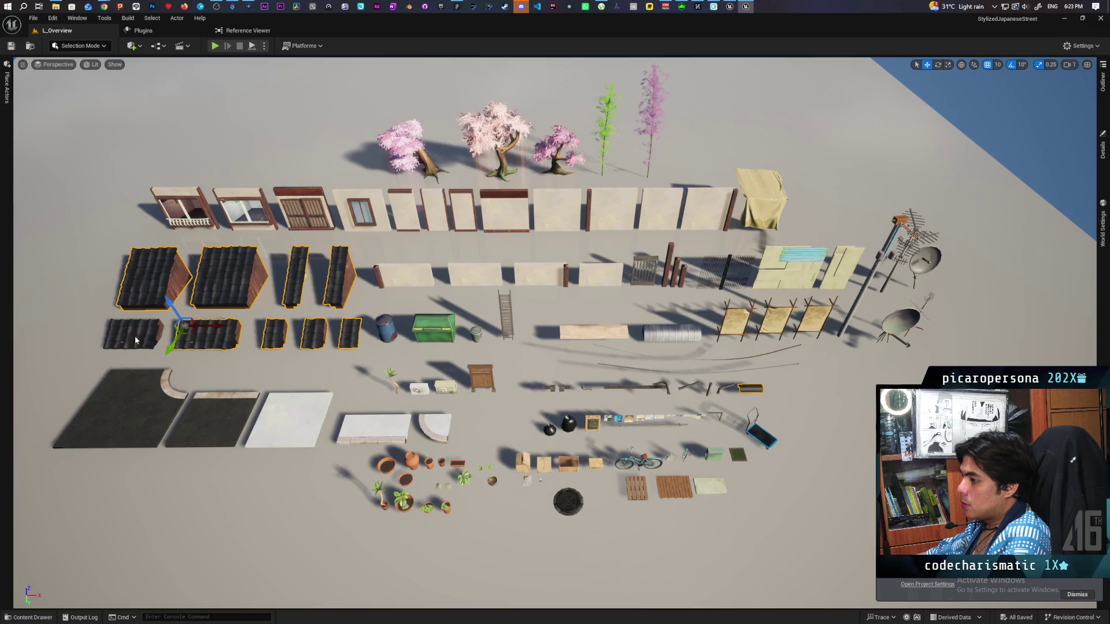
left_click(133, 334, "ctrl")
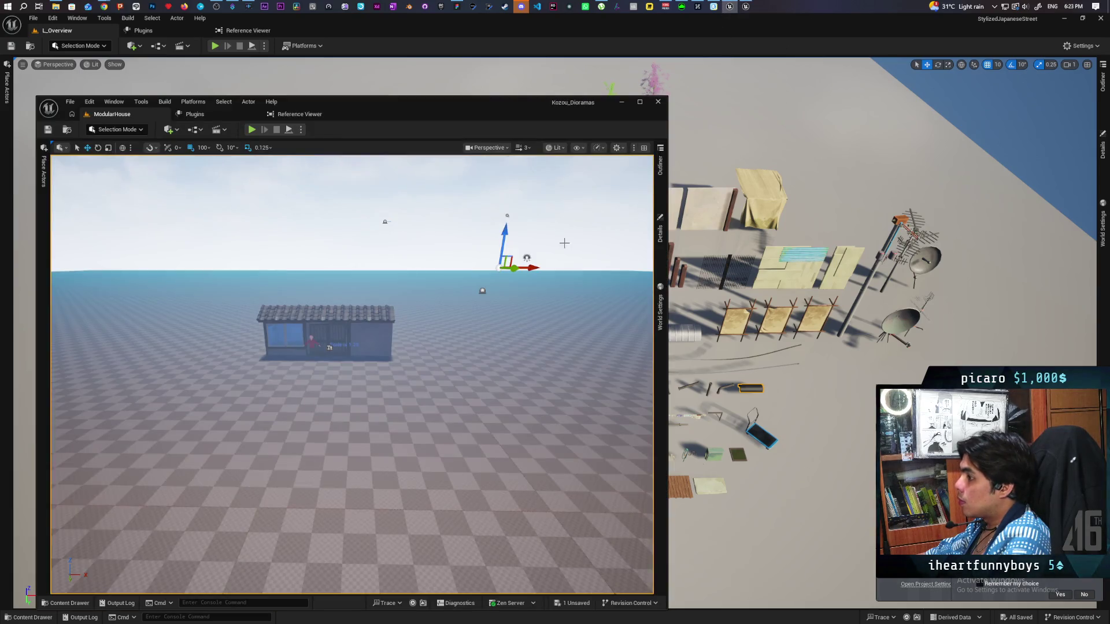
Paste the copied roof pieces into the ModularHouse level beside the house.
left_click(333, 260)
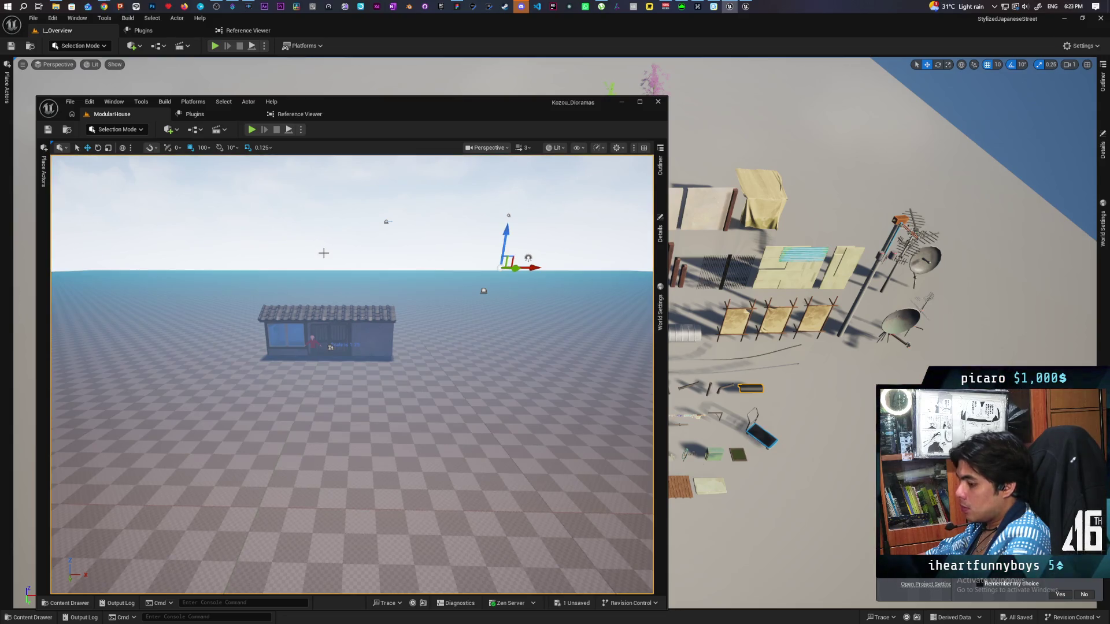
key("ctrl+v")
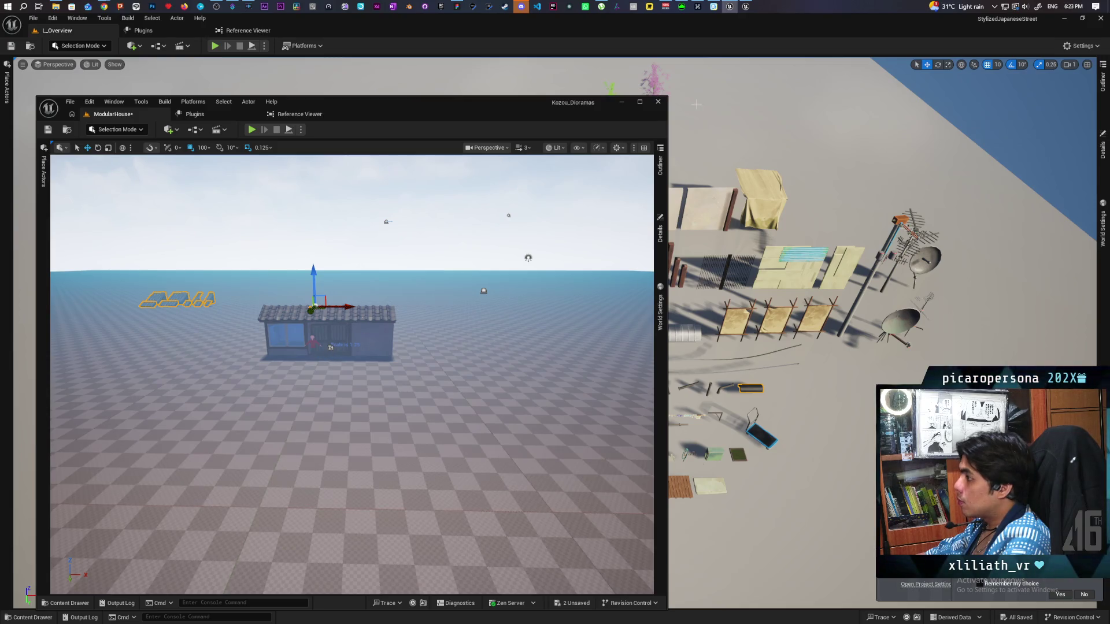
left_click(704, 35)
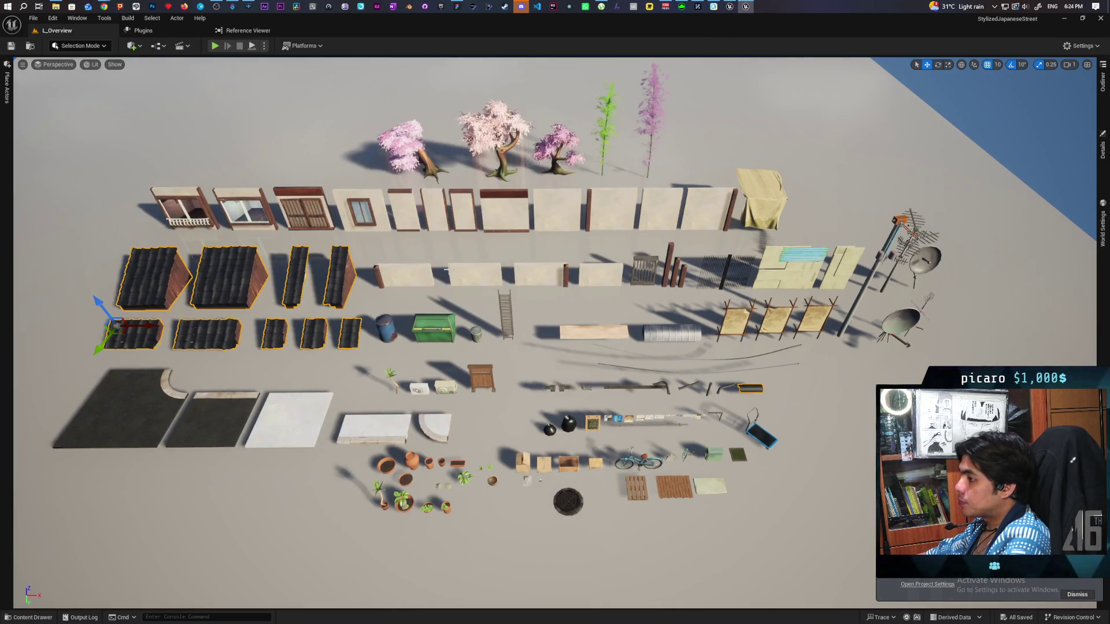
Find a wall panel's source asset in the Modular Walls folder.
left_click(414, 276)
key("ctrl+b")
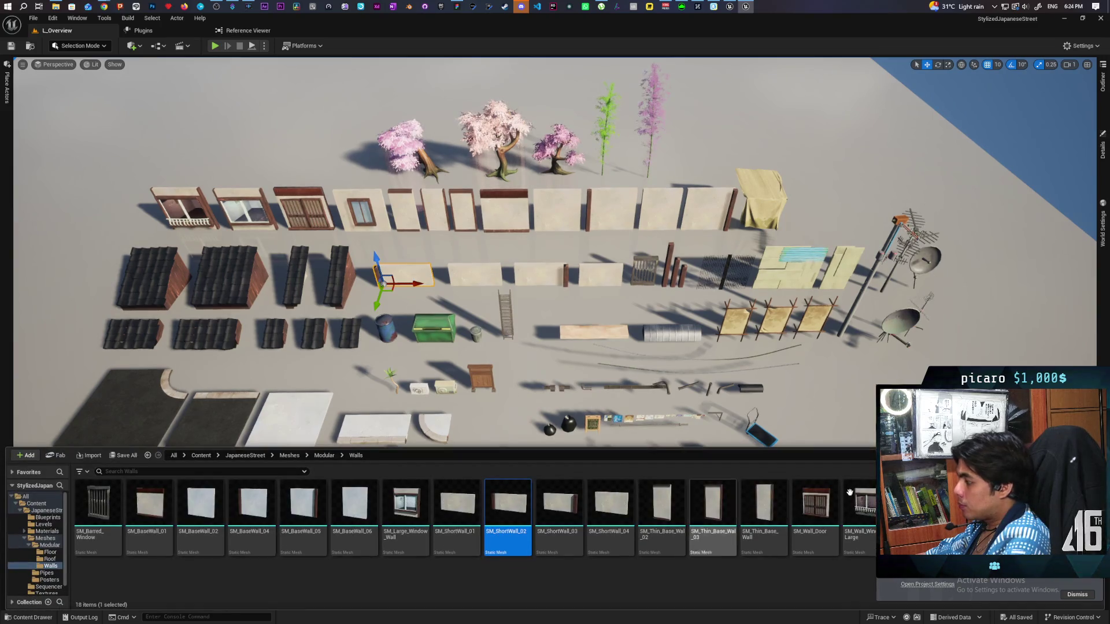
key("ctrl+space")
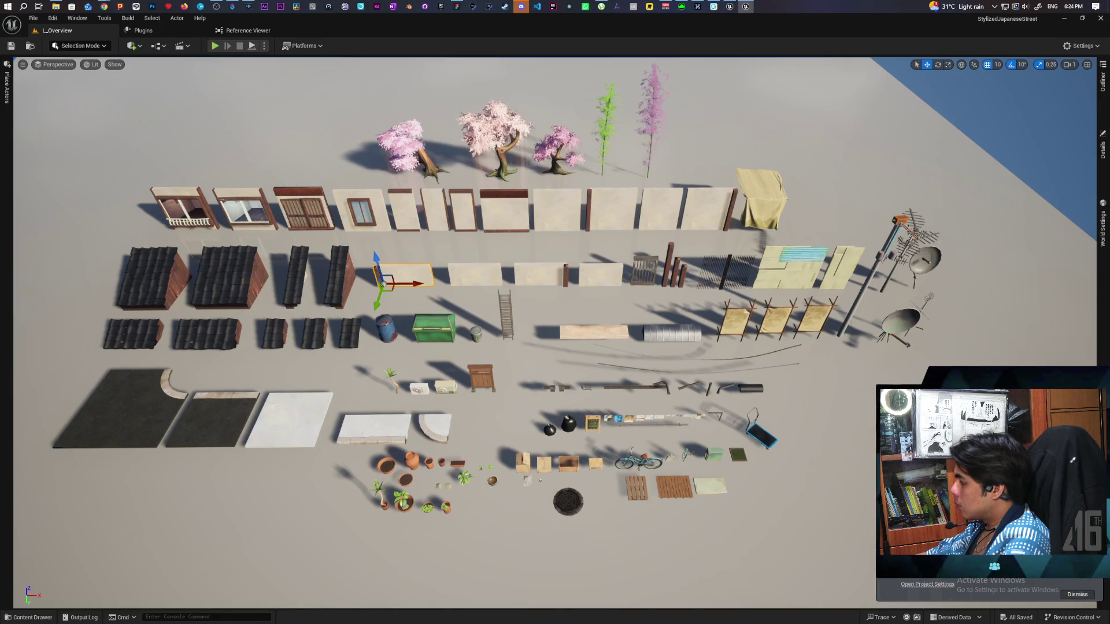
key("ctrl+space")
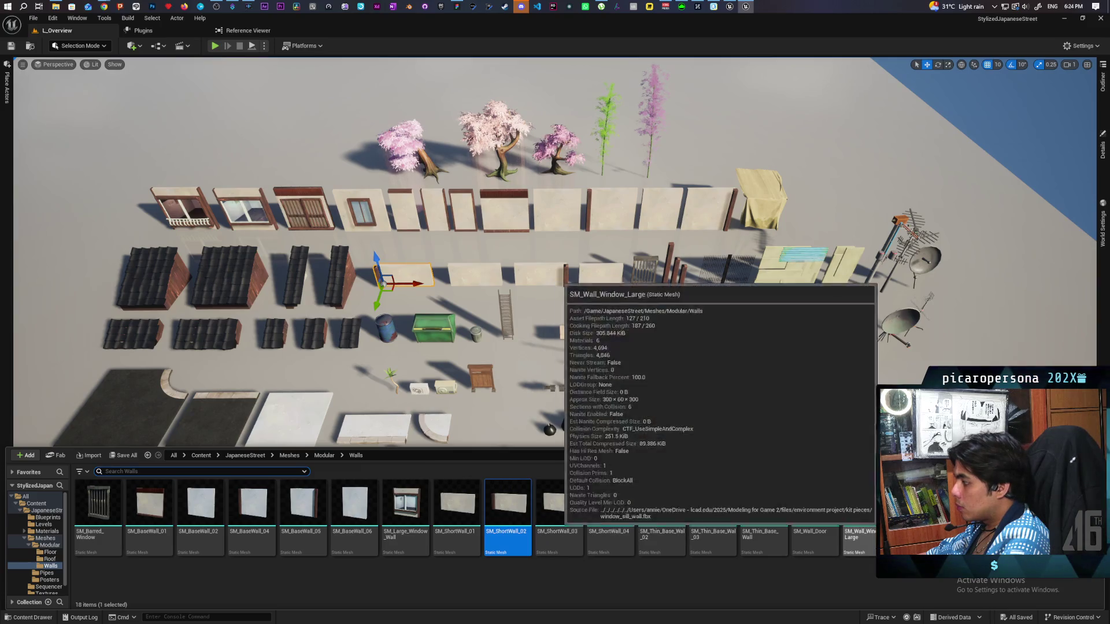
Look through each Walls folder mesh in turn, starting with SM_Barred_Window.
left_click(100, 530)
left_click(149, 543)
left_click(201, 544)
left_click(252, 543)
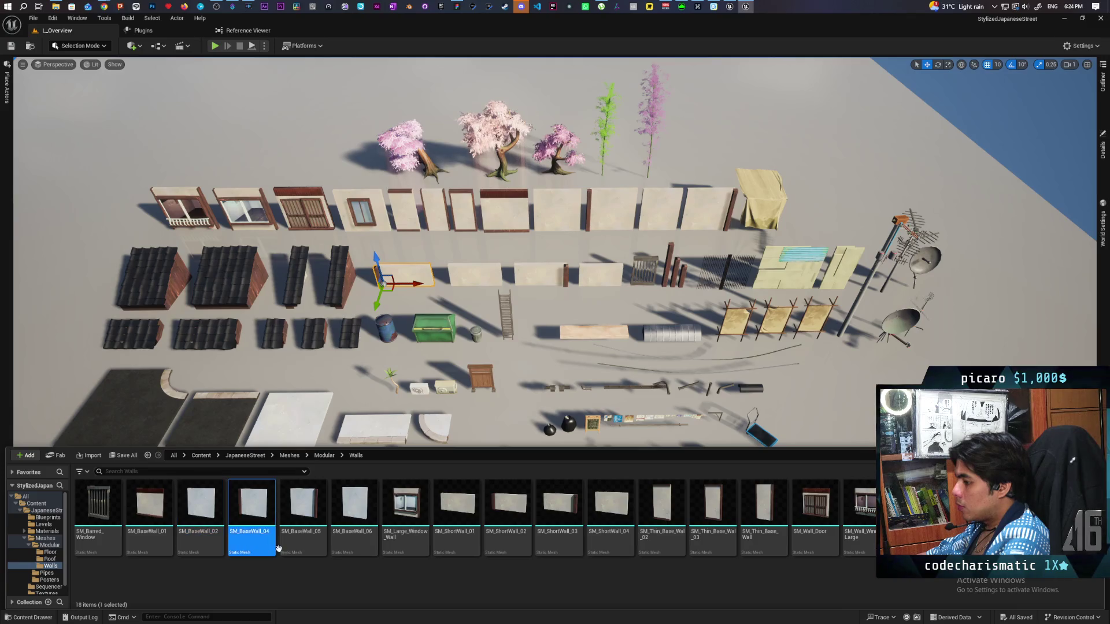
left_click(304, 544)
left_click(345, 548)
left_click(406, 546)
left_click(456, 546)
left_click(508, 546)
left_click(567, 547)
left_click(618, 547)
left_click(669, 547)
left_click(722, 547)
left_click(776, 547)
left_click(815, 547)
left_click(861, 546)
left_click(912, 546)
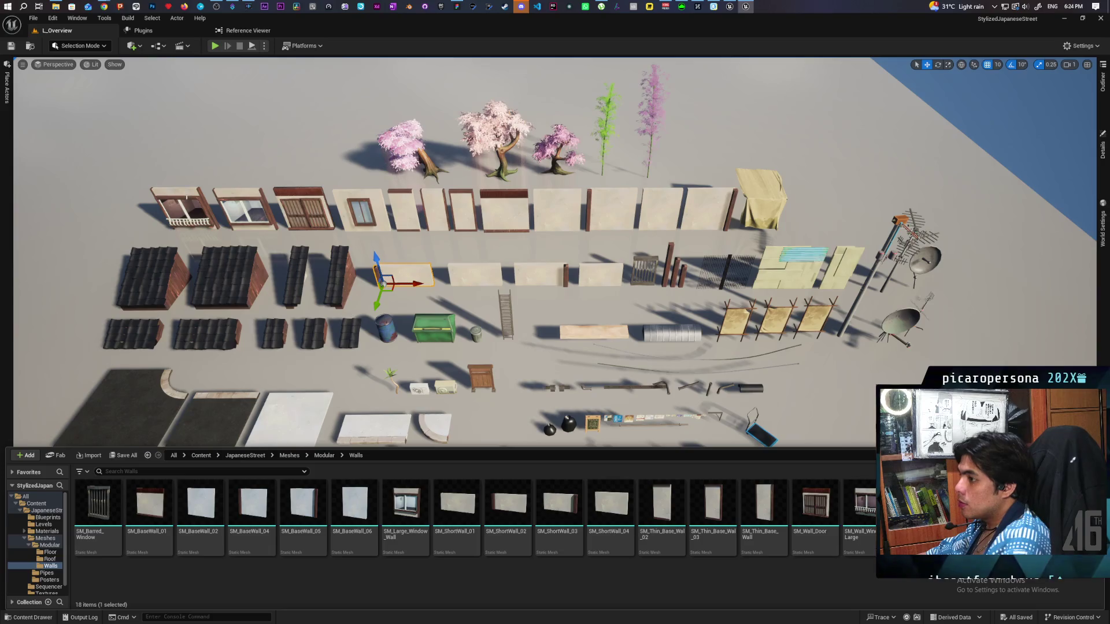
Select the window pieces and wall panels along the kit's top row.
left_click(182, 208)
left_click(243, 208, "ctrl")
left_click(304, 208, "ctrl")
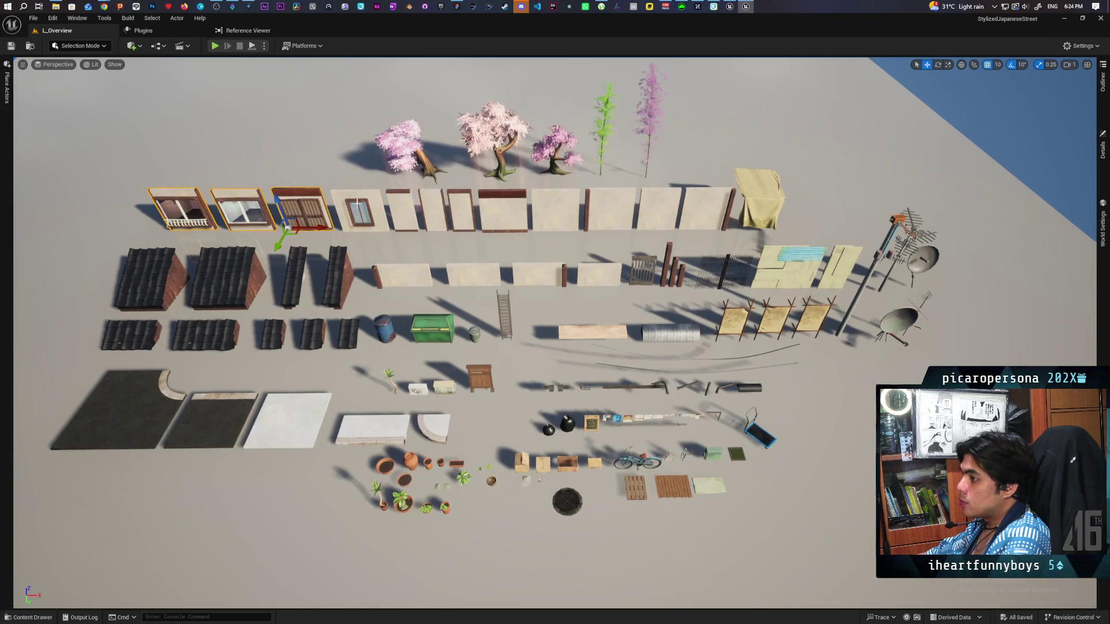
left_click(361, 211, "ctrl")
left_click(403, 211, "ctrl")
left_click(435, 212, "ctrl")
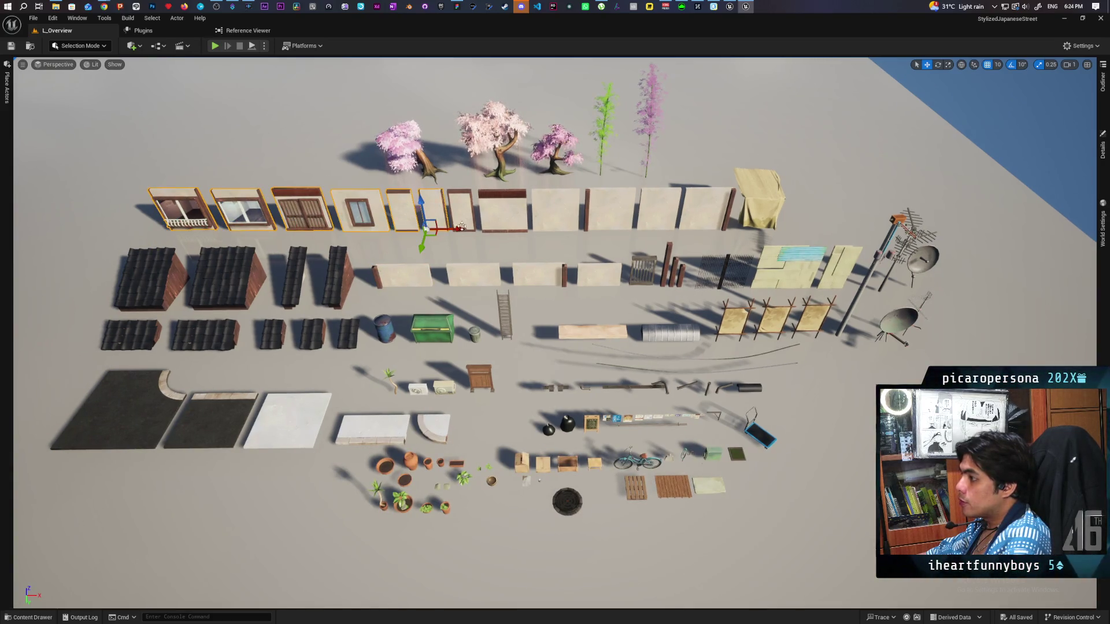
left_click(463, 211, "ctrl")
left_click(503, 211, "ctrl")
left_click(555, 211, "ctrl")
left_click(616, 214, "ctrl")
left_click(659, 211, "ctrl")
left_click(708, 211, "ctrl")
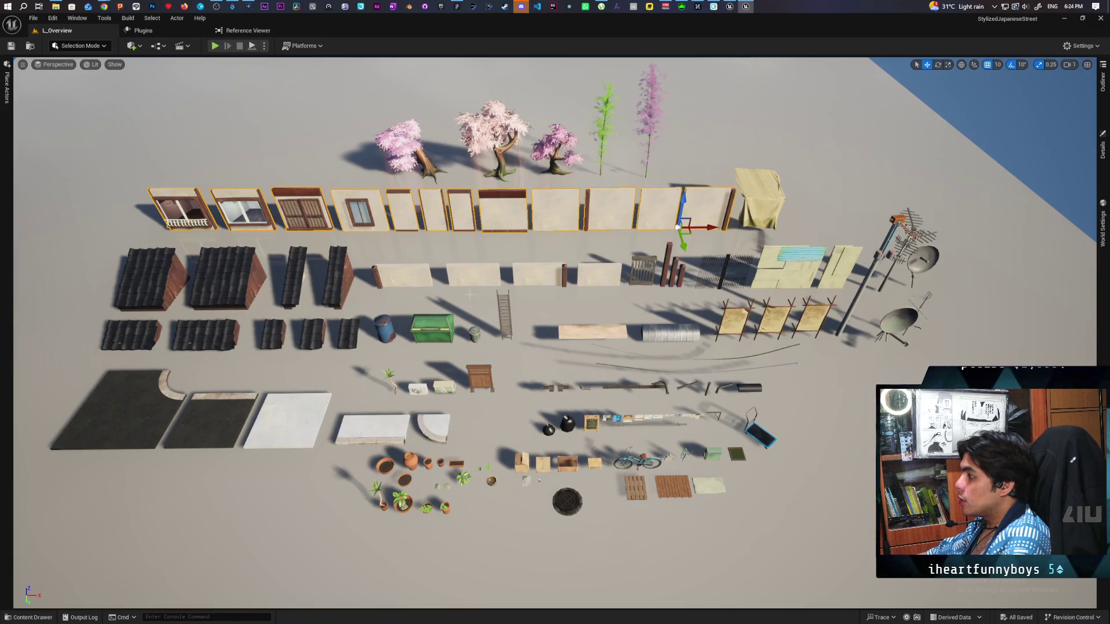
Add the second-row wall panels and the gate to the selection.
left_click(418, 278, "ctrl")
left_click(473, 274, "ctrl")
left_click(531, 276, "ctrl")
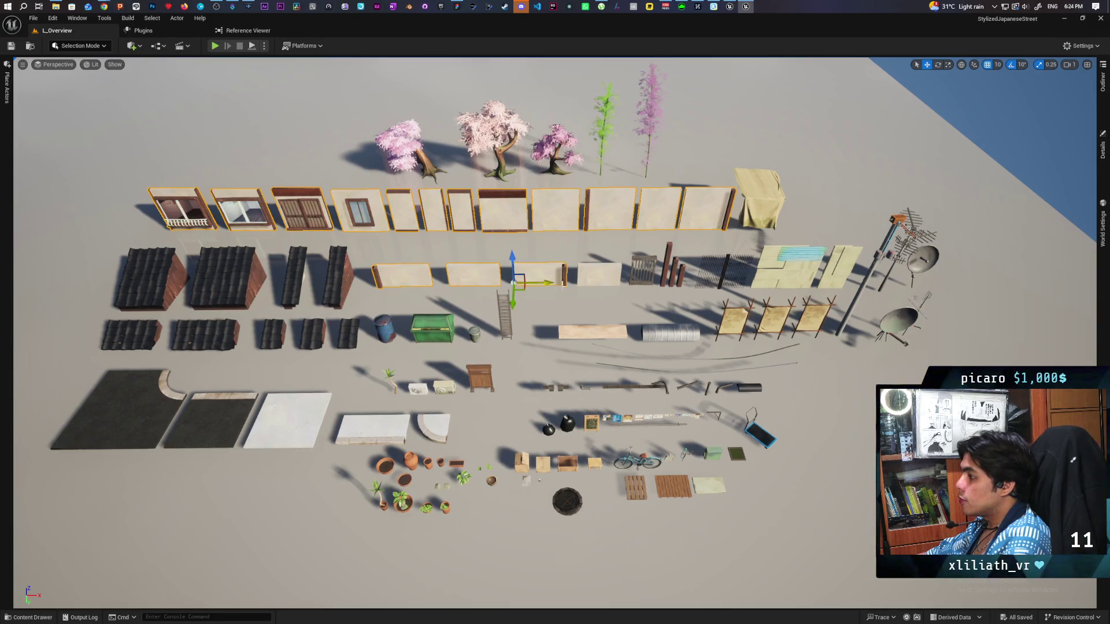
left_click(640, 257, "ctrl")
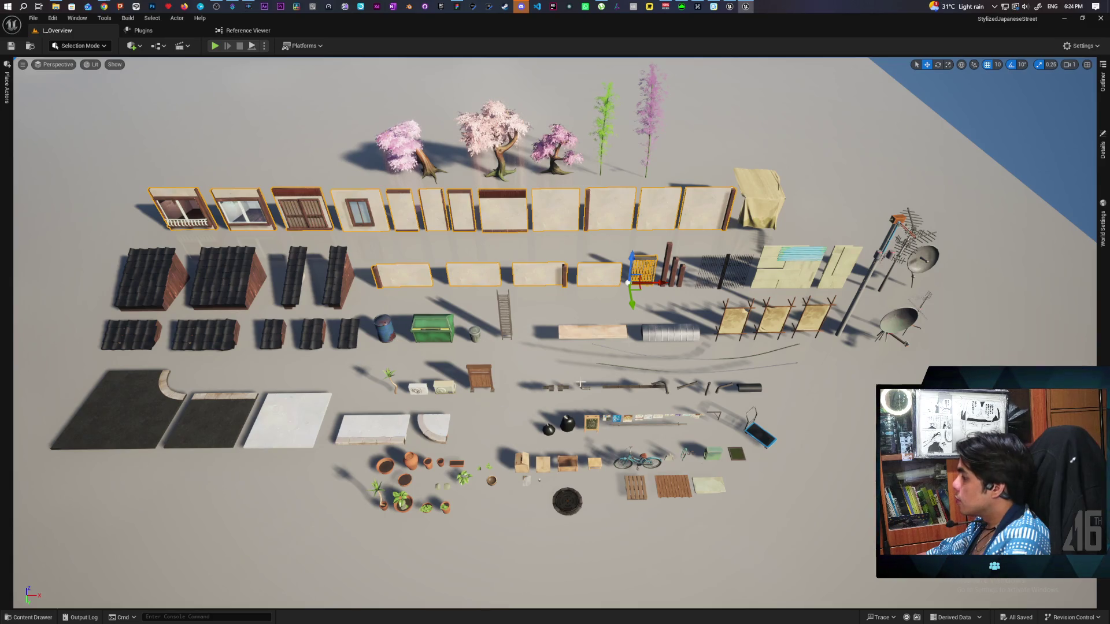
left_click(41, 620)
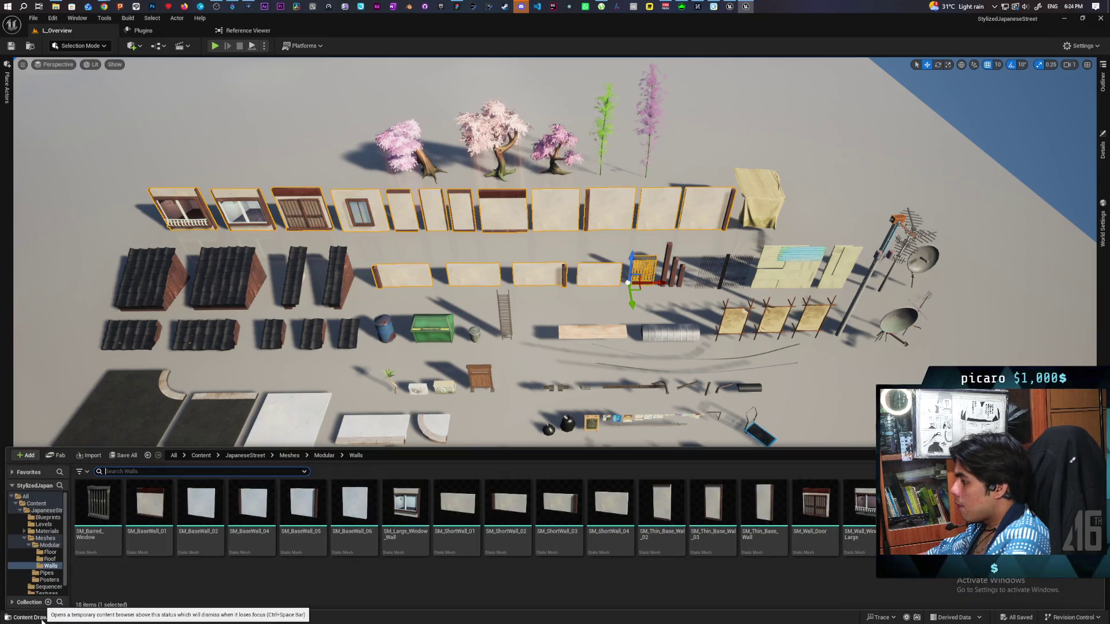
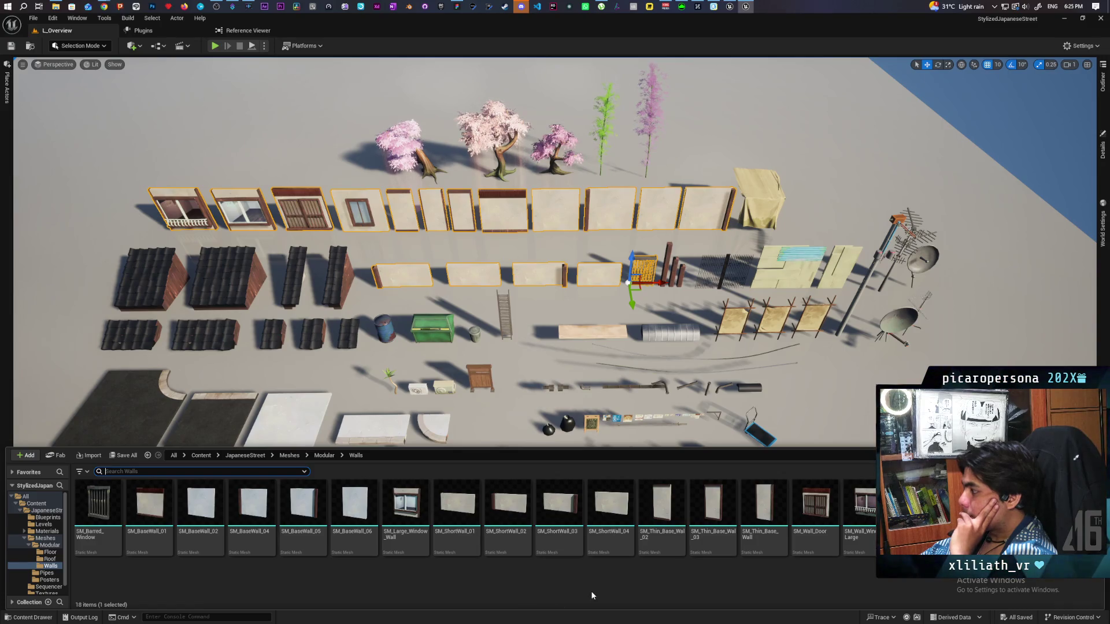
Open the Outliner and scroll through the list of actors placed in L_Overview.
scroll(555, 249, "down", 5)
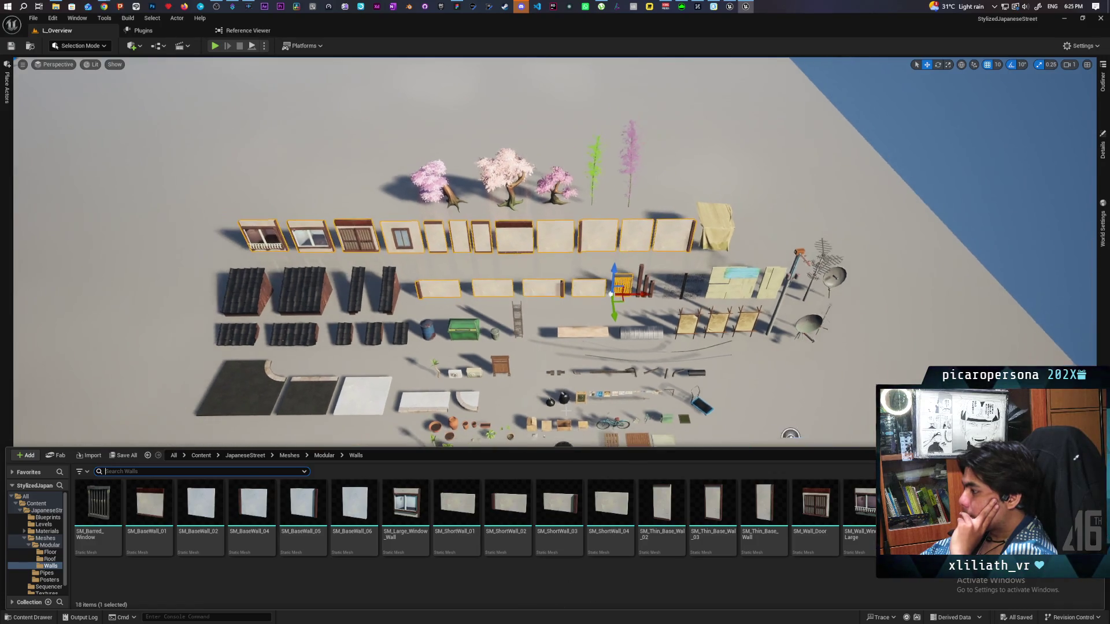
scroll(528, 252, "down", 3)
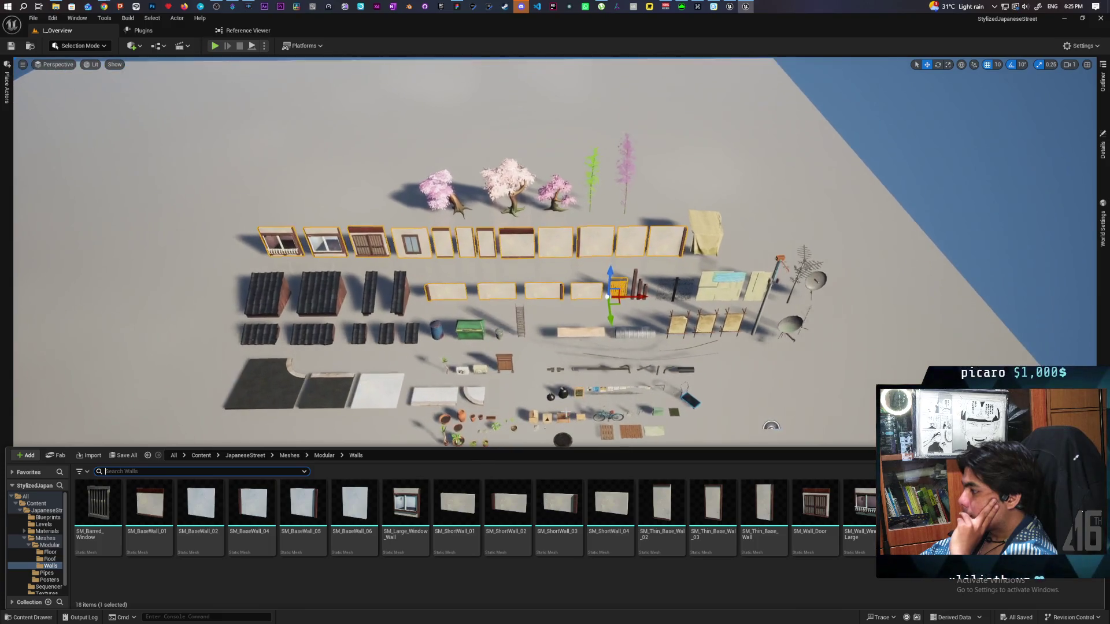
scroll(529, 277, "up", 2)
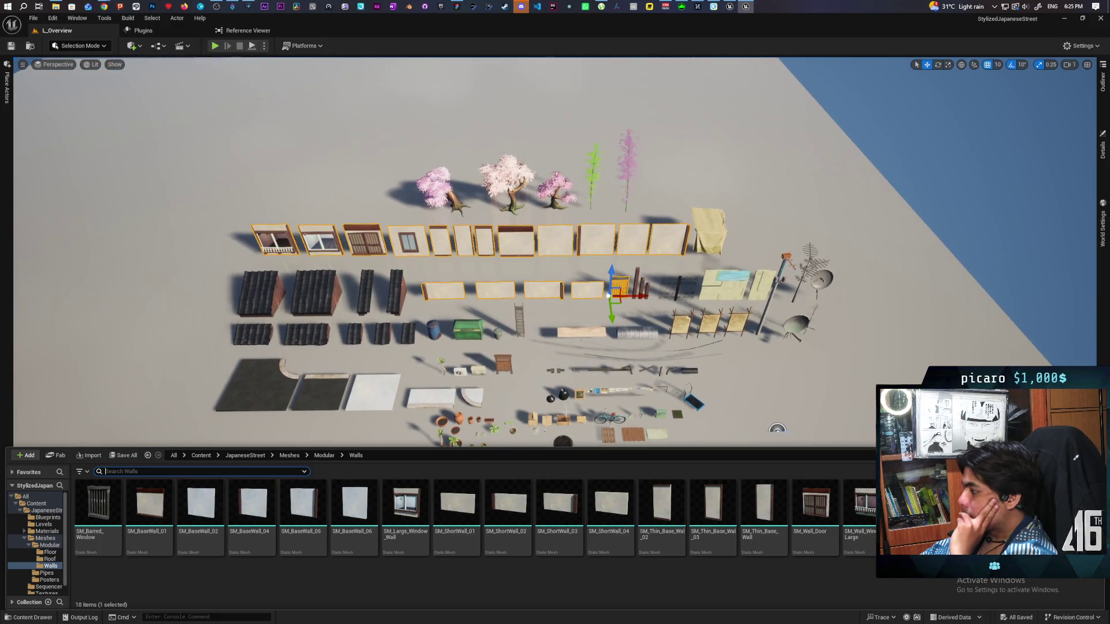
scroll(529, 277, "up", 2)
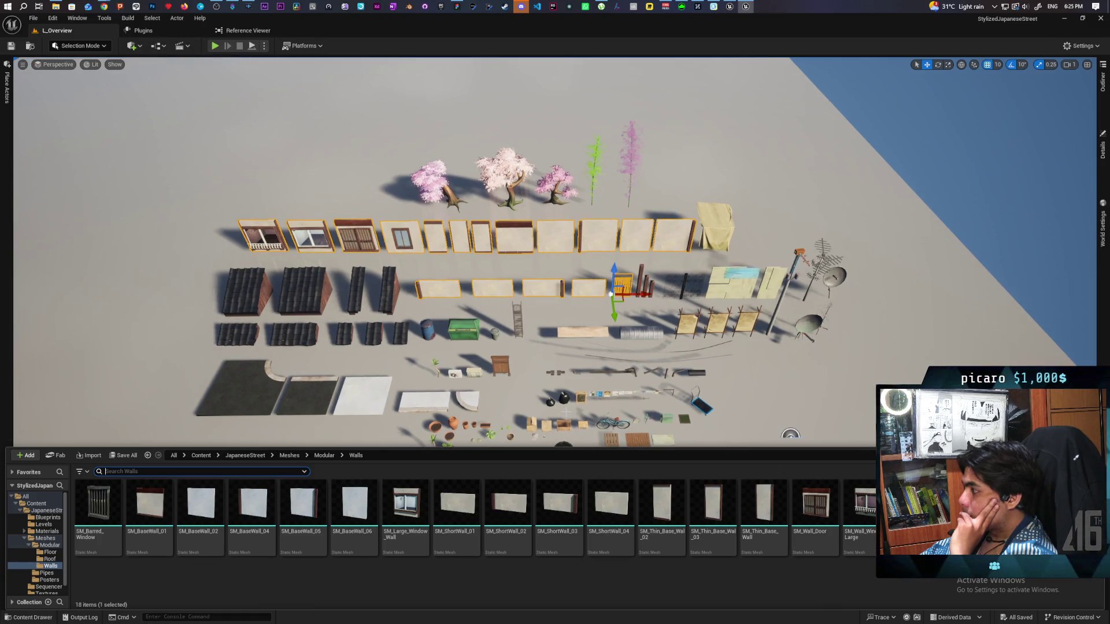
scroll(529, 278, "down", 2)
scroll(529, 278, "up", 2)
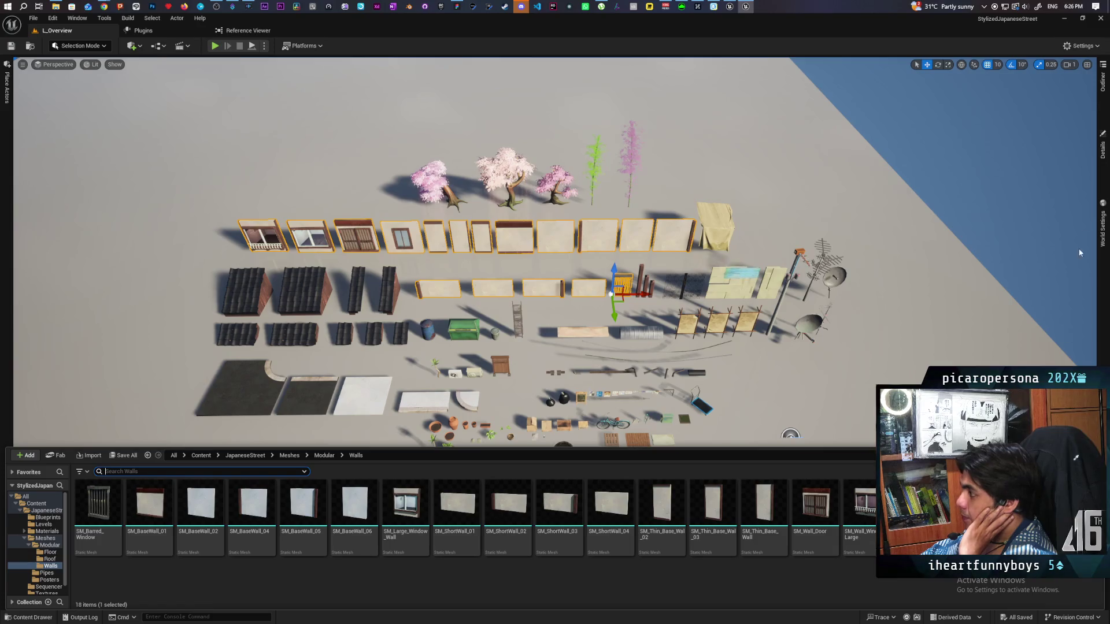
left_click(1103, 96)
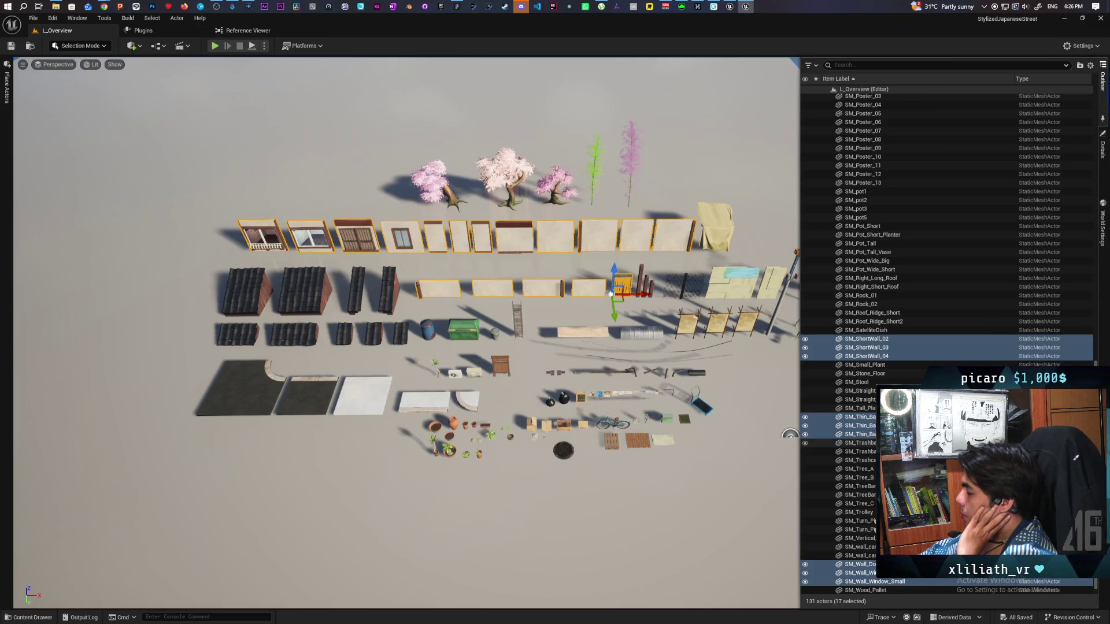
scroll(844, 443, "down", 1)
scroll(948, 344, "up", 10)
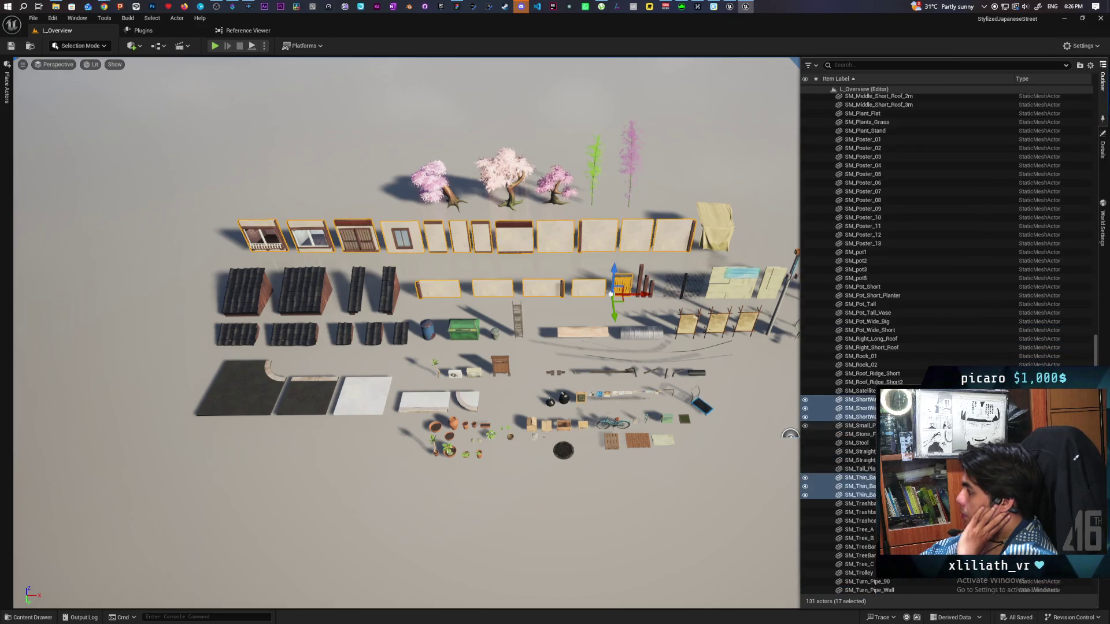
scroll(948, 344, "up", 8)
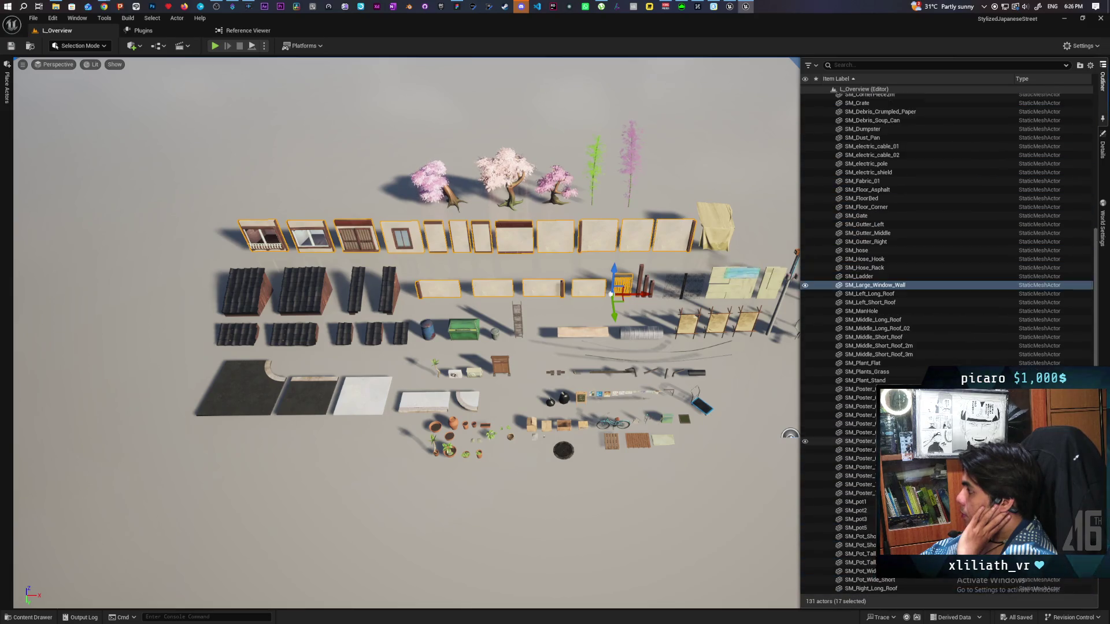
scroll(948, 344, "up", 7)
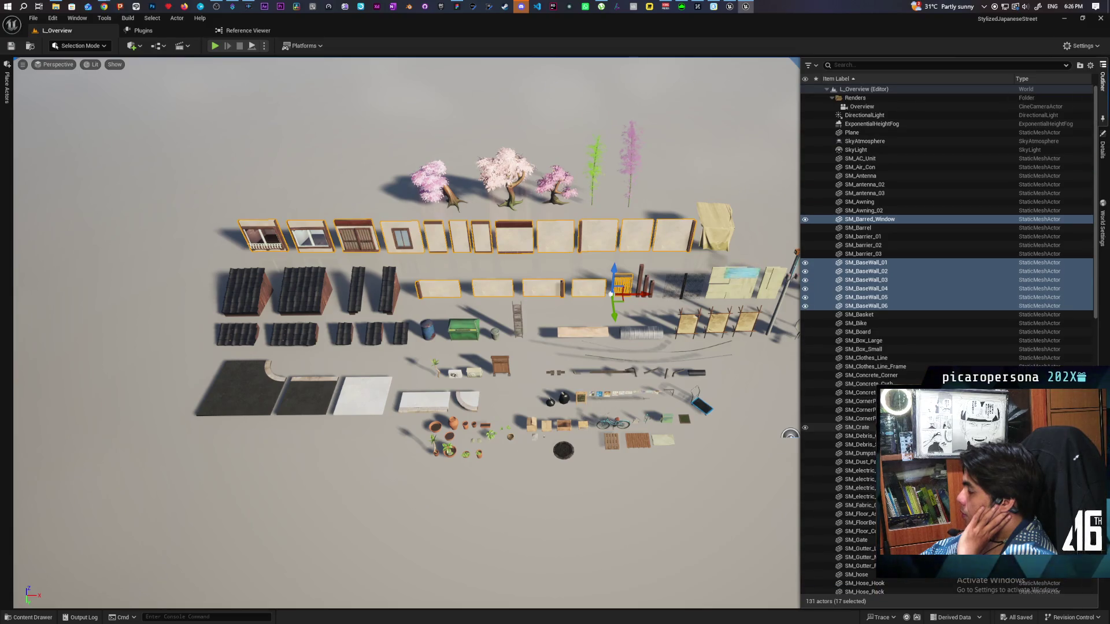
Switch back and forth between the Walls folder in the Content Drawer and the Outliner actor list.
left_click(31, 618)
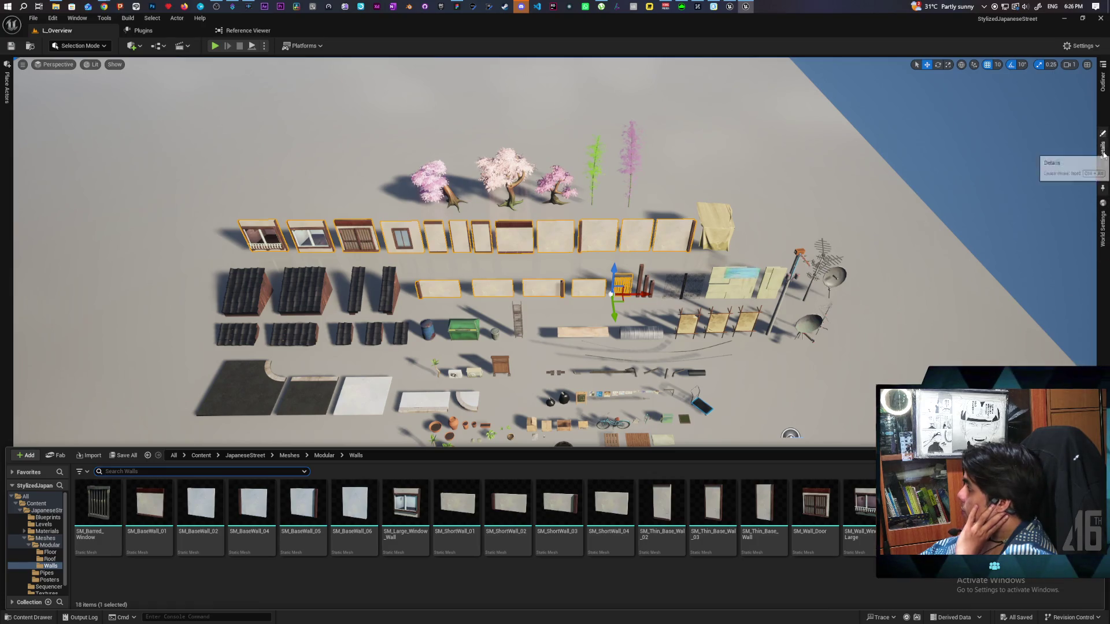
left_click(1103, 87)
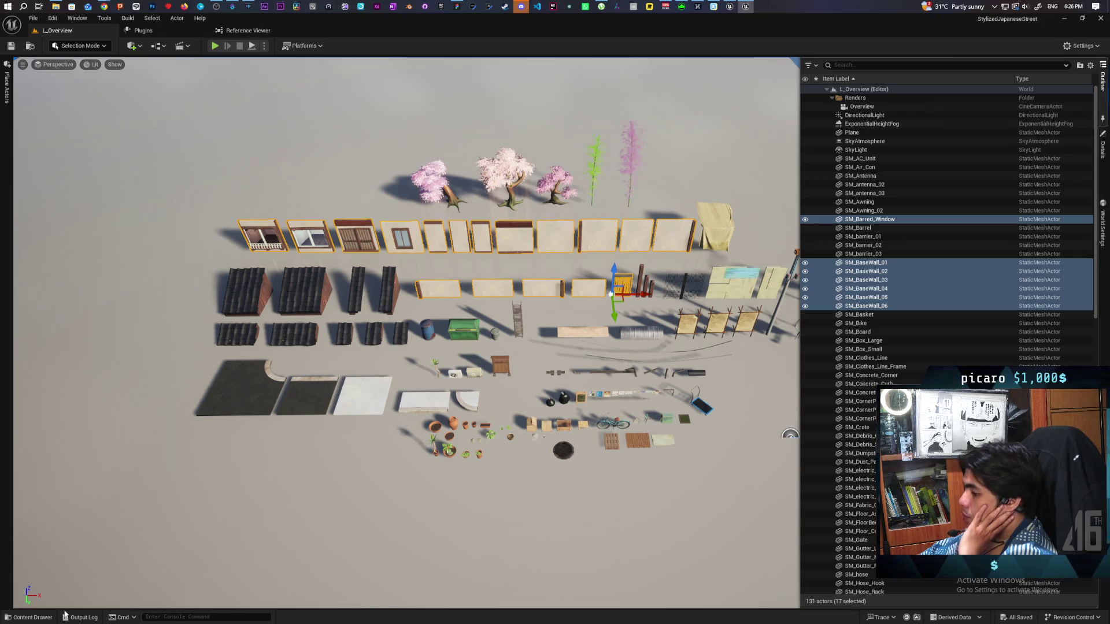
left_click(34, 619)
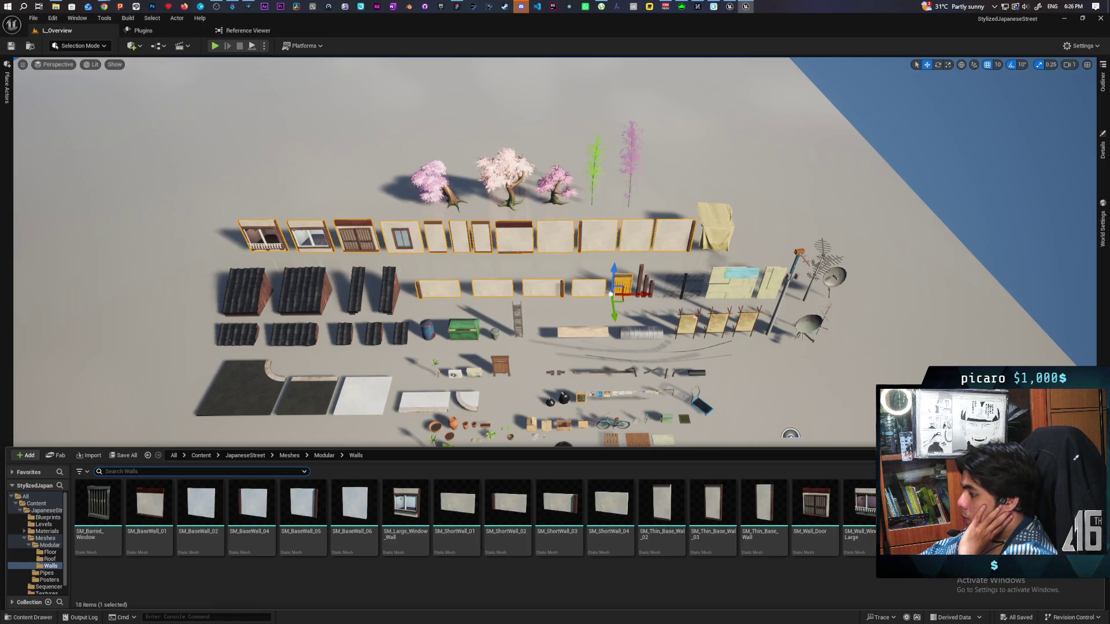
left_click(1105, 98)
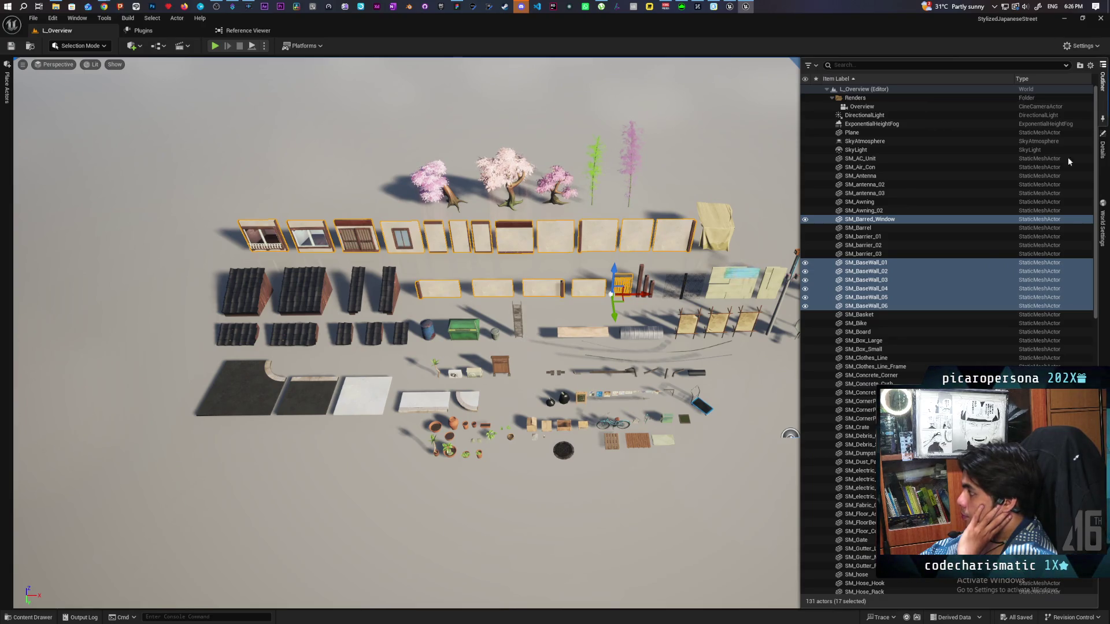
scroll(969, 286, "down", 8)
scroll(970, 291, "down", 9)
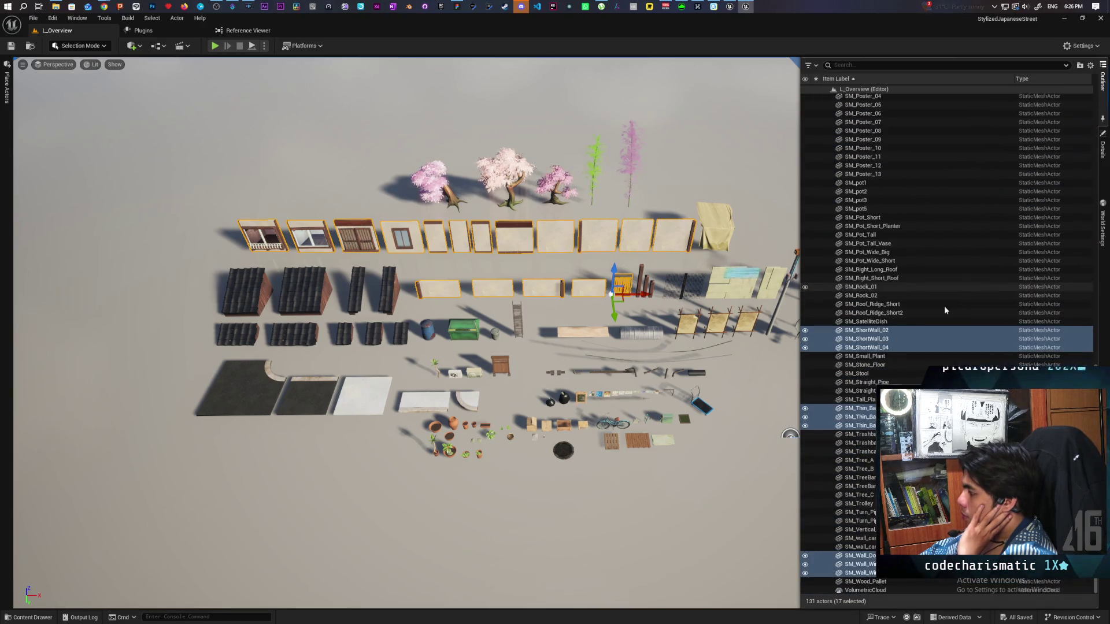
left_click(44, 618)
left_click(45, 618)
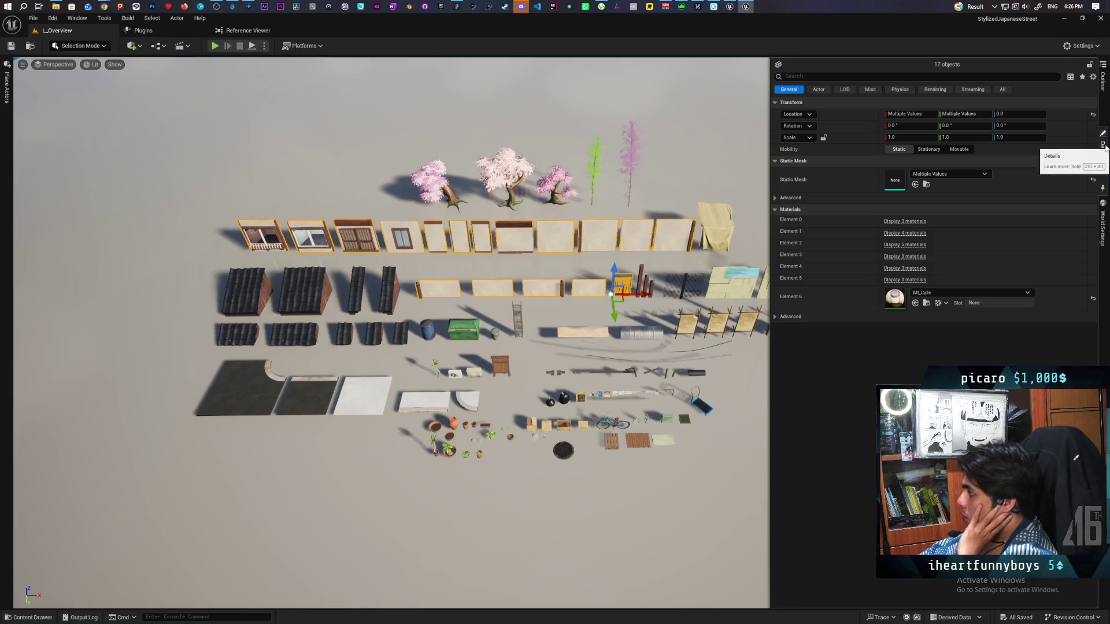
mouse_move(1106, 95)
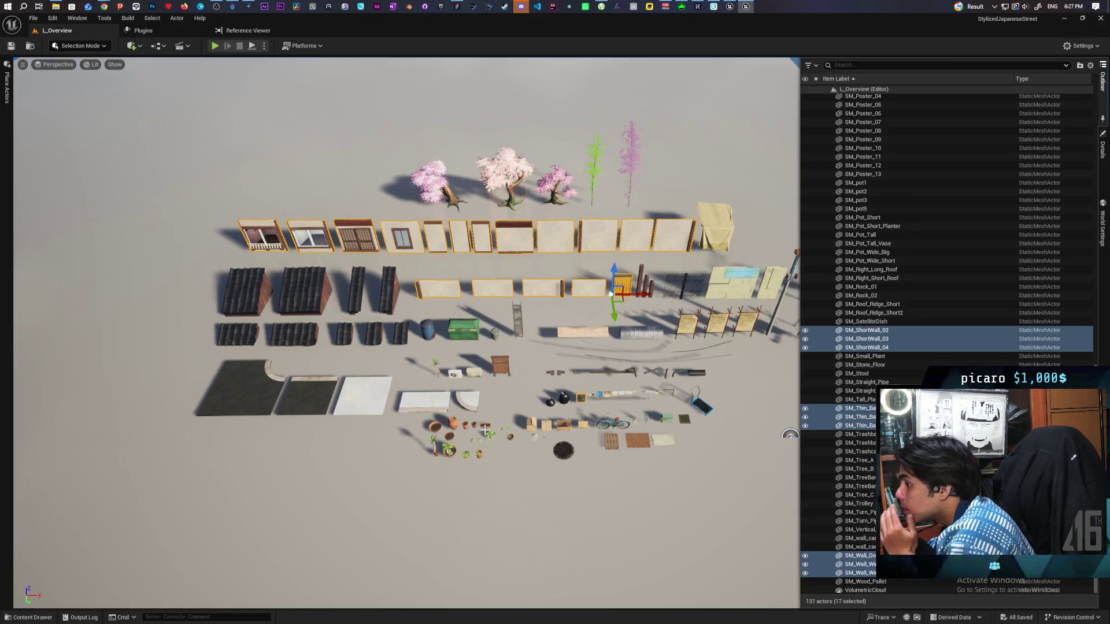
Drag SM_ShortWall_01 from the Walls folder into the level just below the wall row.
left_click(27, 618)
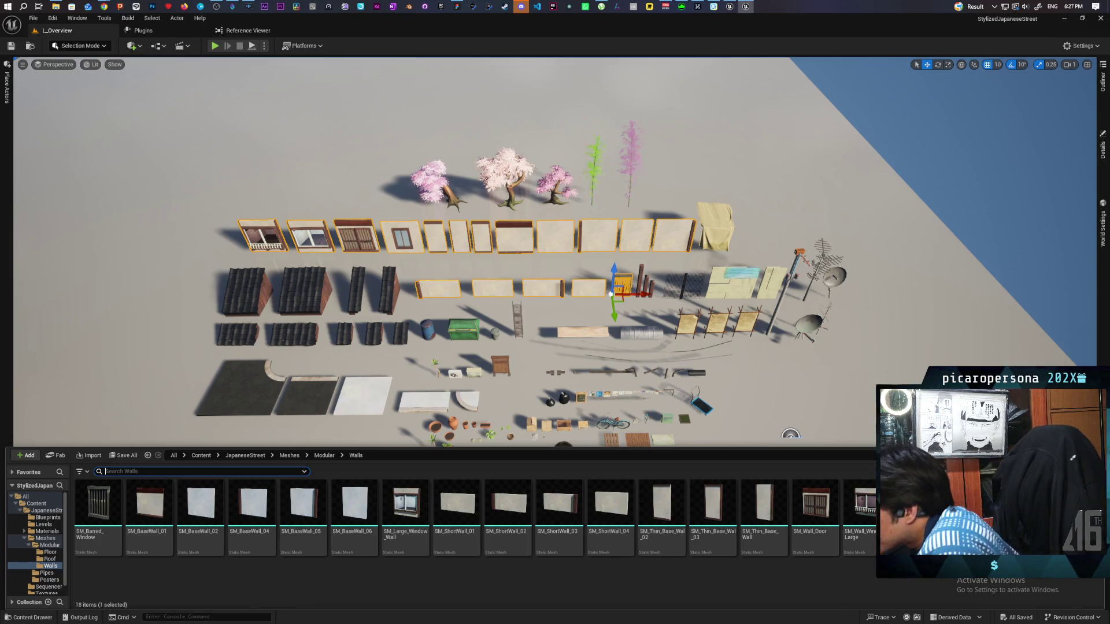
left_click(463, 516)
left_click_drag(463, 516, 474, 312)
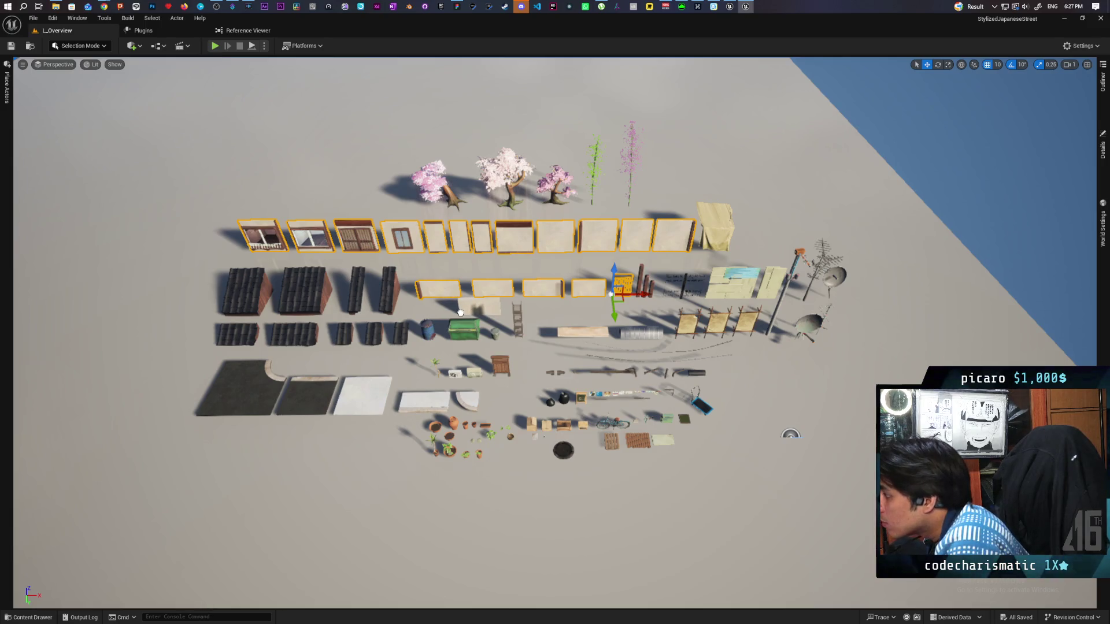
mouse_move(453, 313)
left_mouse_down()
mouse_move(493, 307)
mouse_move(466, 287)
left_mouse_up()
Select the new short wall and neighbouring walls, identifying each in the Outliner, e.g. SM_BaseWall_03.
left_click(1102, 86)
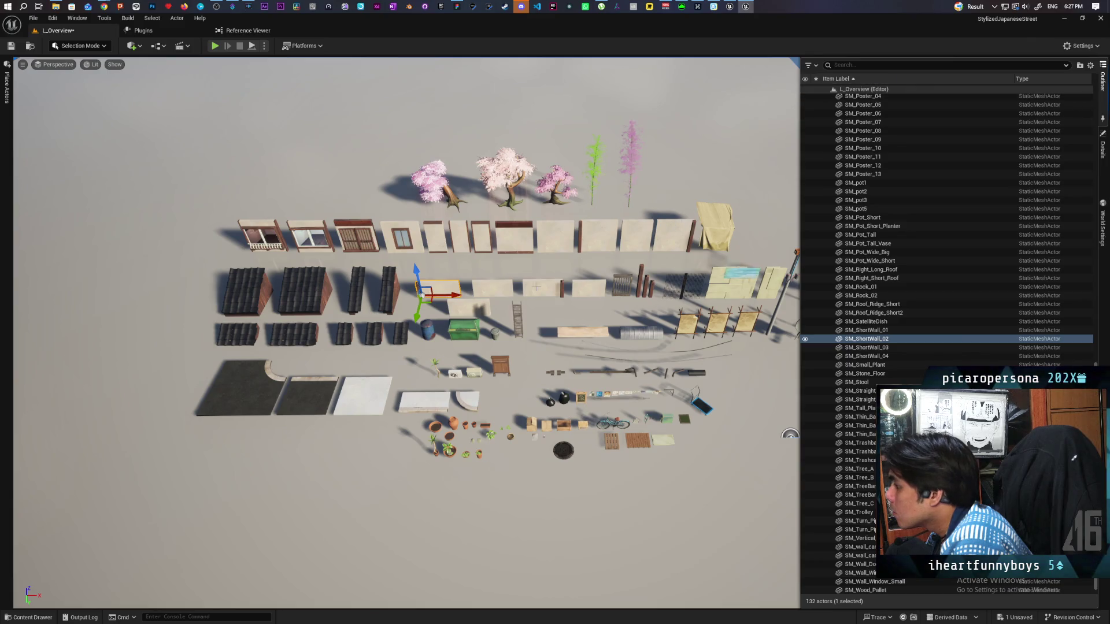
left_click(470, 307)
left_click(1101, 86)
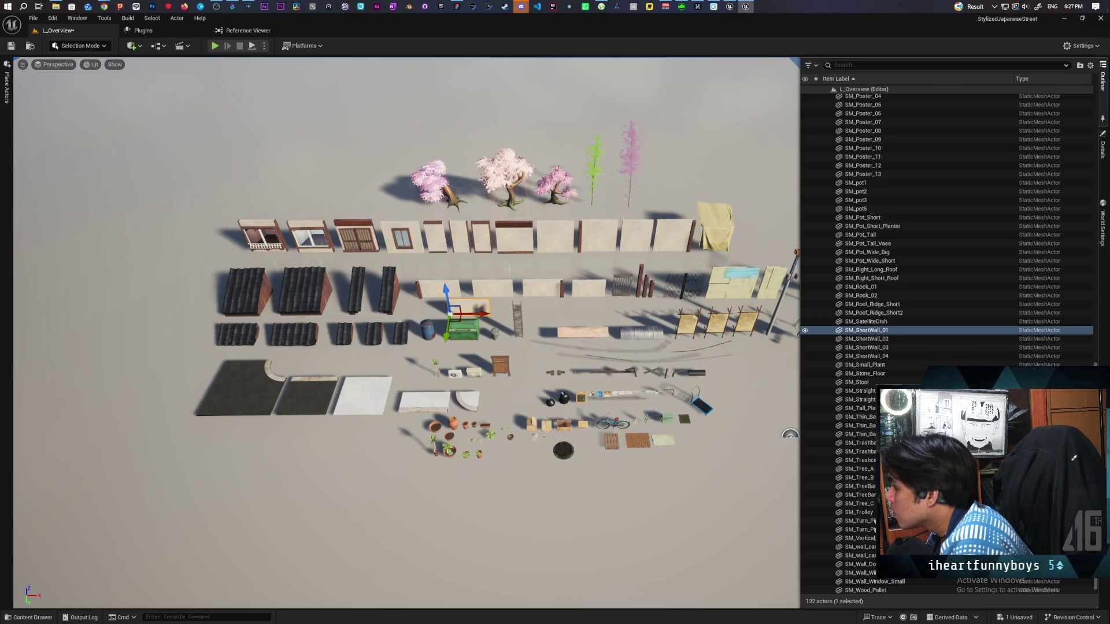
left_click(586, 287)
left_click(1102, 98)
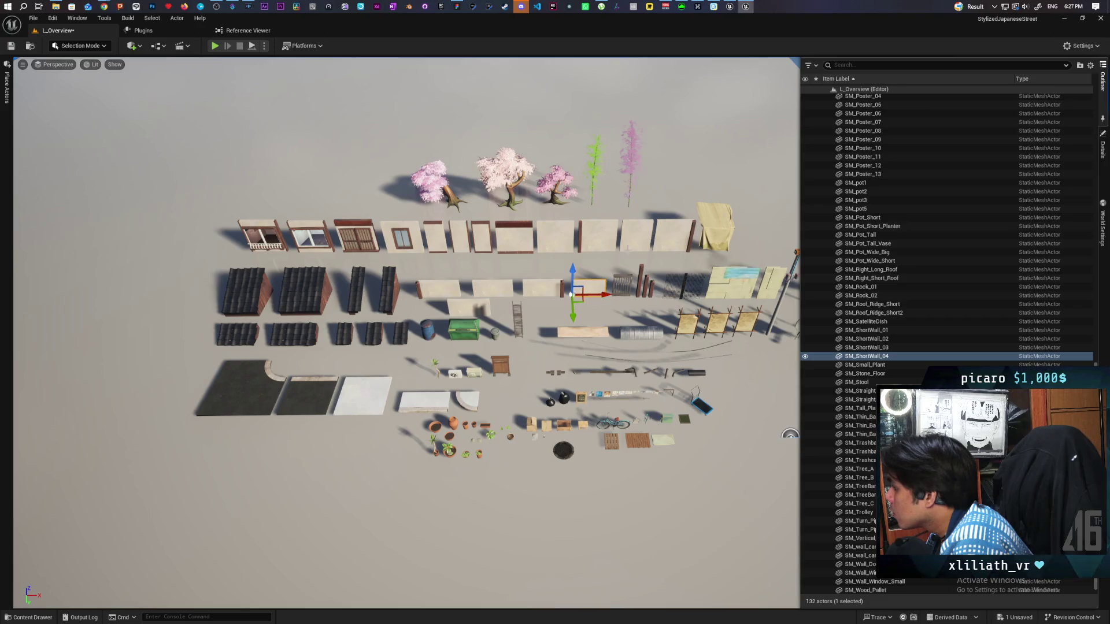
left_click(495, 289)
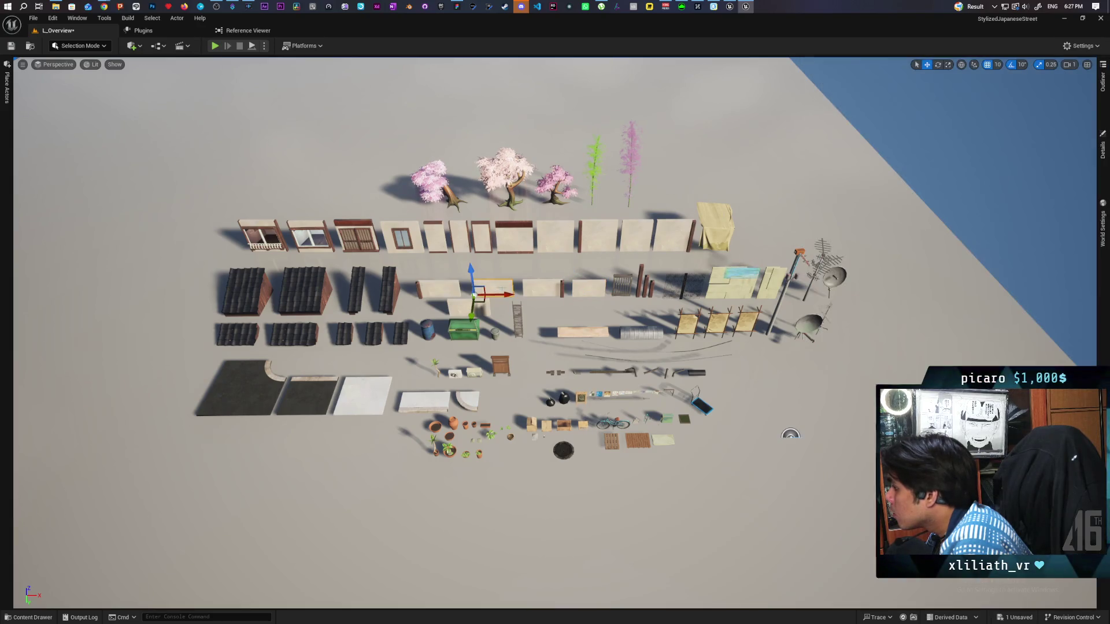
left_click(1103, 100)
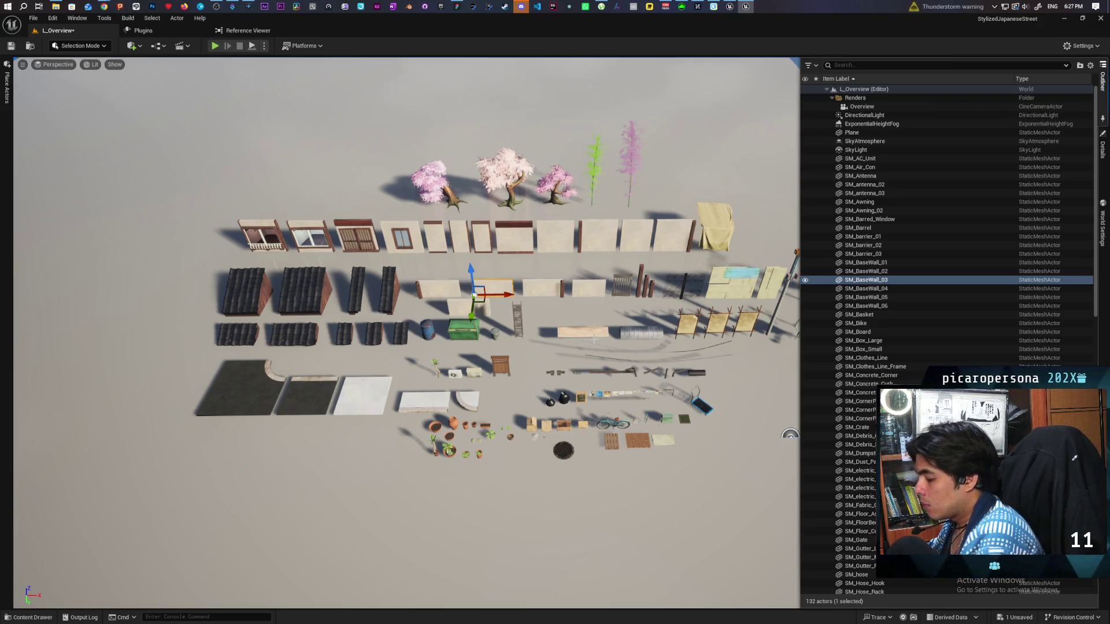
Zoom in and delete the extra short wall standing in front of the row.
scroll(599, 345, "up", 10)
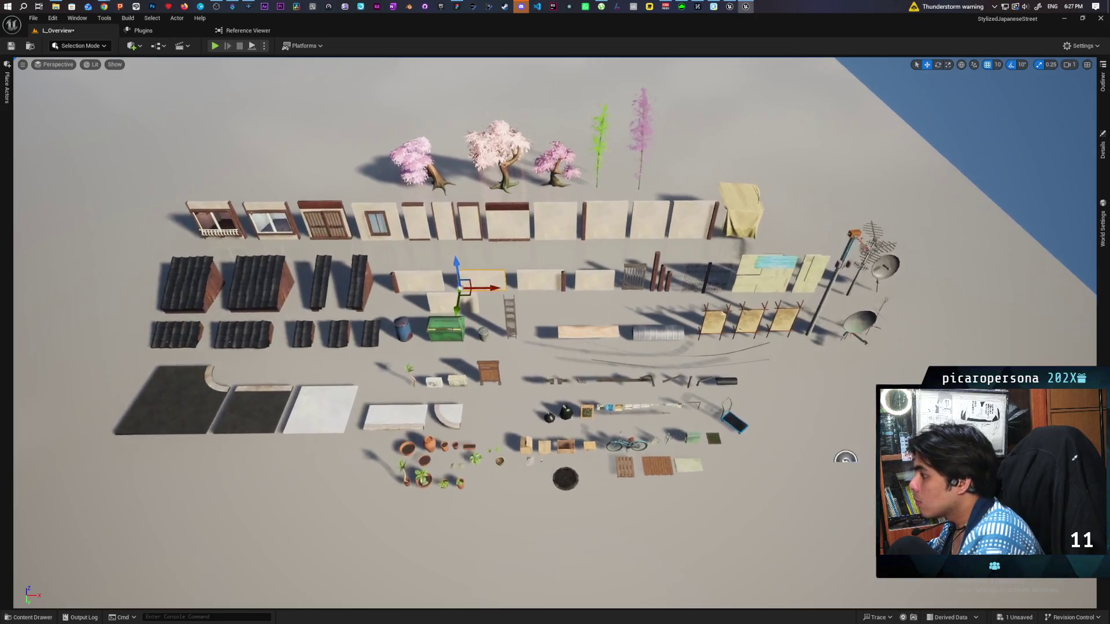
scroll(555, 332, "up", 8)
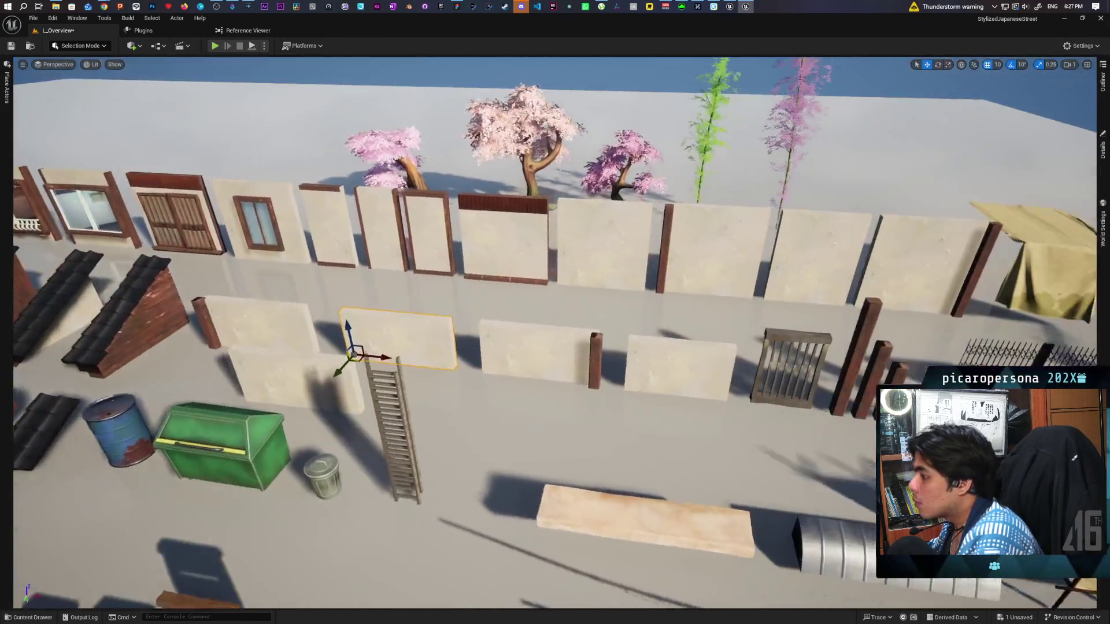
scroll(243, 592, "down", 3)
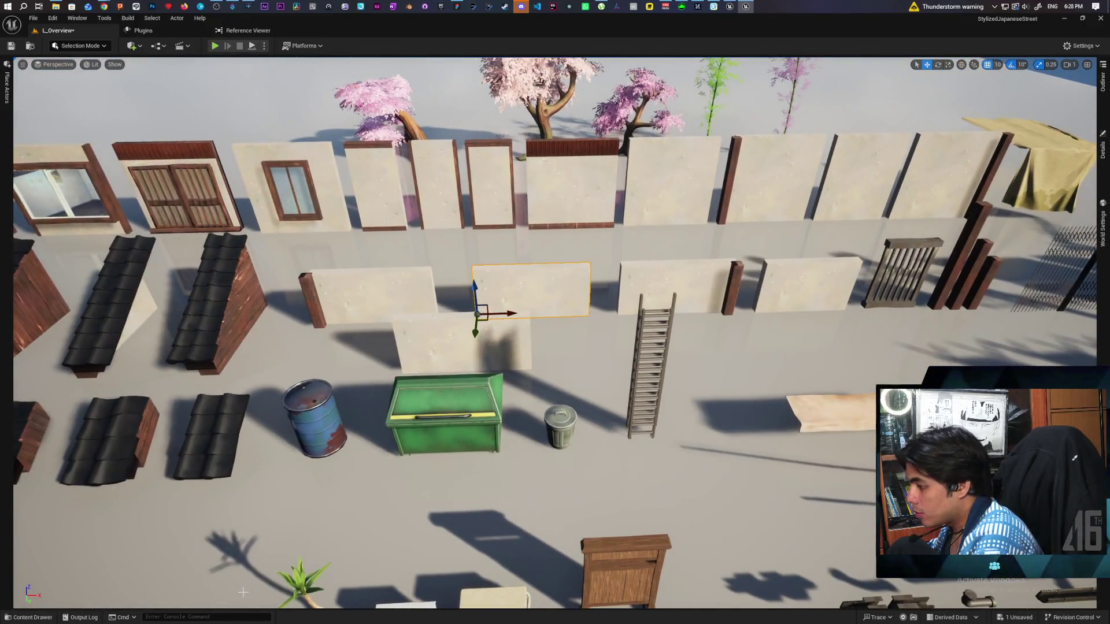
key("ctrl+space")
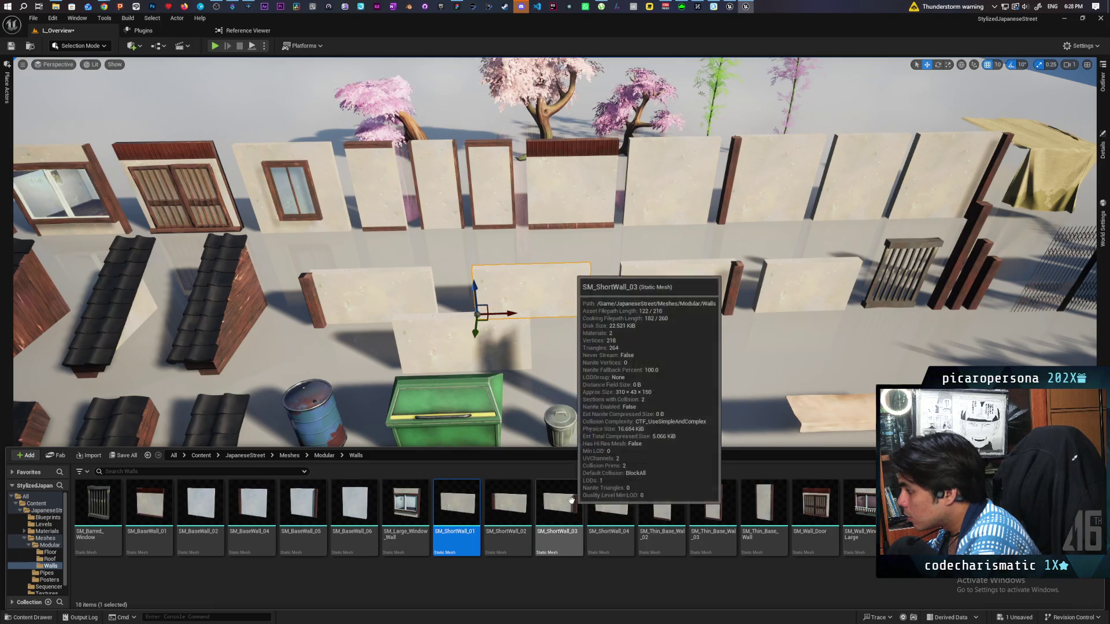
left_click(445, 345)
key("Delete")
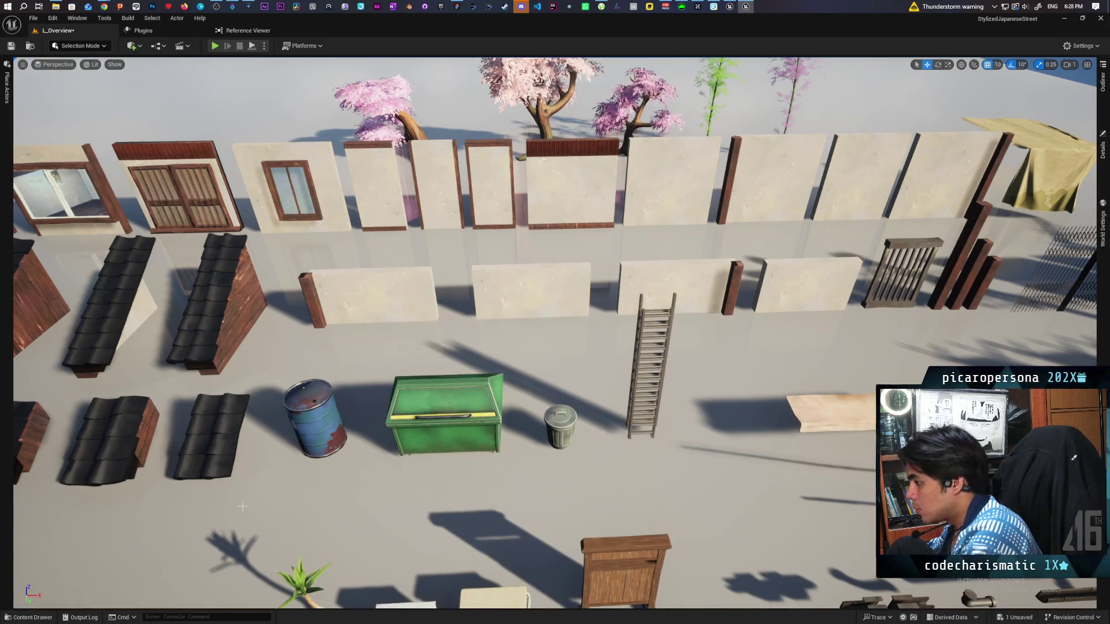
Select the remaining short wall in the row with the Content Drawer reopened.
left_click(44, 617)
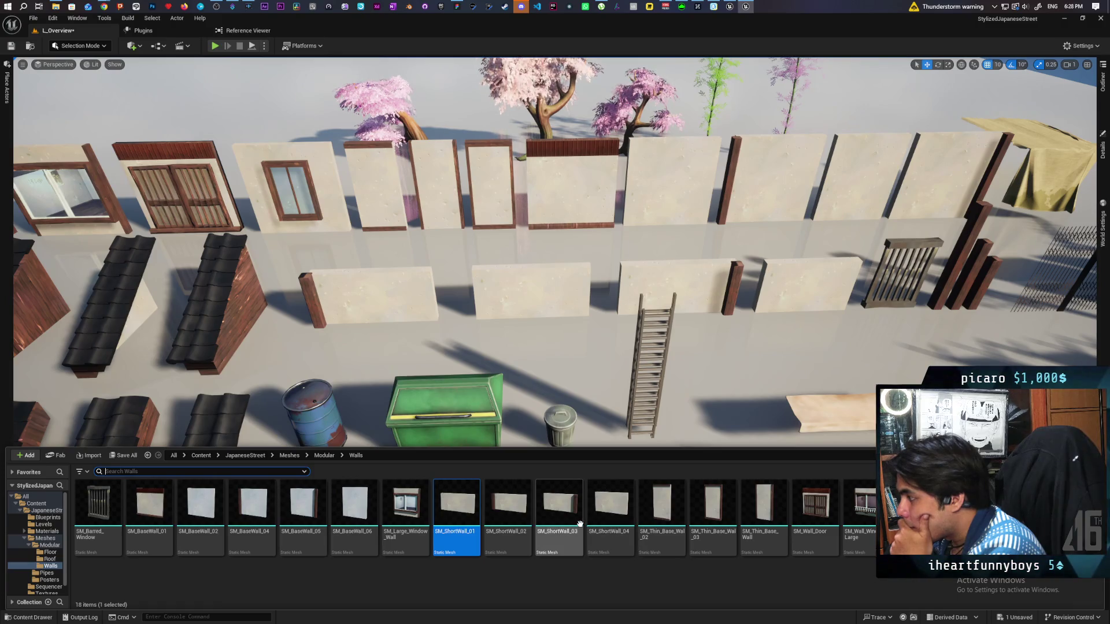
left_click(503, 296)
key("ctrl+space")
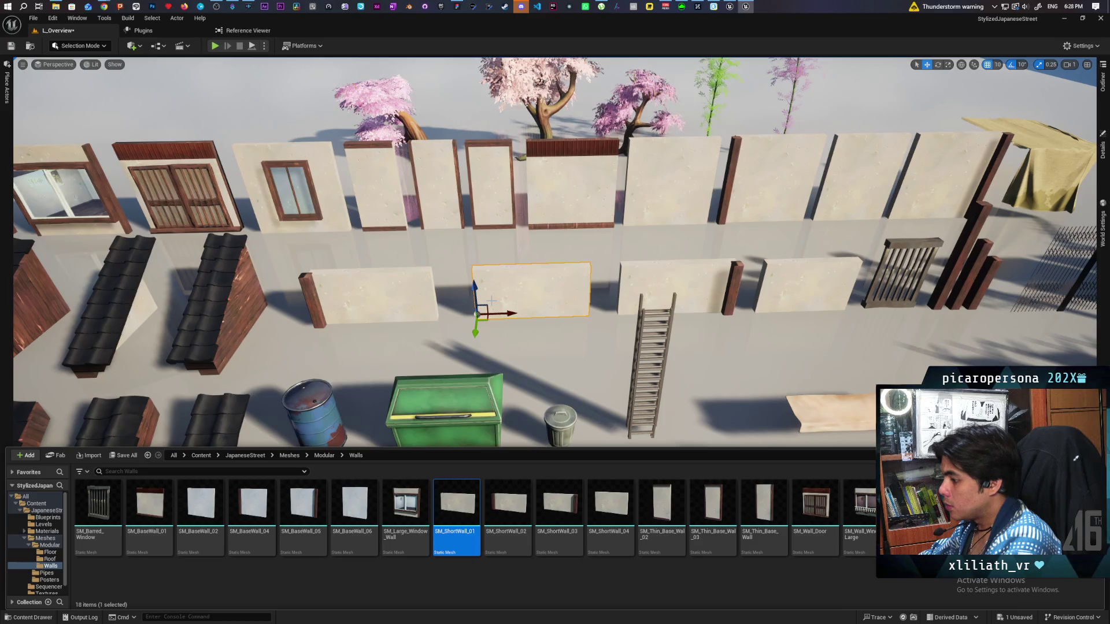
Select the wall panel right of the ladder and find SM_Thin_Base_Wall_02 in the wall library.
left_click(1103, 83)
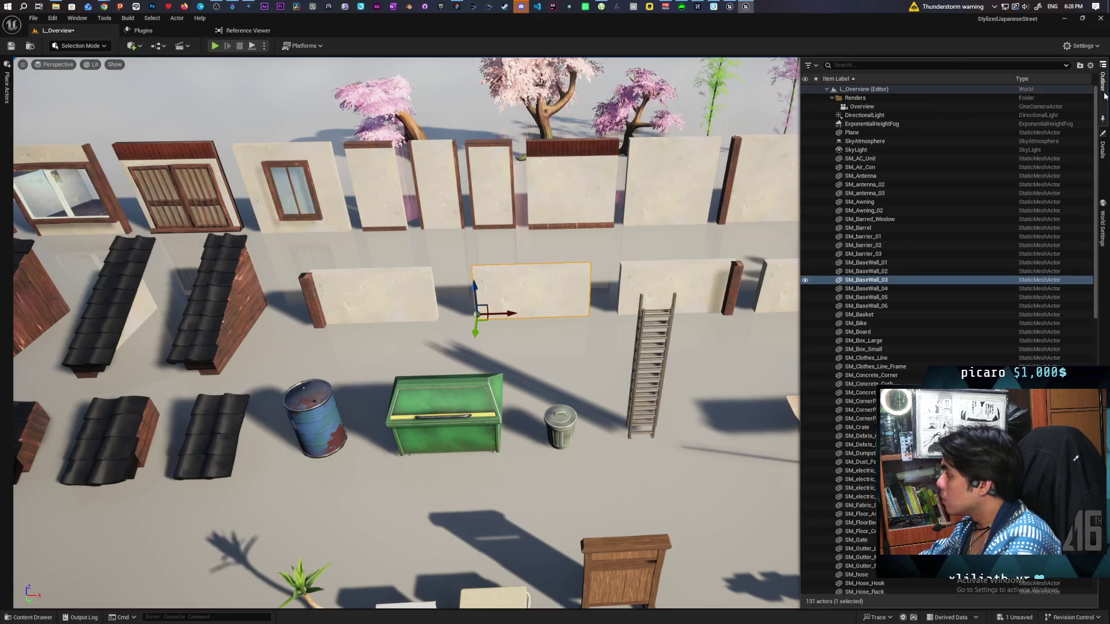
left_click(779, 269)
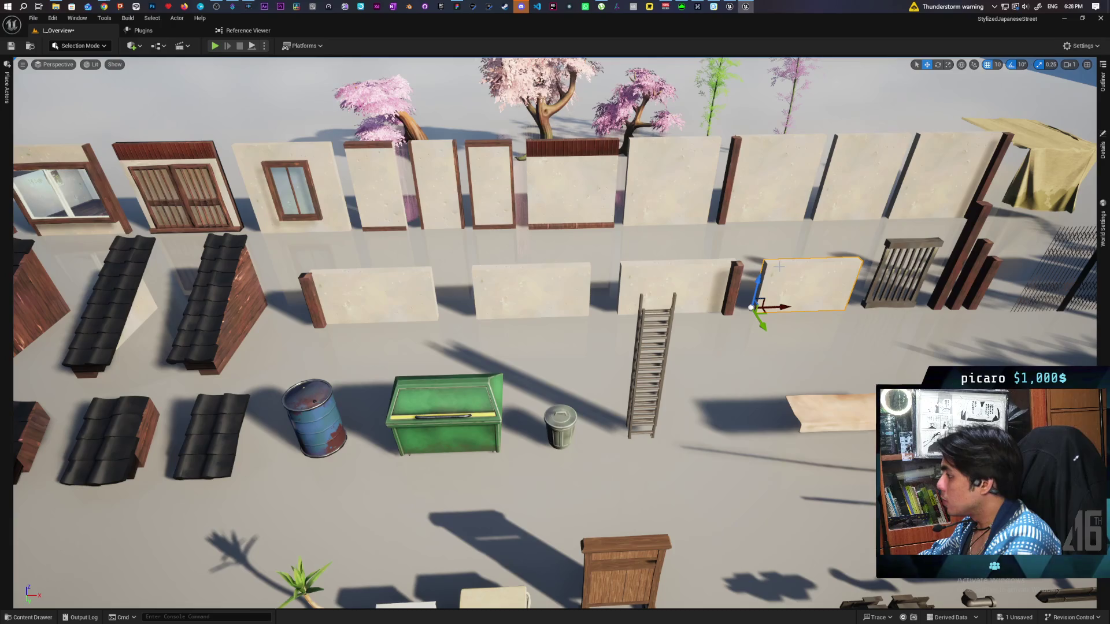
key("ctrl+b")
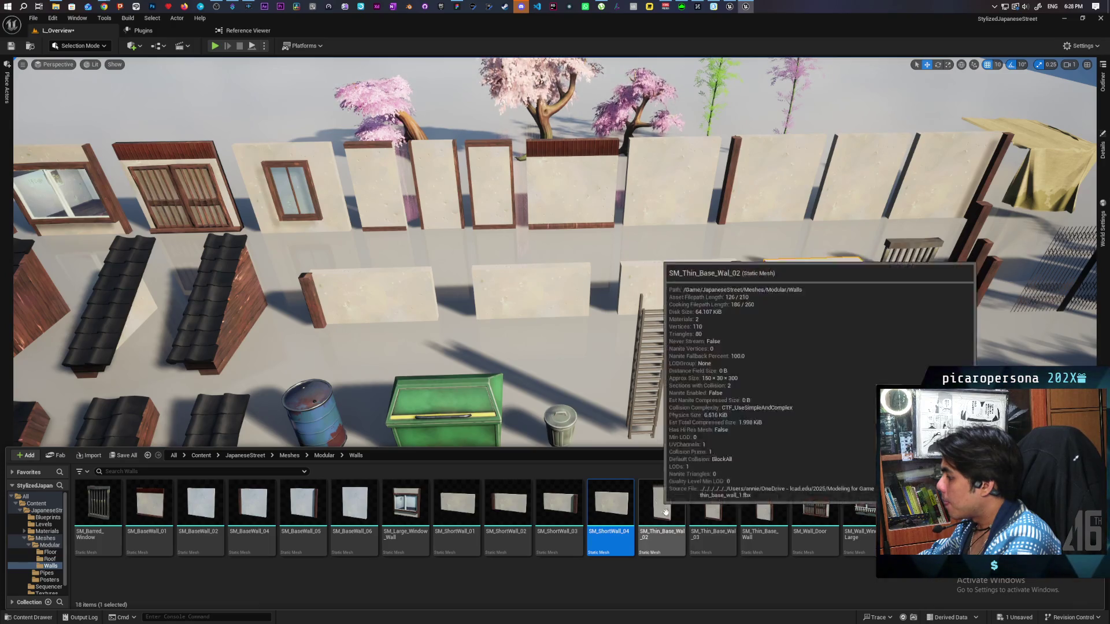
left_click(683, 501)
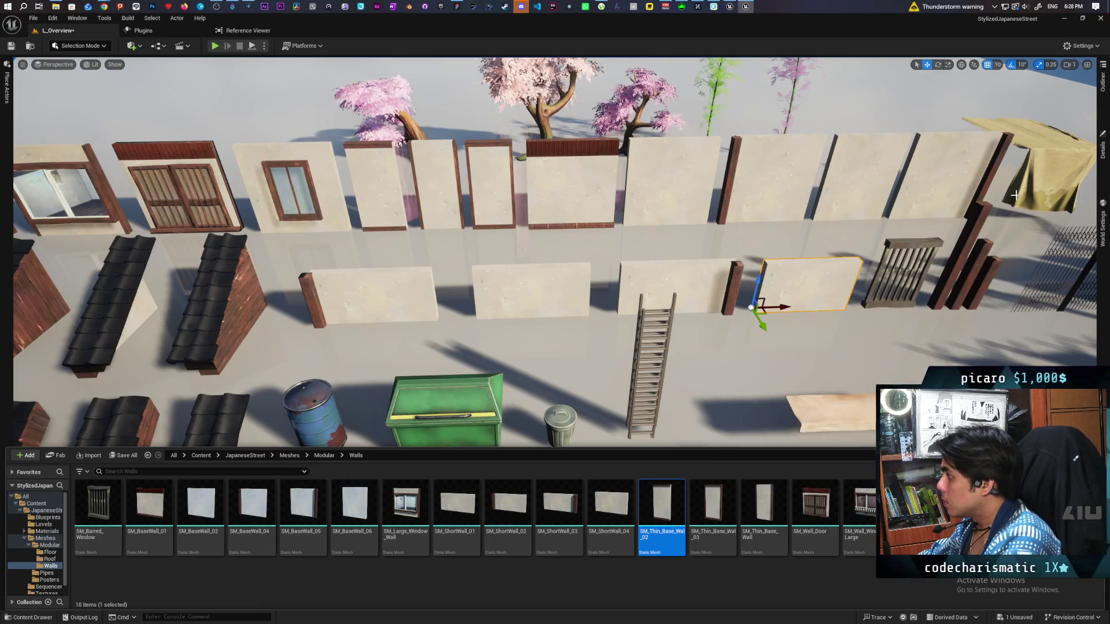
Select the tall thin walls in the top row, check them in the Outliner, then close the wall library.
left_click(363, 179)
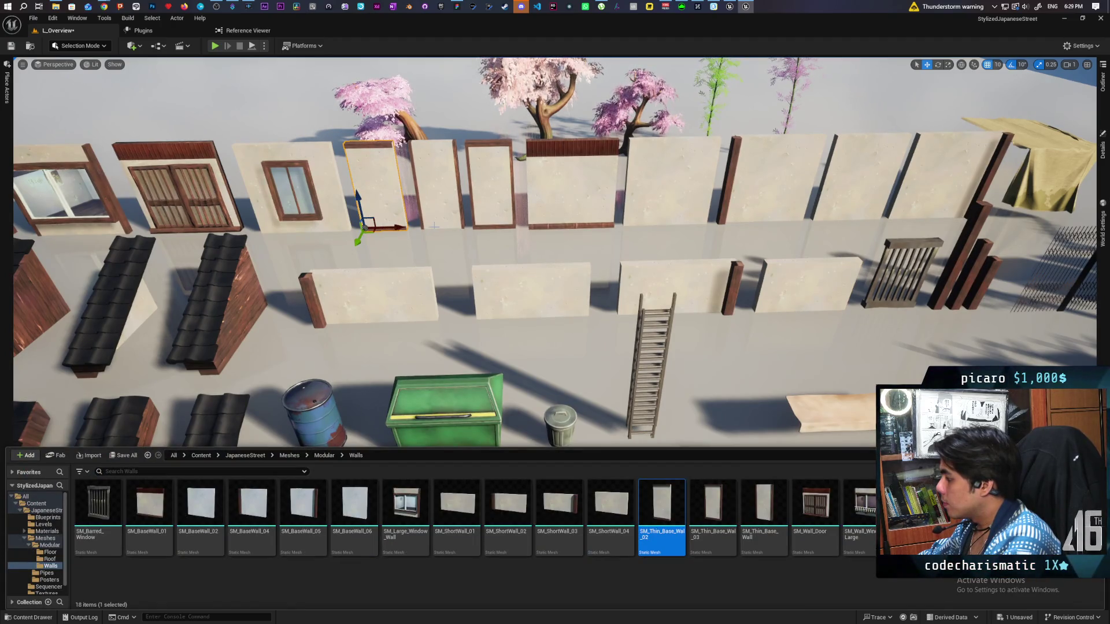
left_click(445, 191)
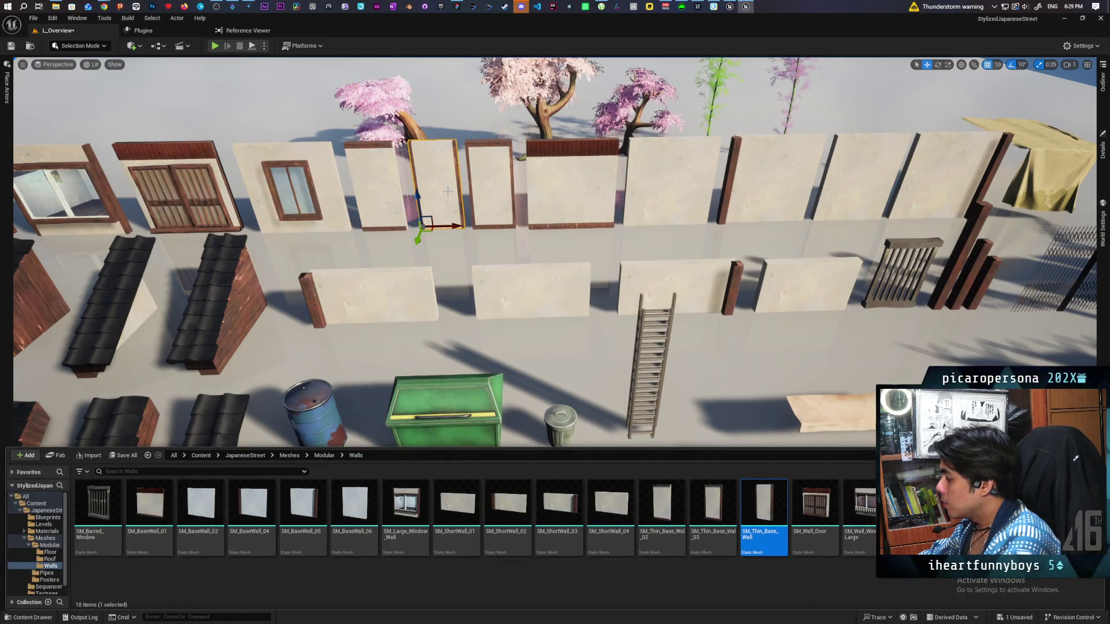
left_click(1103, 83)
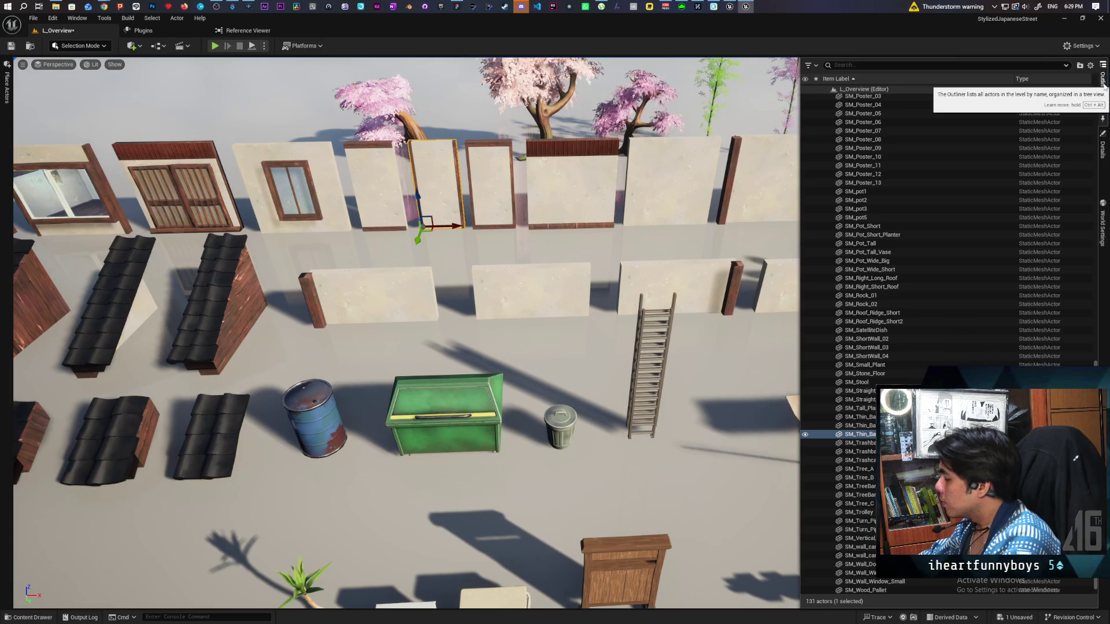
left_click(44, 618)
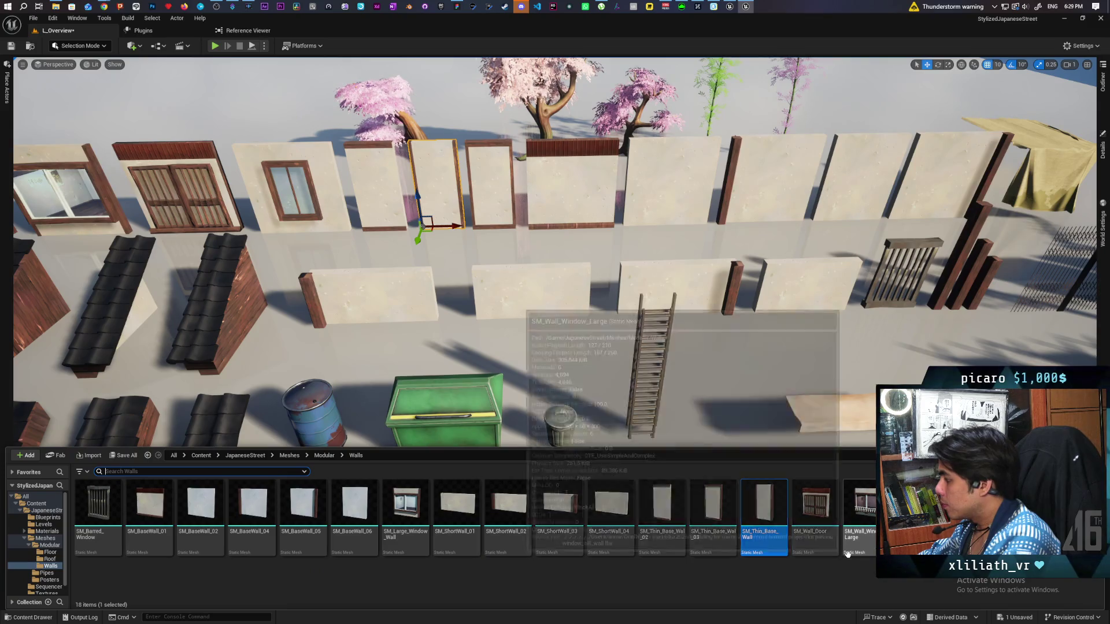
left_click(903, 341)
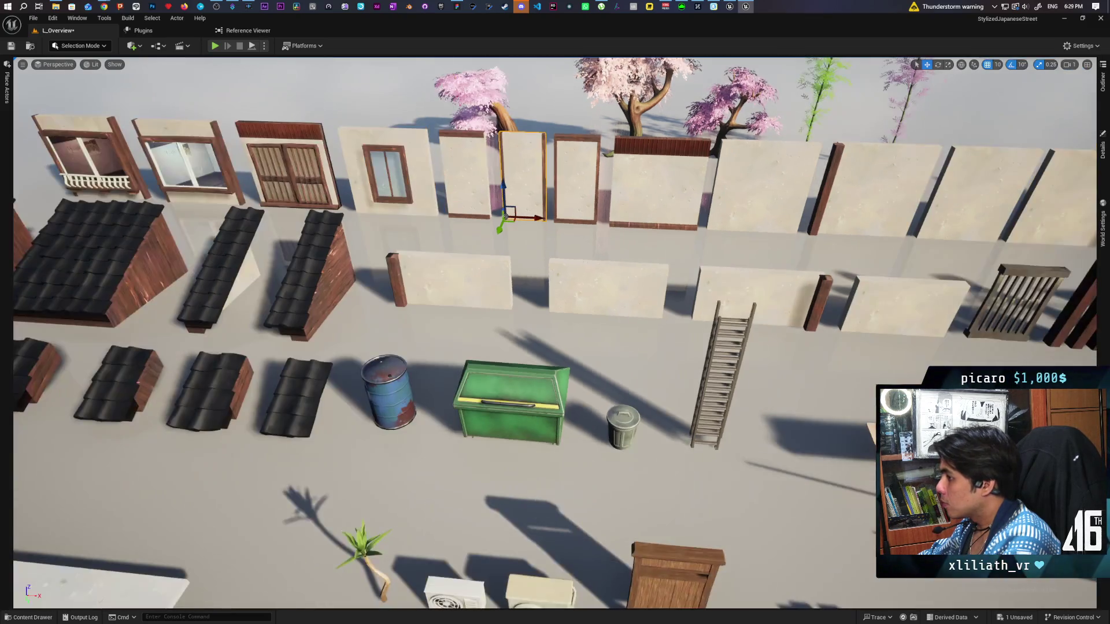
Move the view to the window walls and place SM_Wall_Window_Small_Corner in the level.
left_click(23, 617)
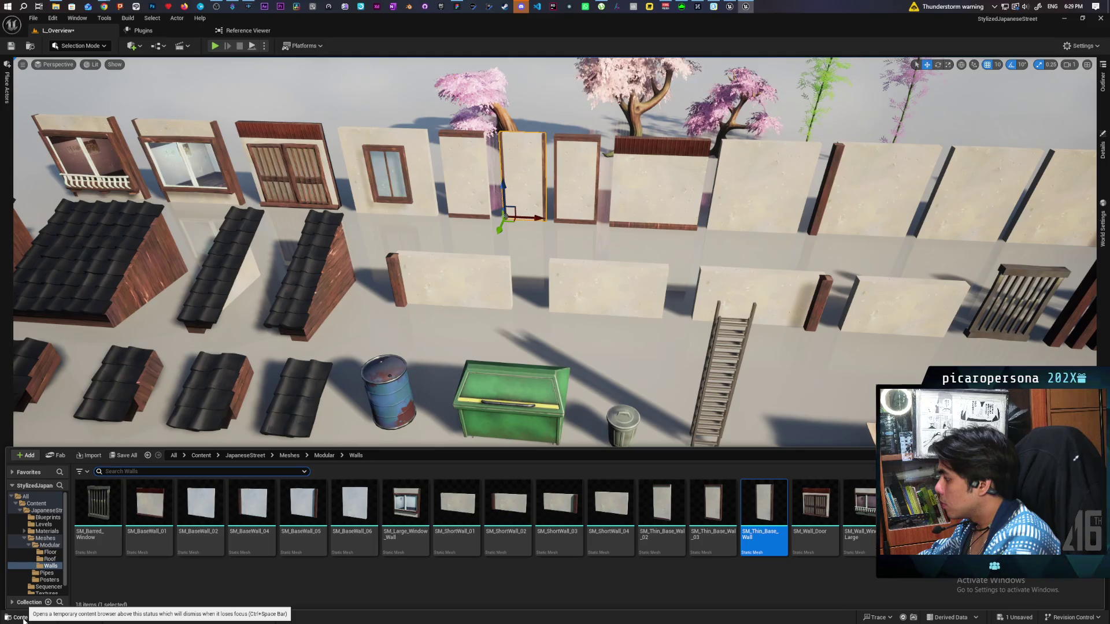
mouse_move(555, 289)
left_mouse_down()
mouse_move(520, 260)
mouse_move(509, 232)
mouse_move(555, 324)
mouse_move(555, 393)
mouse_move(555, 208)
left_mouse_up()
left_click_drag(636, 370, 613, 370)
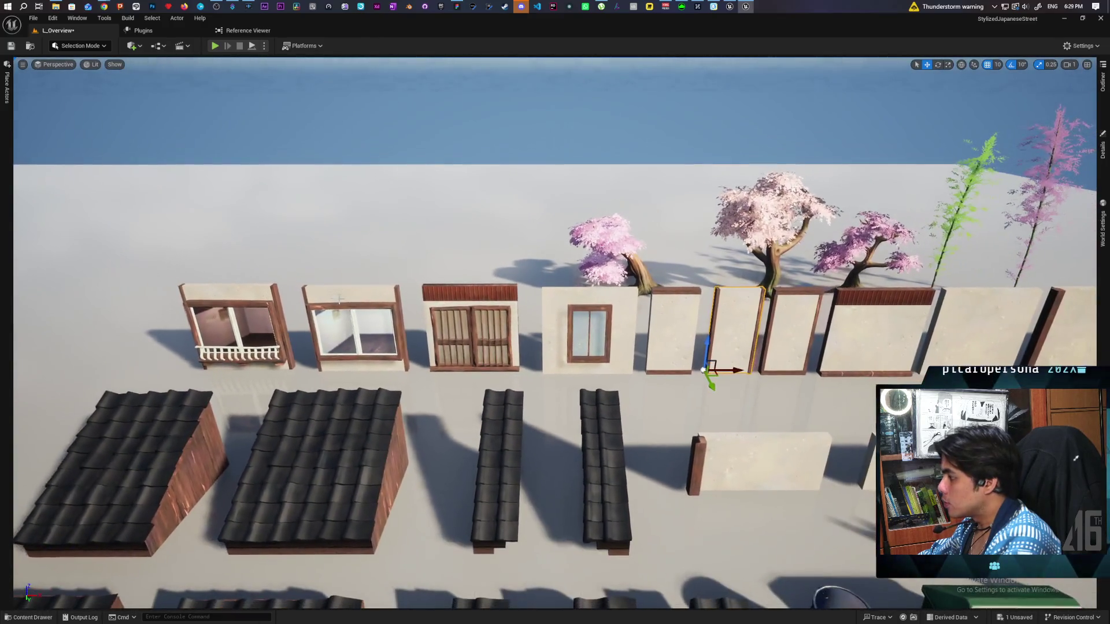
left_click(614, 370)
key("ctrl+space")
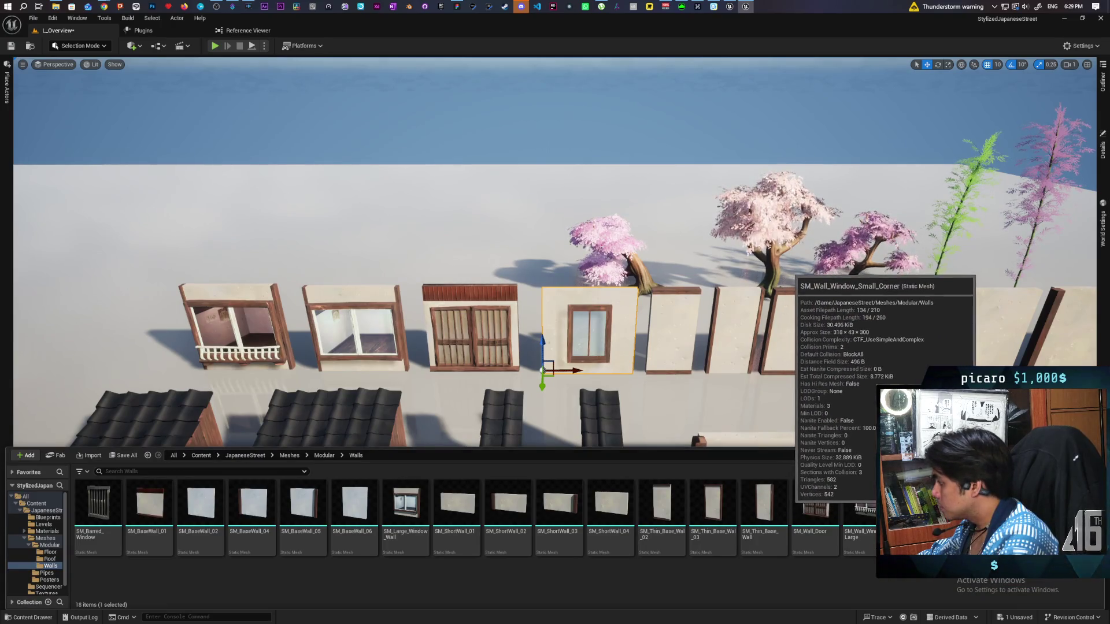
mouse_move(896, 503)
left_mouse_down()
mouse_move(543, 376)
mouse_move(570, 373)
mouse_move(550, 414)
left_mouse_up()
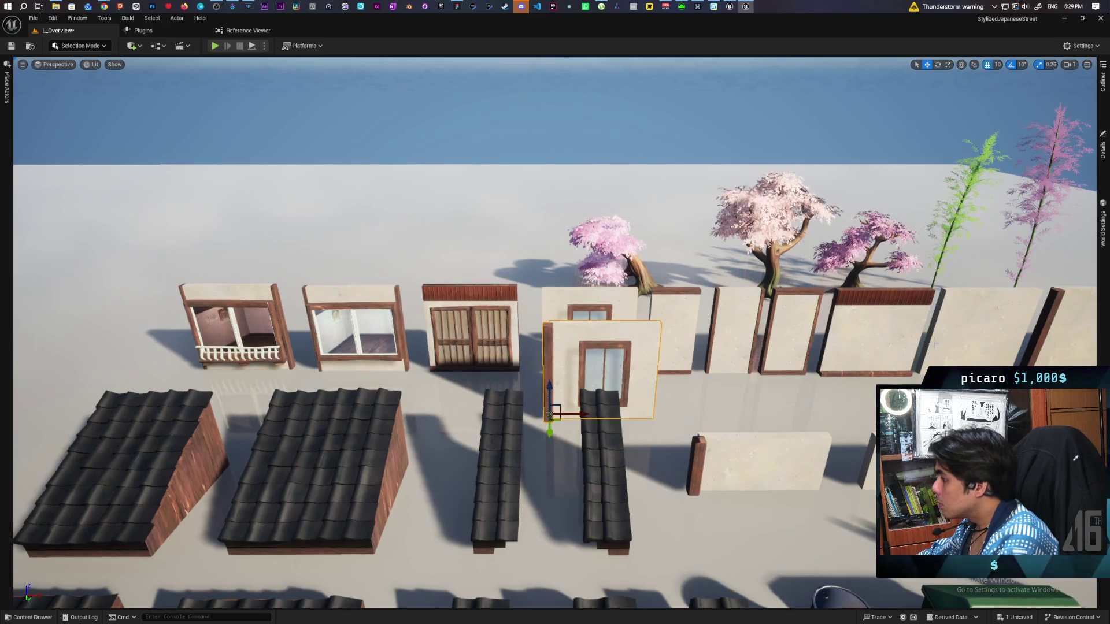
Compare the new window wall with the balcony window wall in the Details panel, undoing a stray change.
left_click(1102, 81)
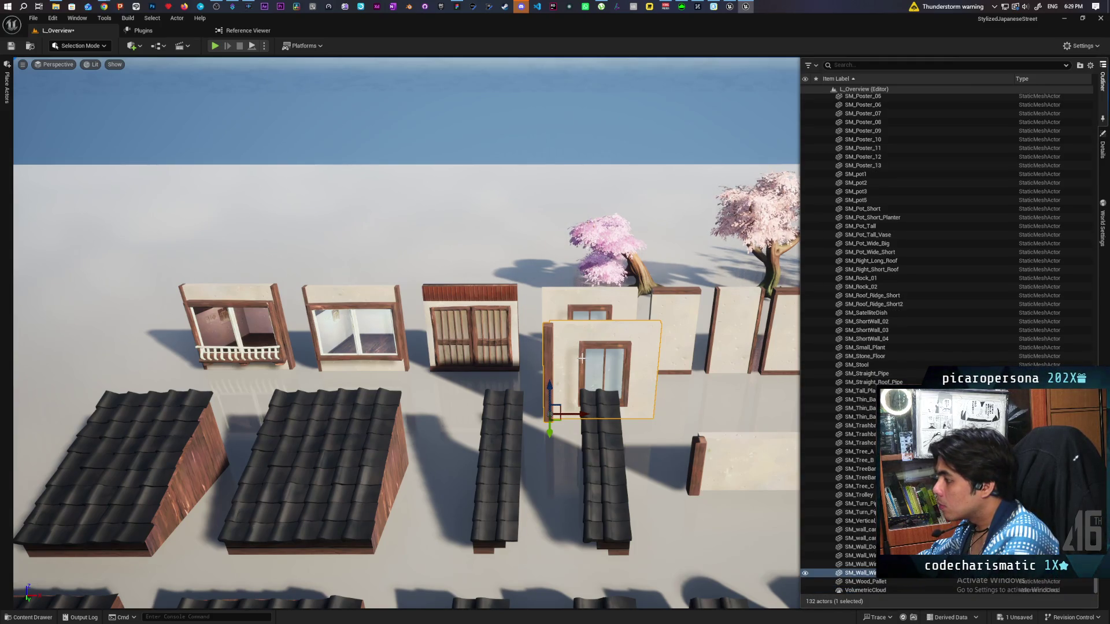
left_click(231, 323)
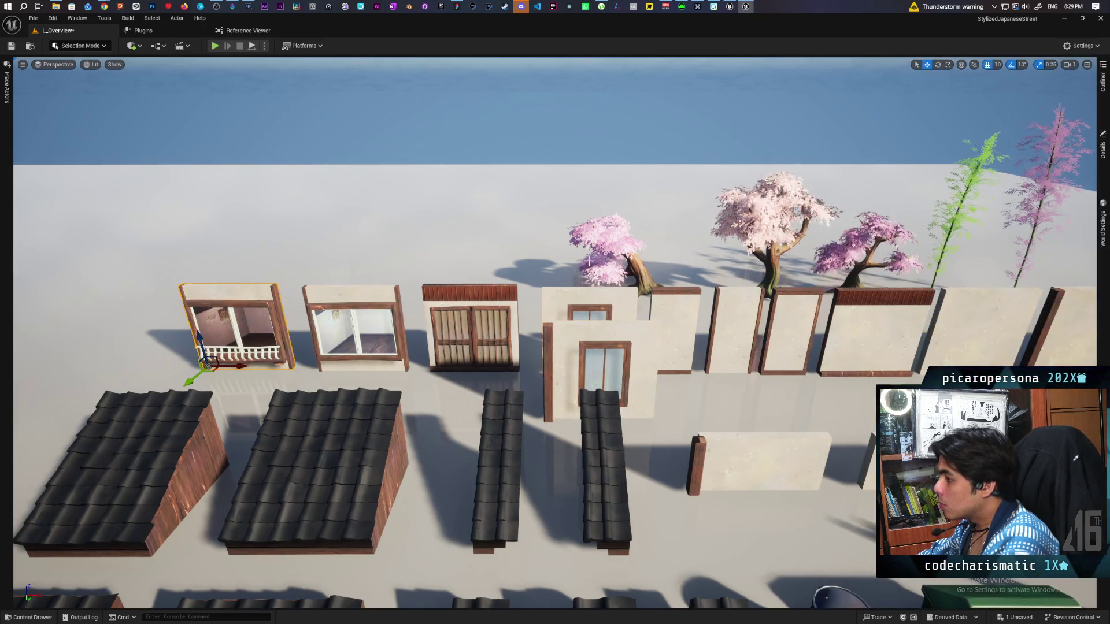
left_click(1103, 80)
left_click(1102, 147)
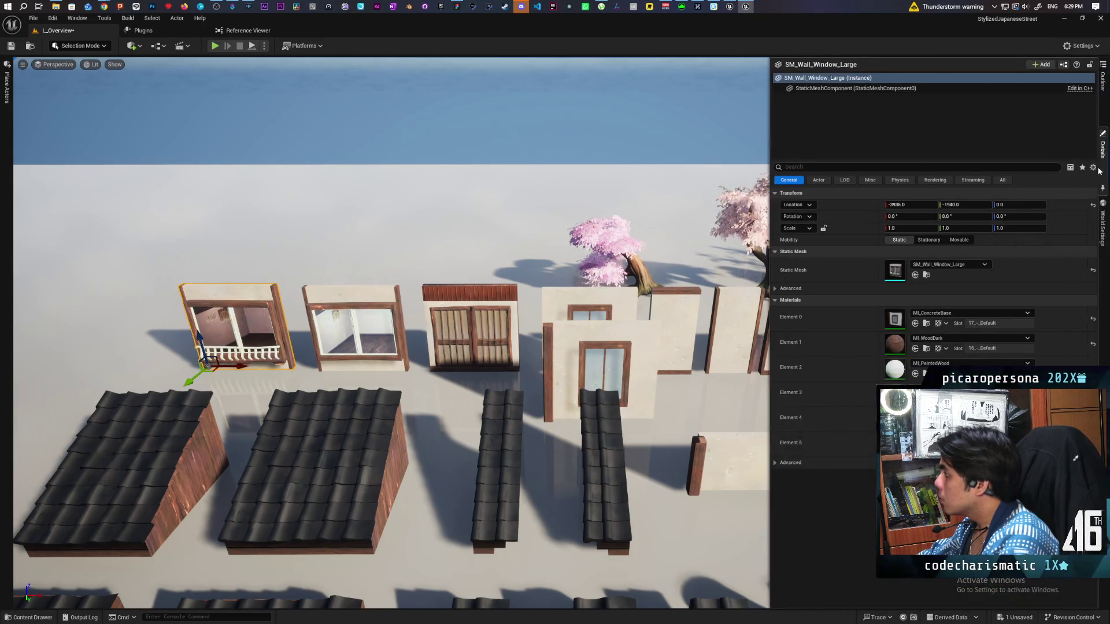
left_click(1104, 152)
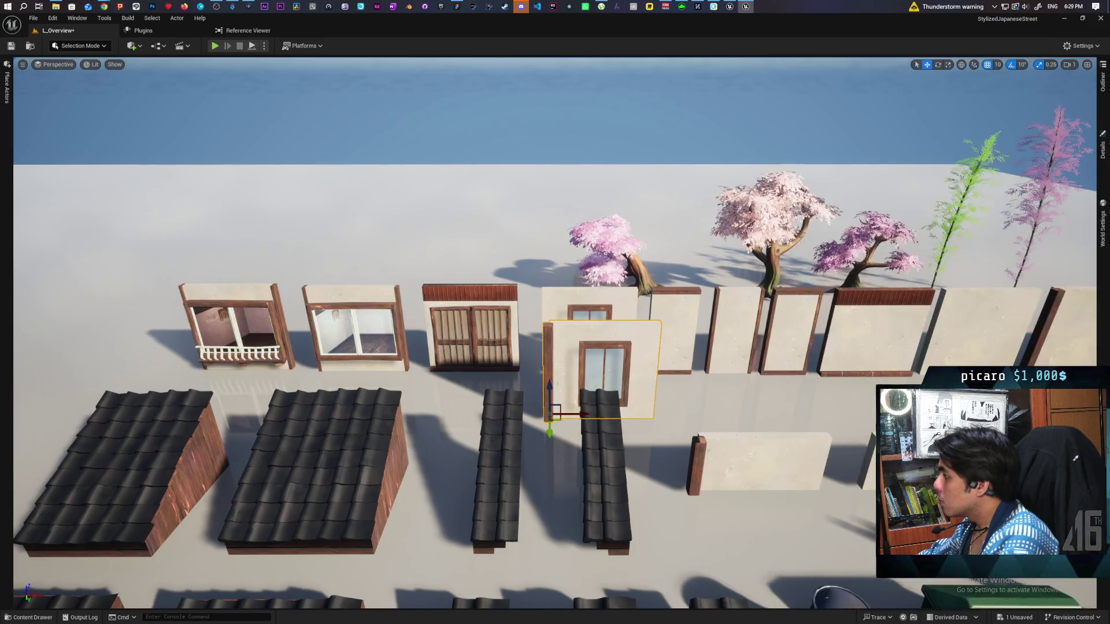
left_click(1105, 155)
key("ctrl+z")
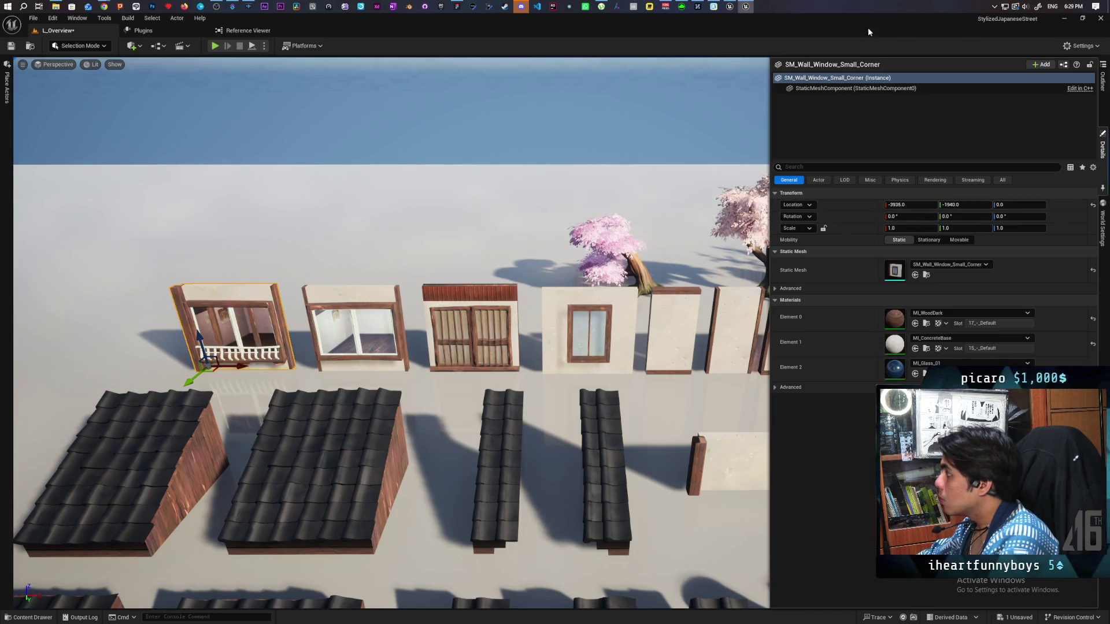
left_click(1102, 147)
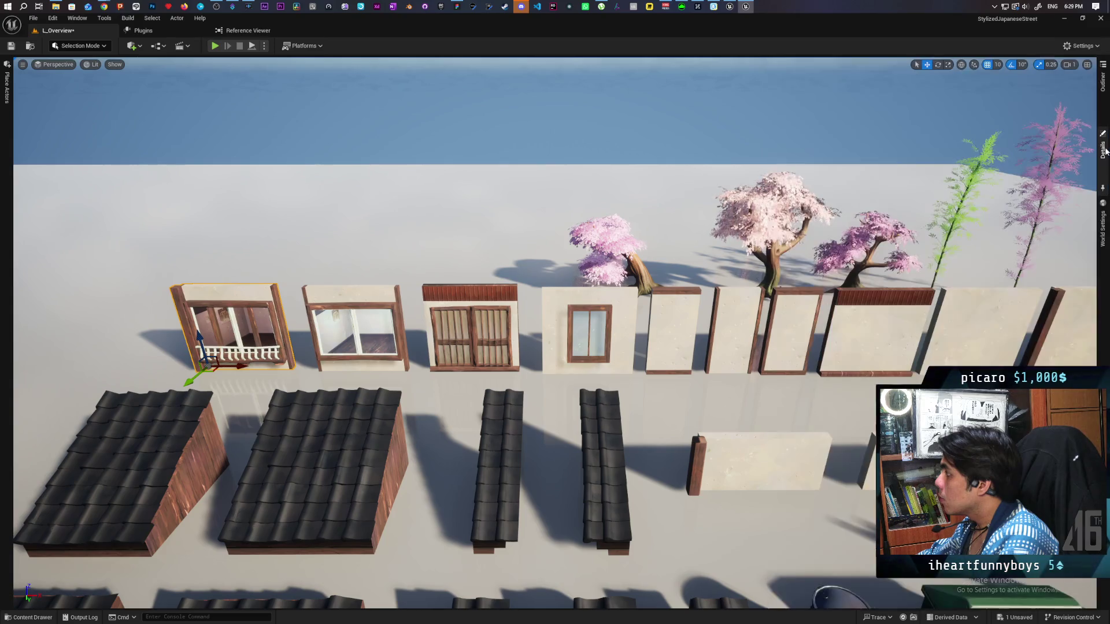
Set grid snapping to 100 and slide the new window wall to the row's left end.
left_click(998, 64)
left_click(1012, 124)
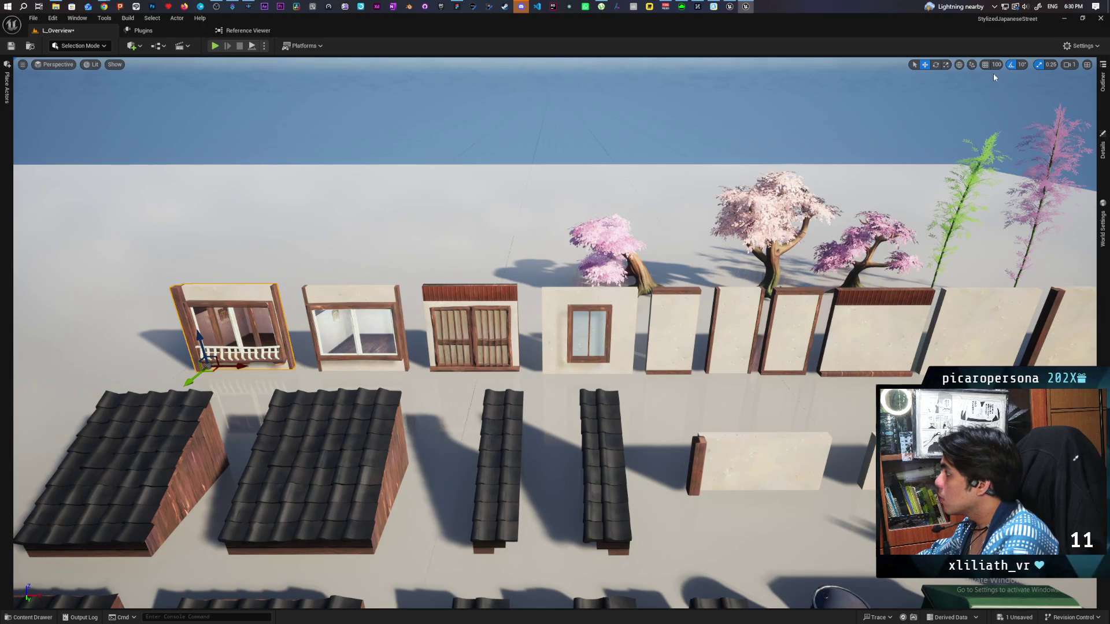
left_click_drag(215, 359, 100, 364)
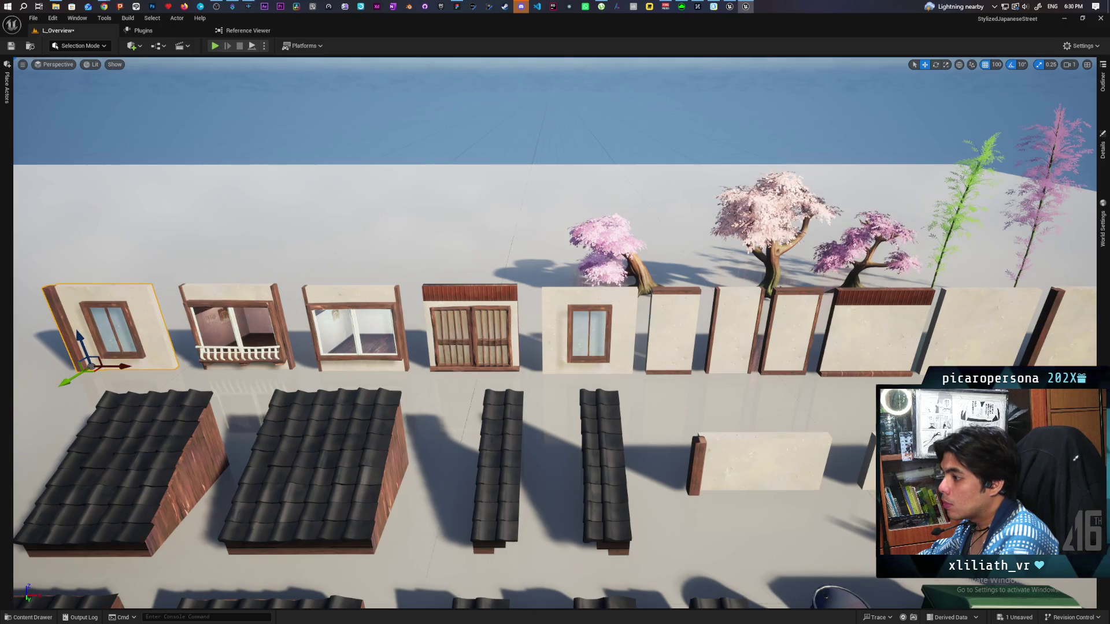
scroll(555, 324, "down", 10)
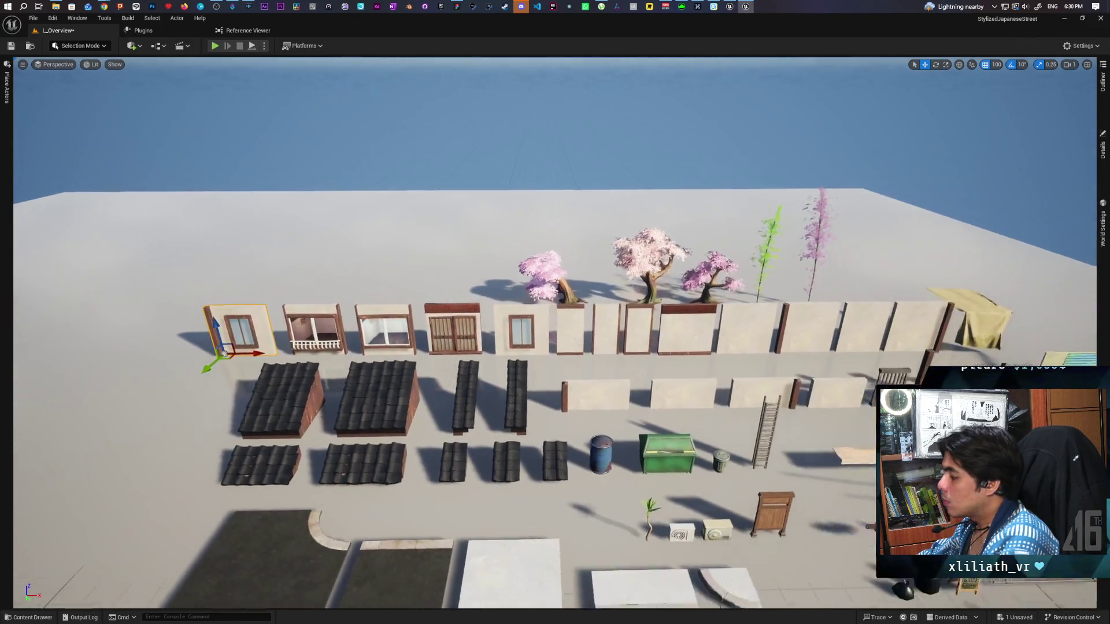
Shift-select the balcony, glass, shutter and small window walls plus the plain panels along the row.
scroll(288, 328, "down", 5)
left_click(295, 317, "ctrl")
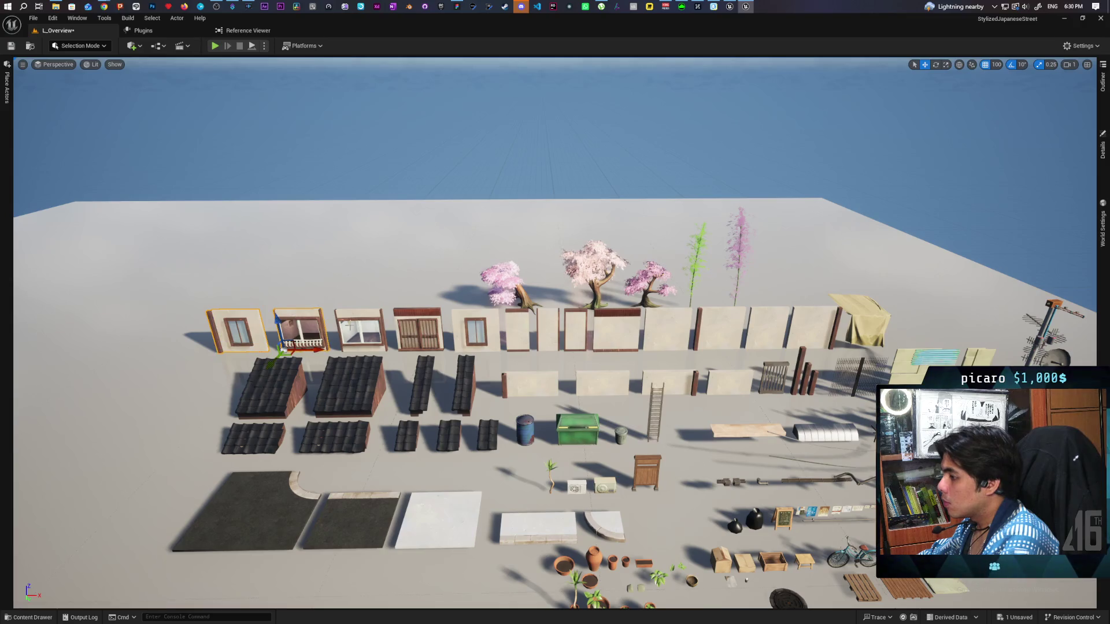
left_click(357, 318, "ctrl")
left_click(411, 319, "ctrl")
left_click(455, 349, "ctrl")
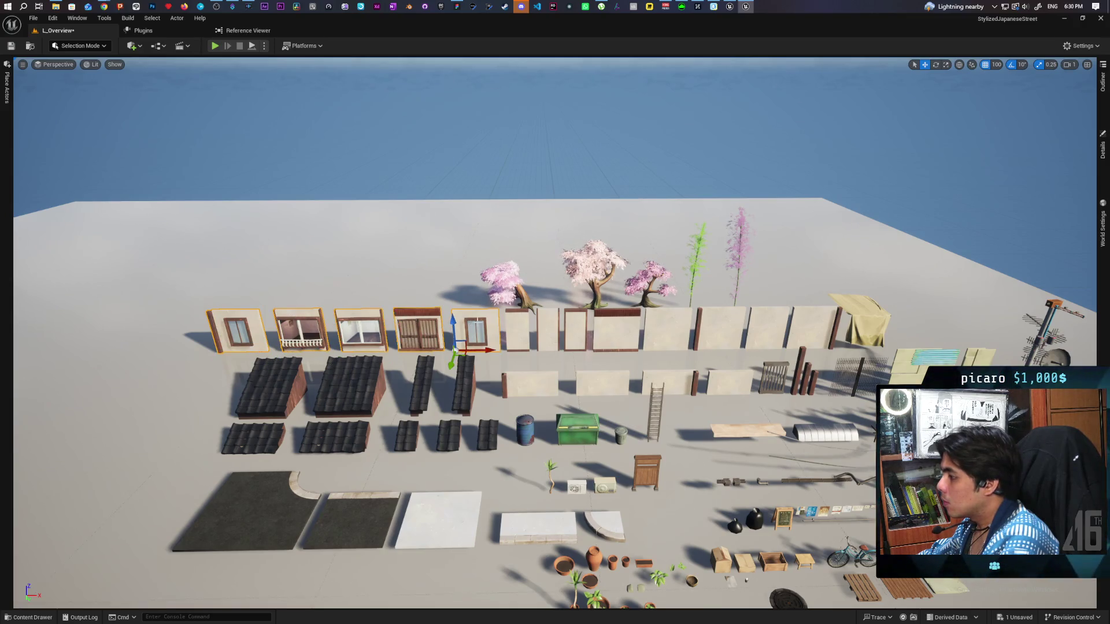
left_click(513, 329, "ctrl")
left_click(548, 330, "ctrl")
left_click(576, 329, "ctrl")
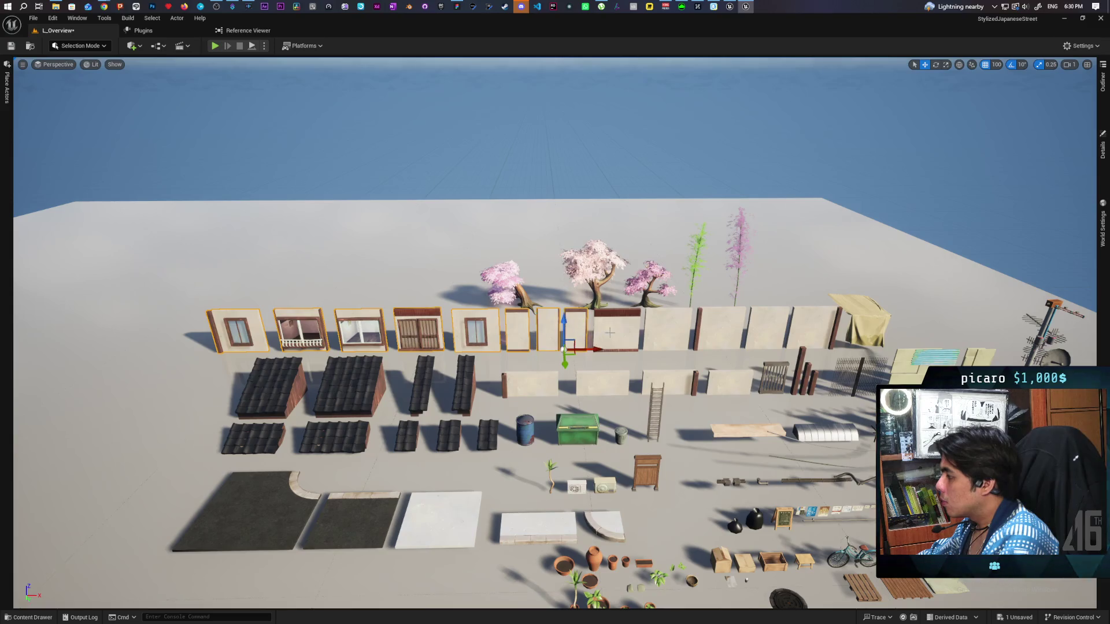
left_click(617, 331, "ctrl")
left_click(656, 332, "ctrl")
left_click(717, 331, "ctrl")
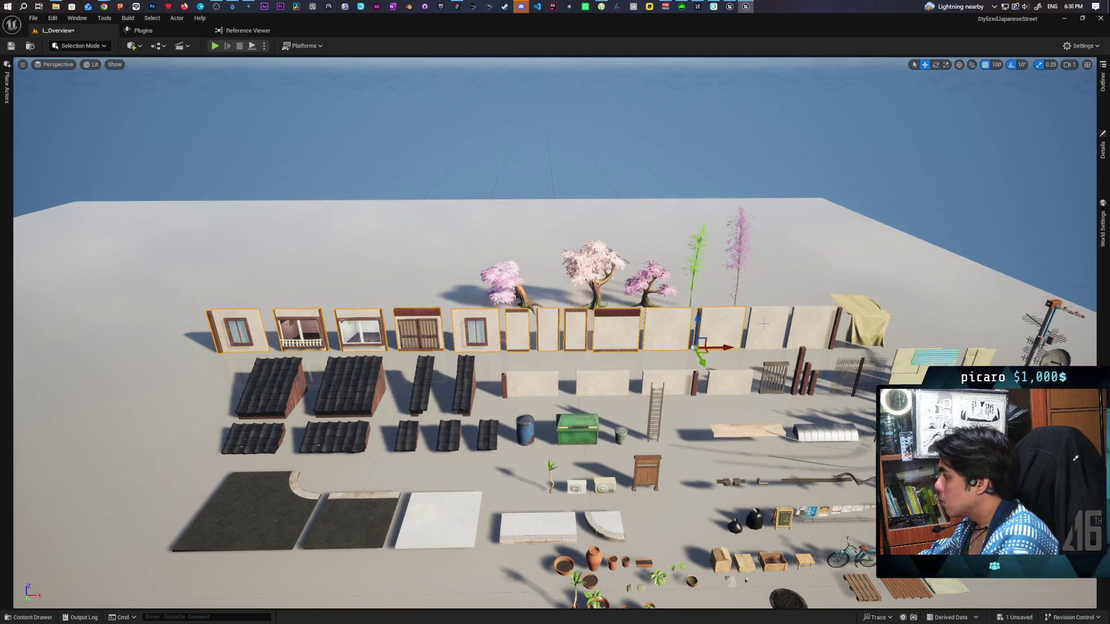
left_click(768, 333, "ctrl")
left_click(808, 343, "ctrl")
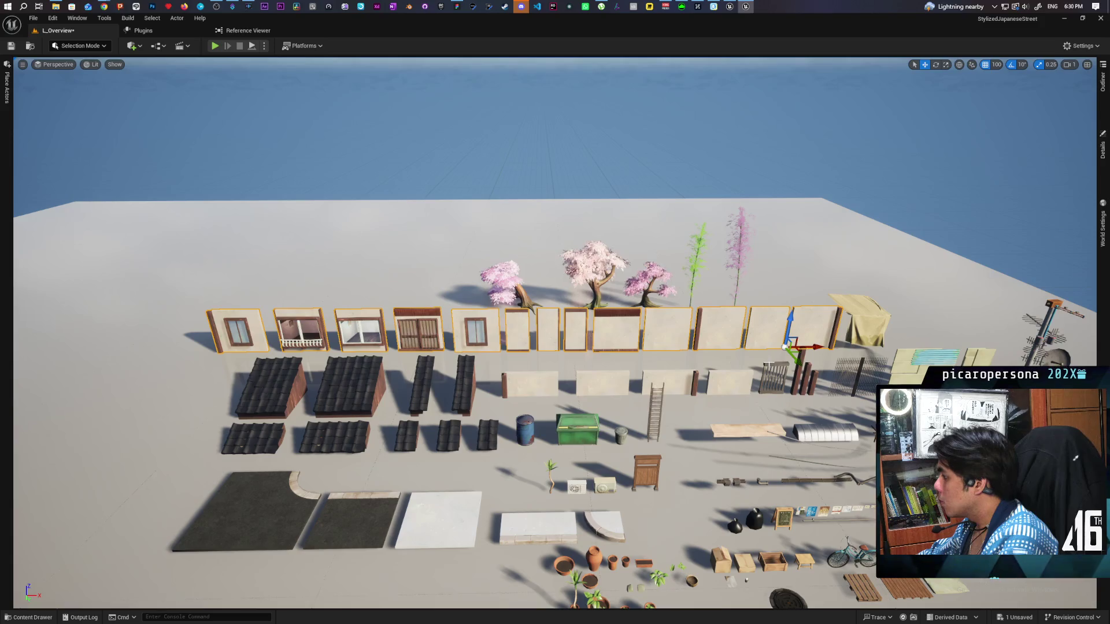
Add the fence gate, wooden posts and lower wall panels to the selection.
left_click(770, 370, "ctrl")
left_click(732, 382, "ctrl")
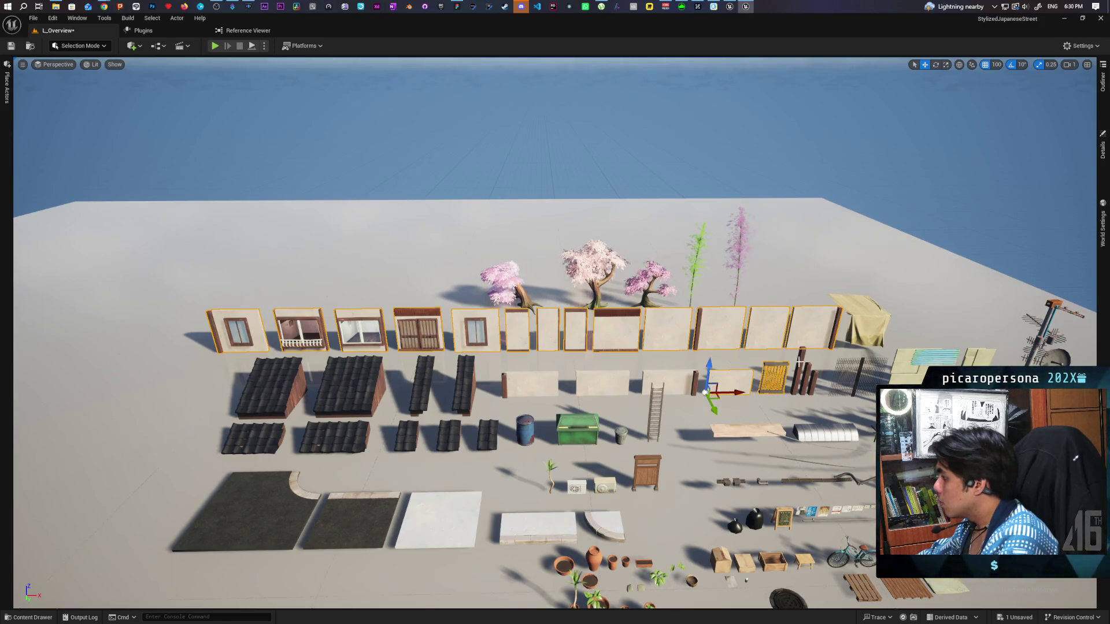
left_click(803, 365, "ctrl")
left_click(810, 373, "ctrl")
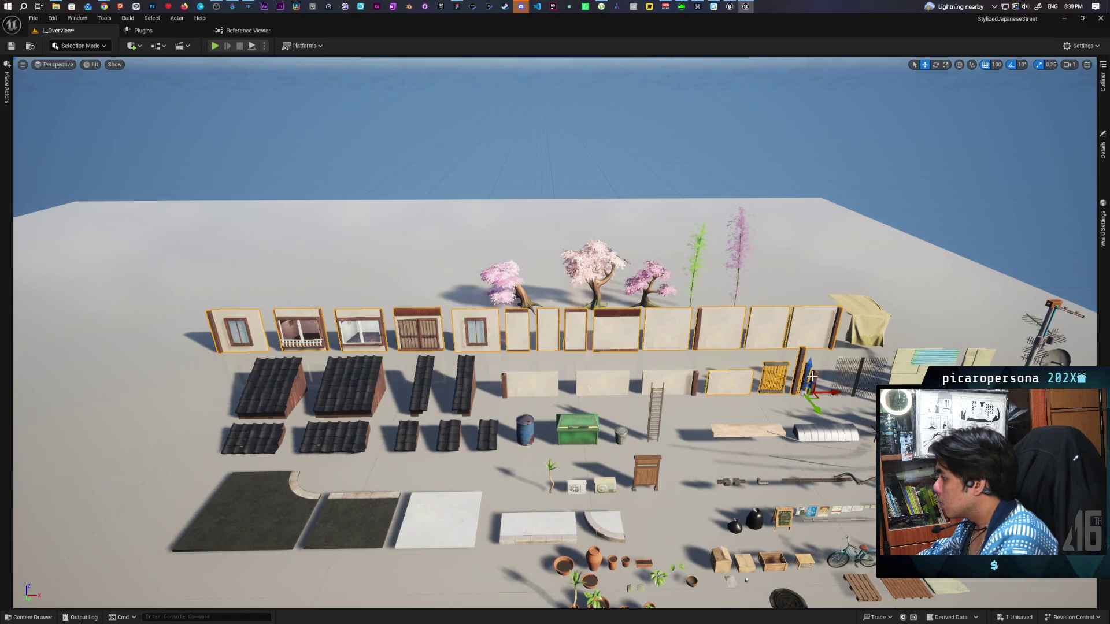
left_click(674, 381, "ctrl")
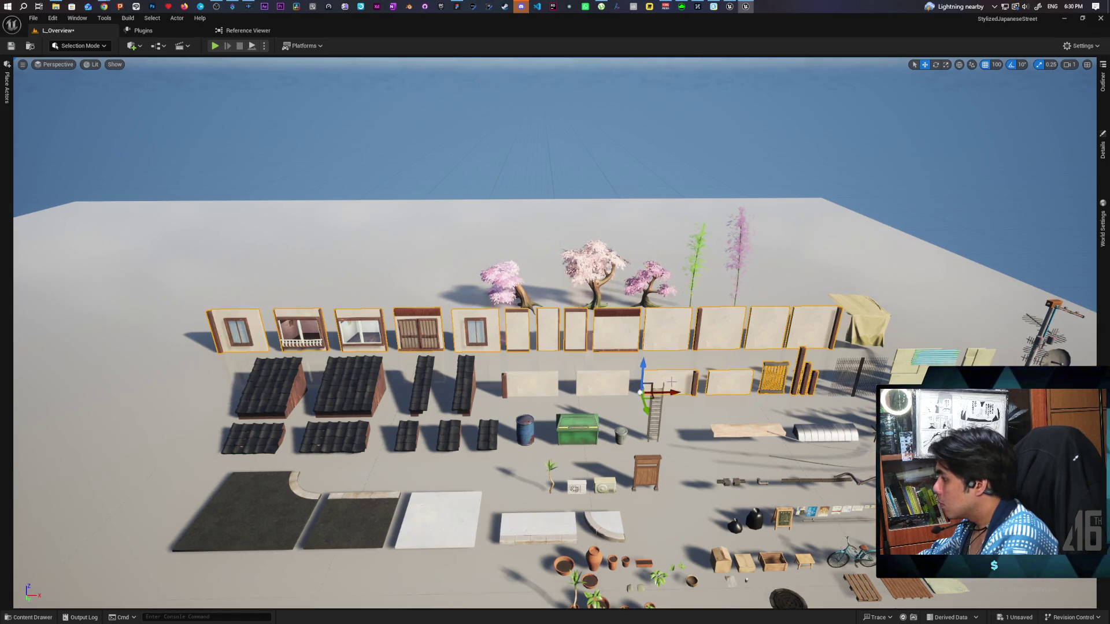
left_click(586, 385, "ctrl")
left_click(505, 394, "ctrl")
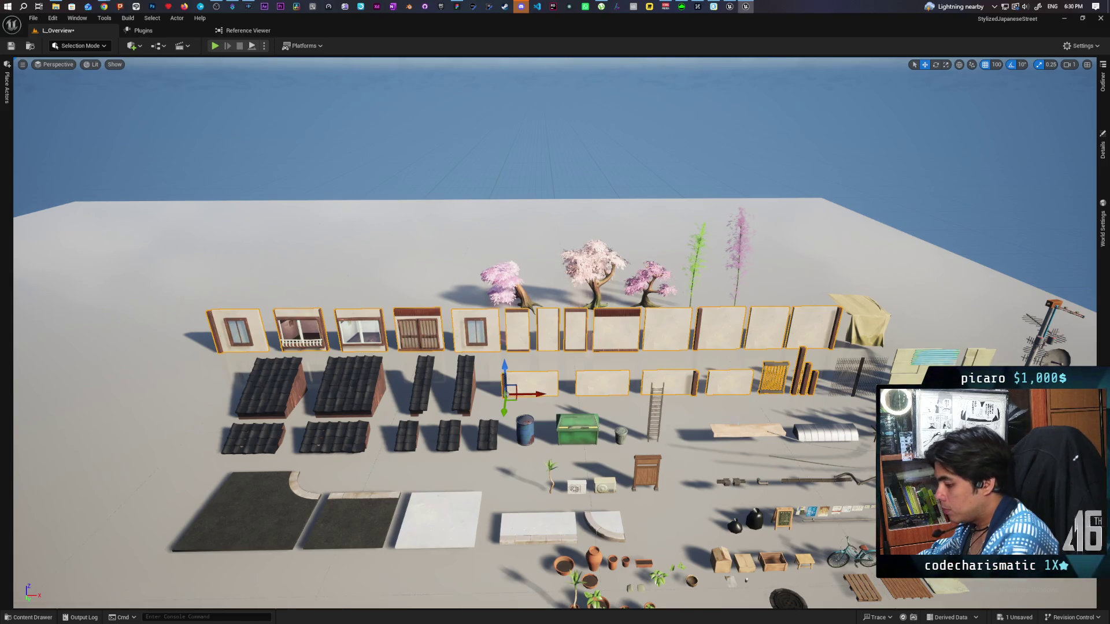
Paste the copied pieces into the Kozou_Dioramas ModularHouse level, frame them, then return to L_Overview.
left_click(730, 7)
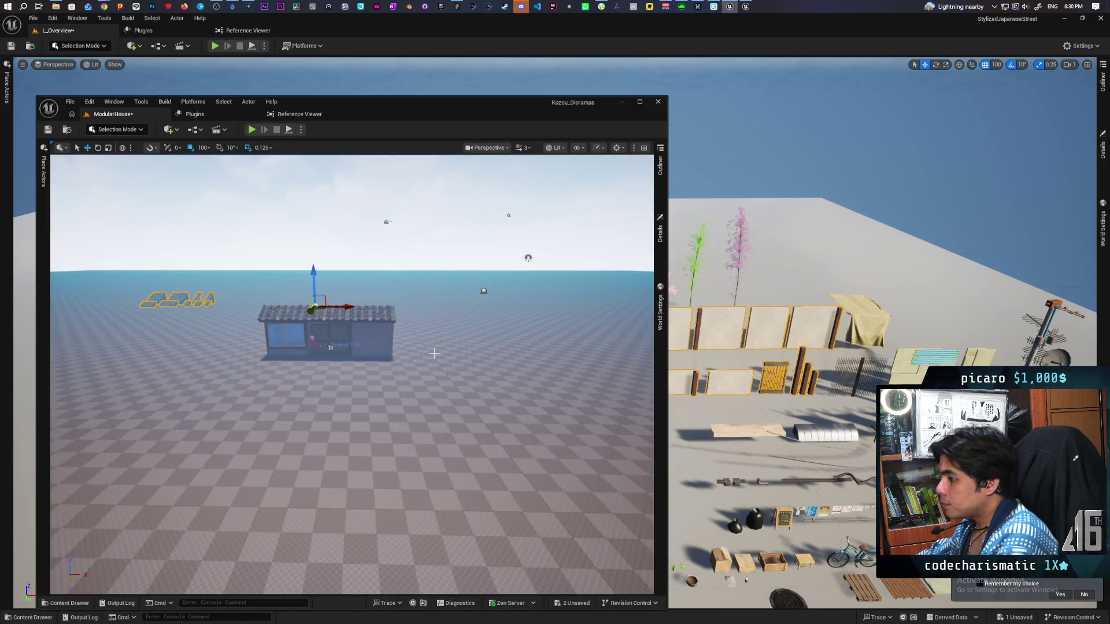
key("ctrl+v")
key("f")
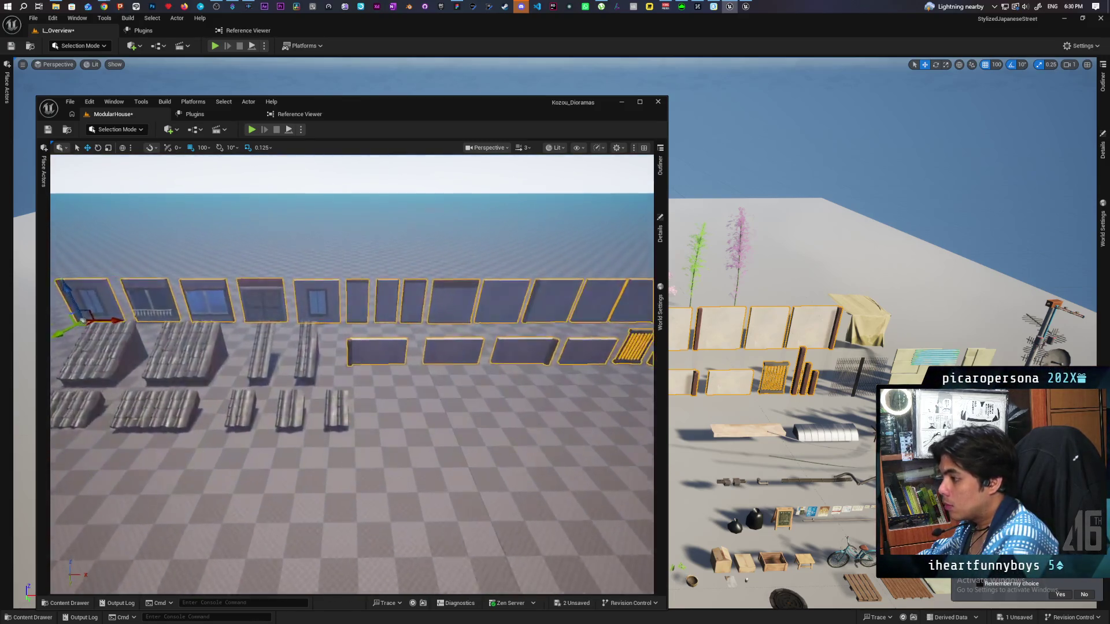
scroll(352, 375, "down", 5)
scroll(352, 374, "up", 4)
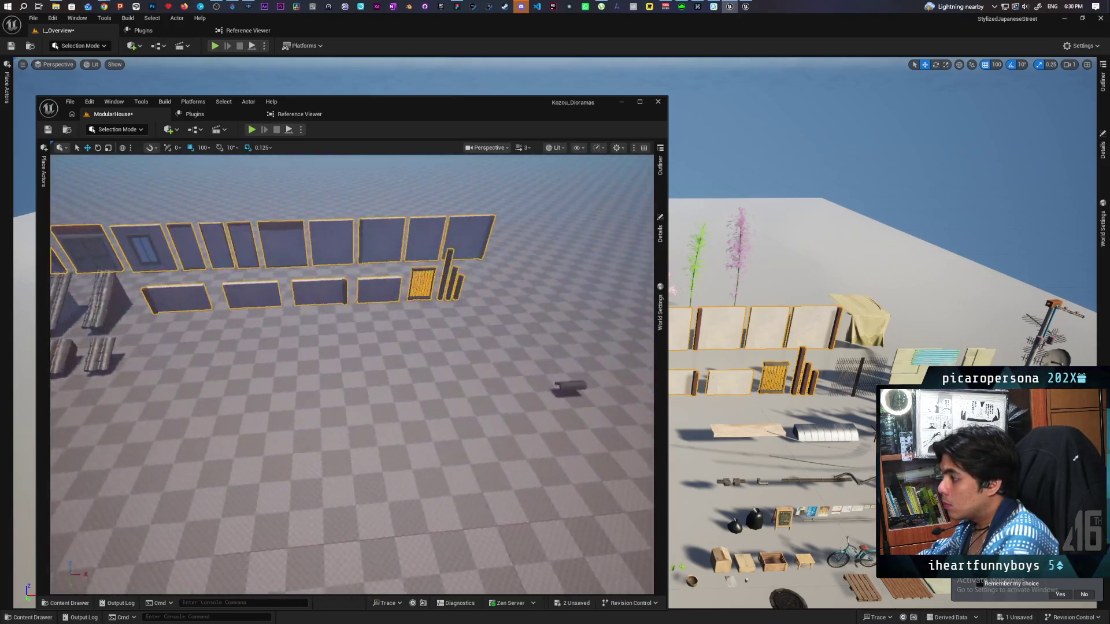
scroll(352, 375, "down", 4)
scroll(352, 375, "up", 4)
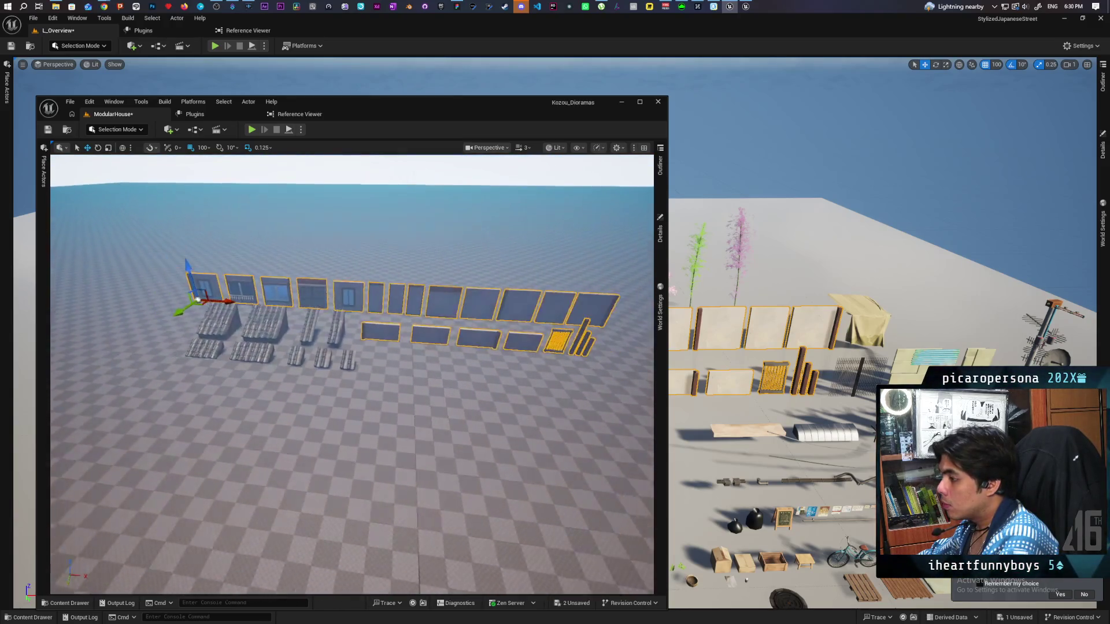
scroll(352, 375, "down", 2)
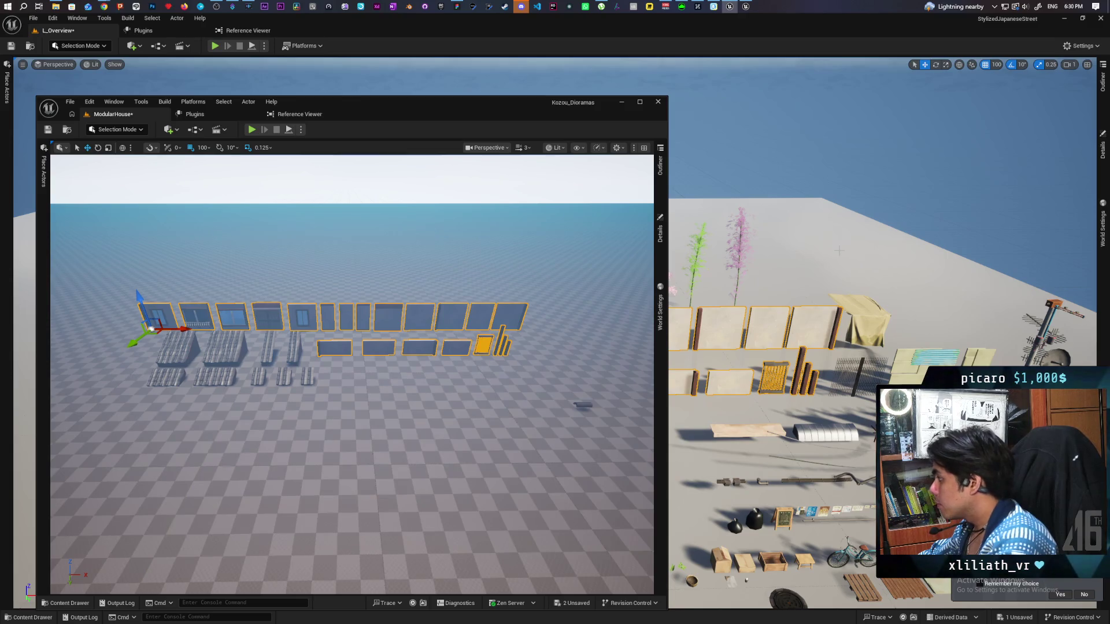
left_click_drag(868, 260, 867, 208)
scroll(555, 332, "up", 8)
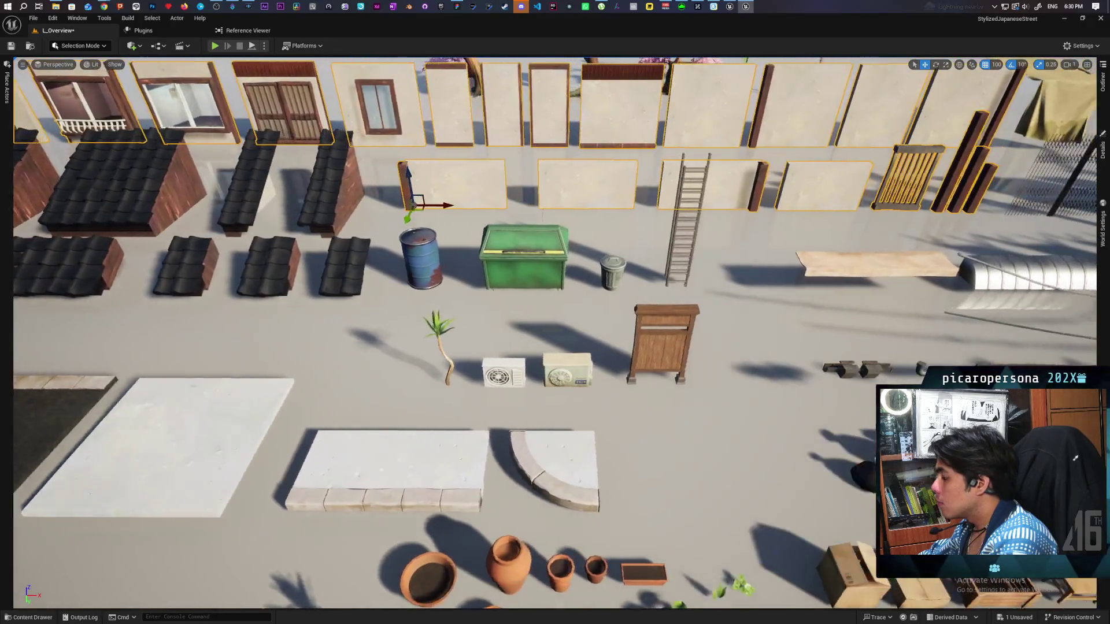
scroll(555, 332, "down", 8)
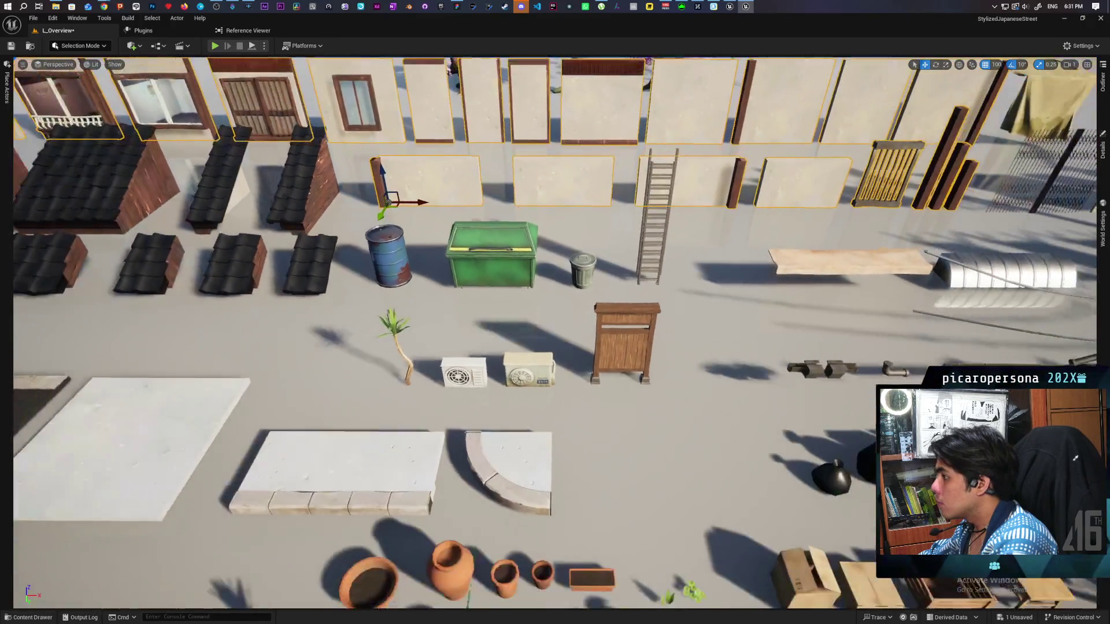
scroll(555, 333, "down", 4)
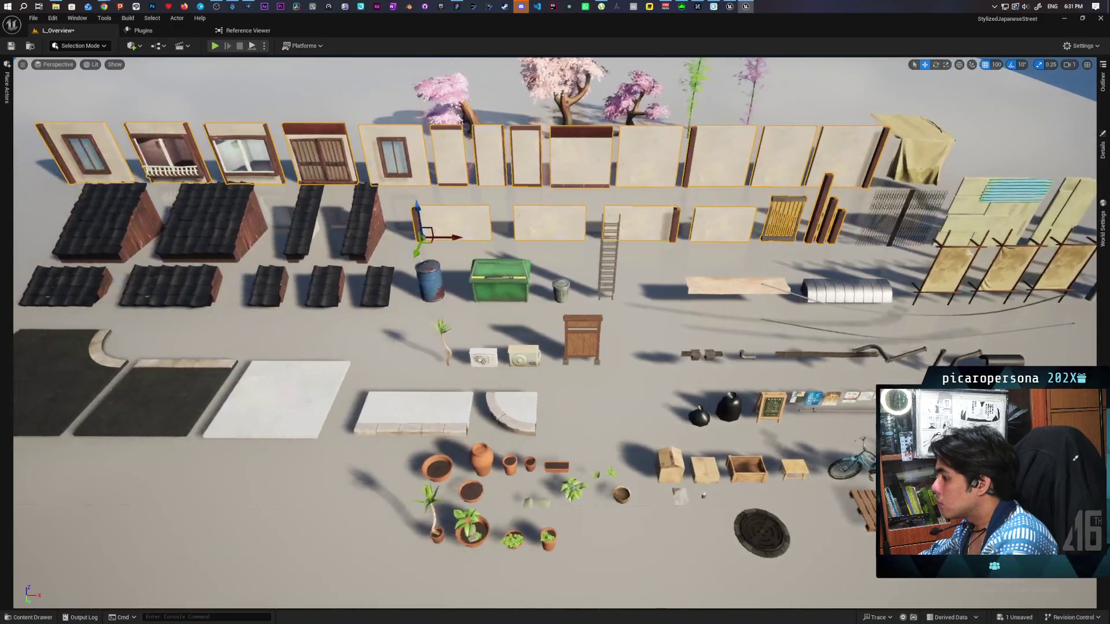
scroll(555, 333, "up", 5)
scroll(555, 332, "down", 4)
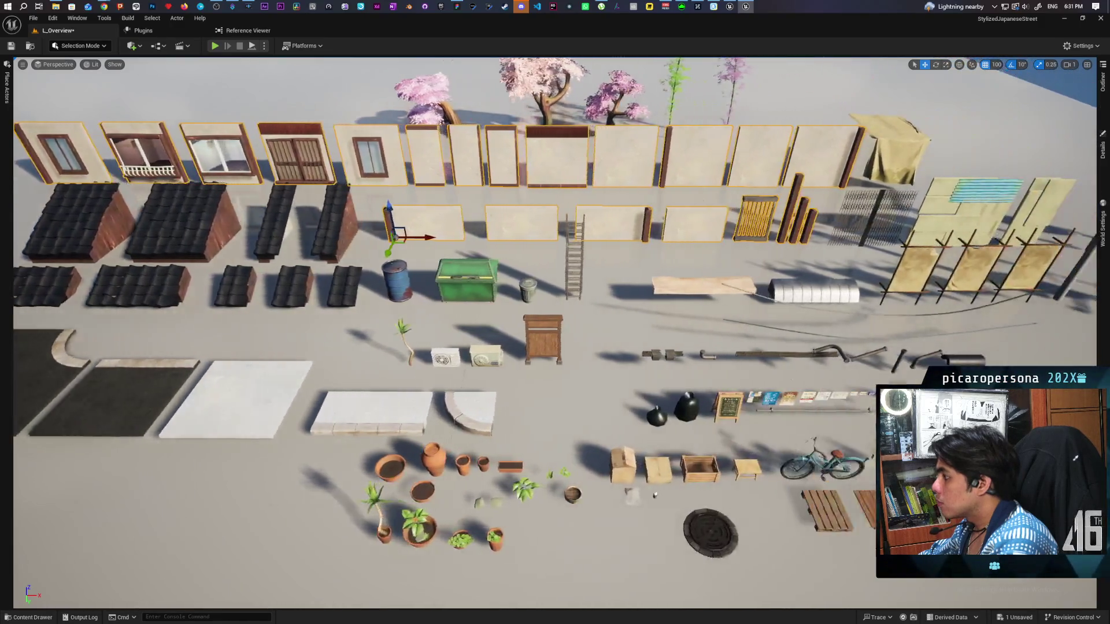
scroll(555, 332, "up", 4)
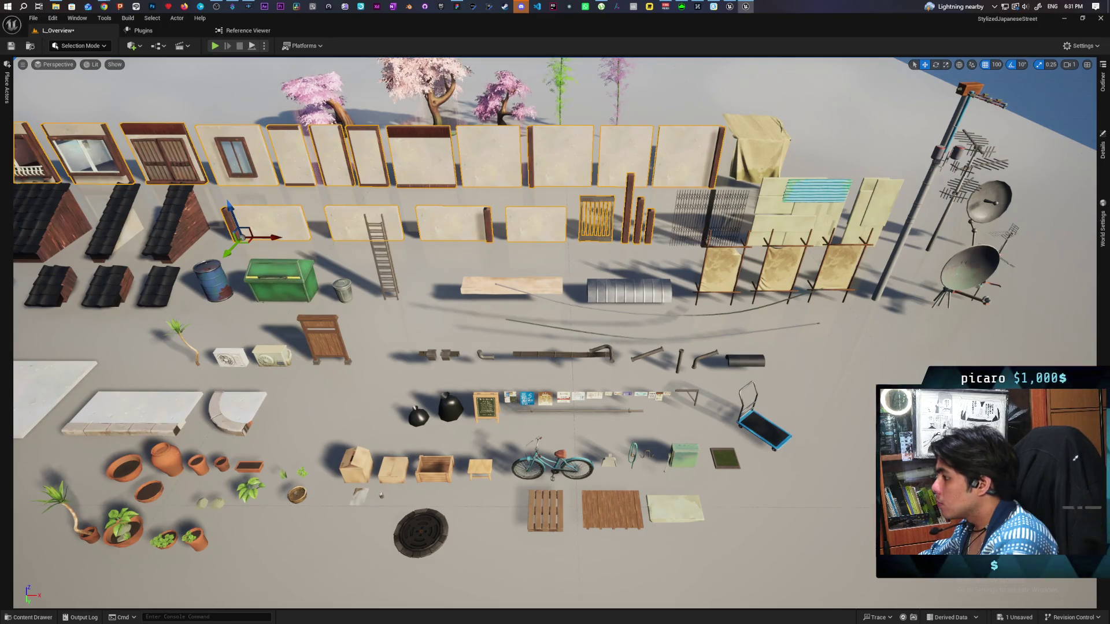
scroll(555, 333, "up", 5)
scroll(555, 333, "down", 5)
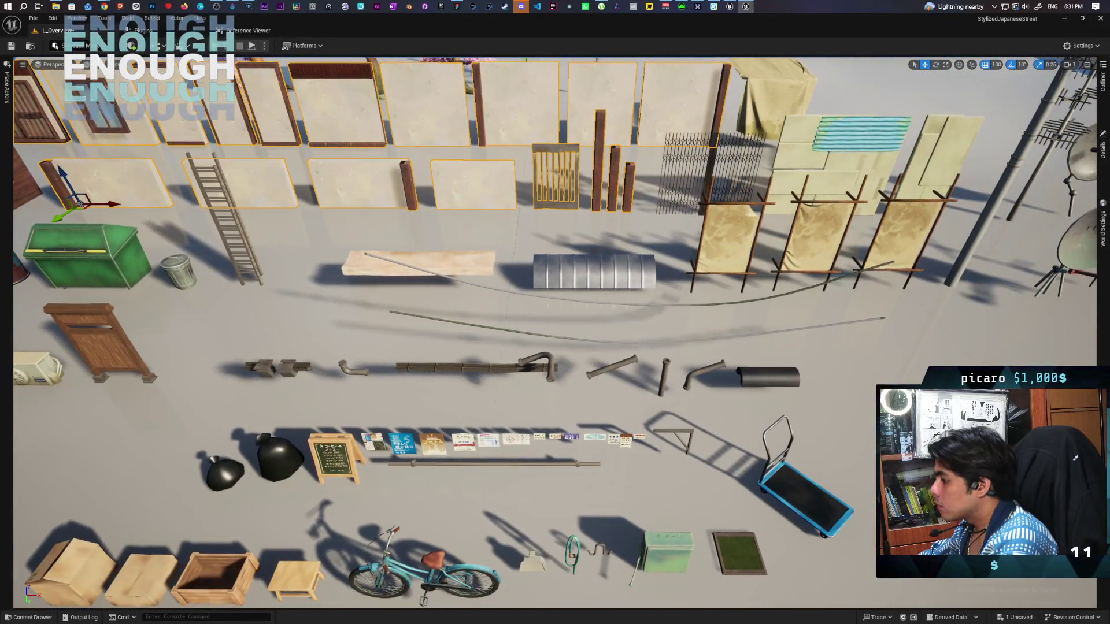
scroll(555, 332, "down", 3)
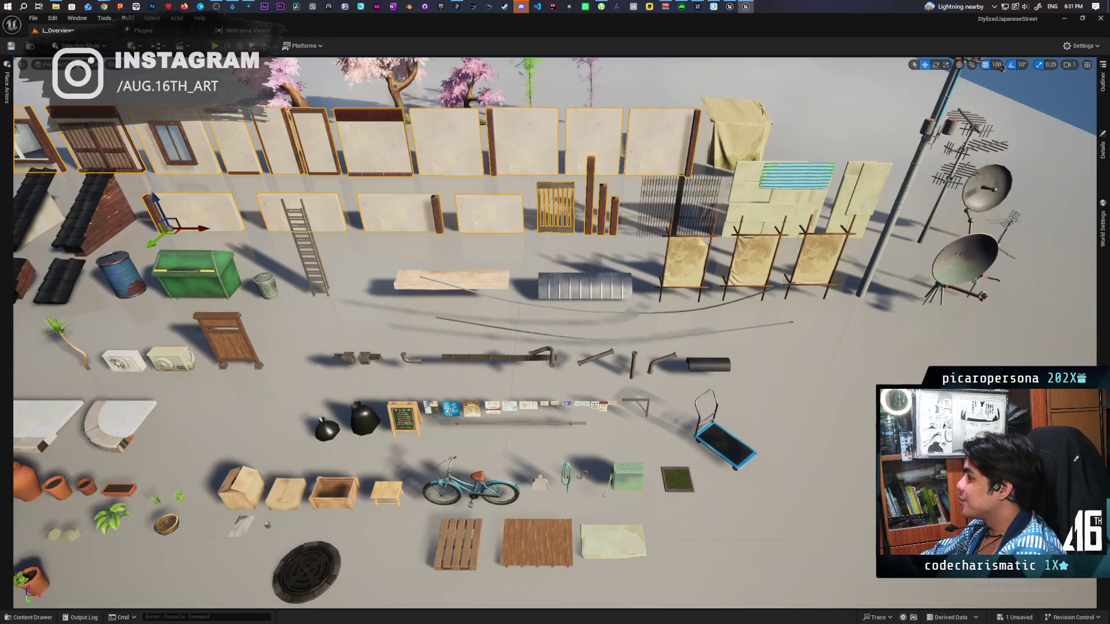
scroll(555, 333, "down", 10)
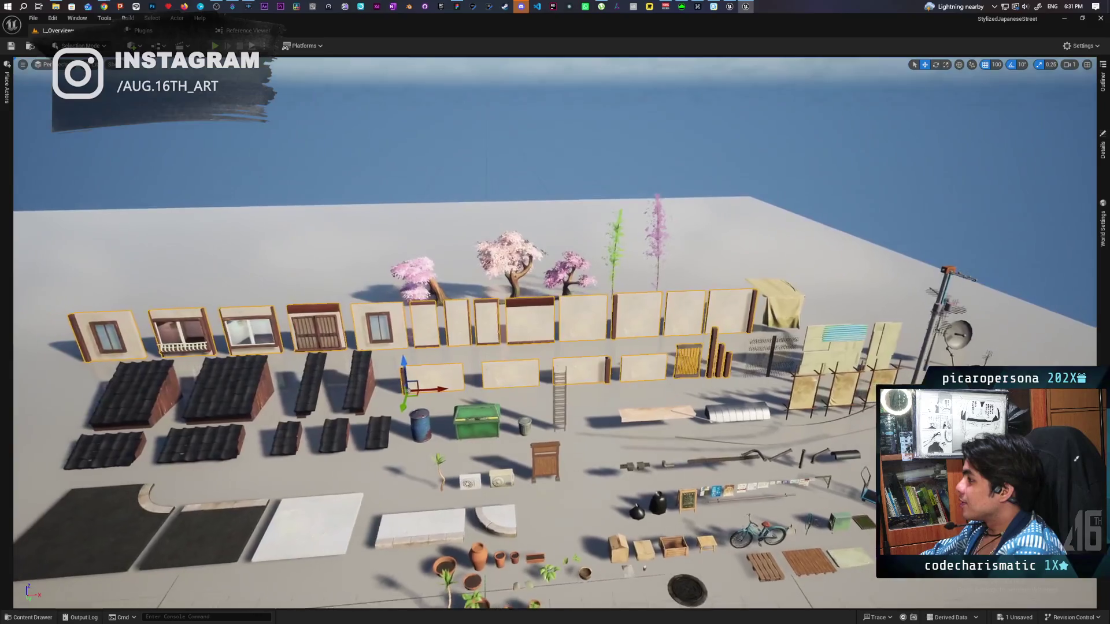
left_click_drag(555, 324, 624, 324)
scroll(555, 333, "up", 8)
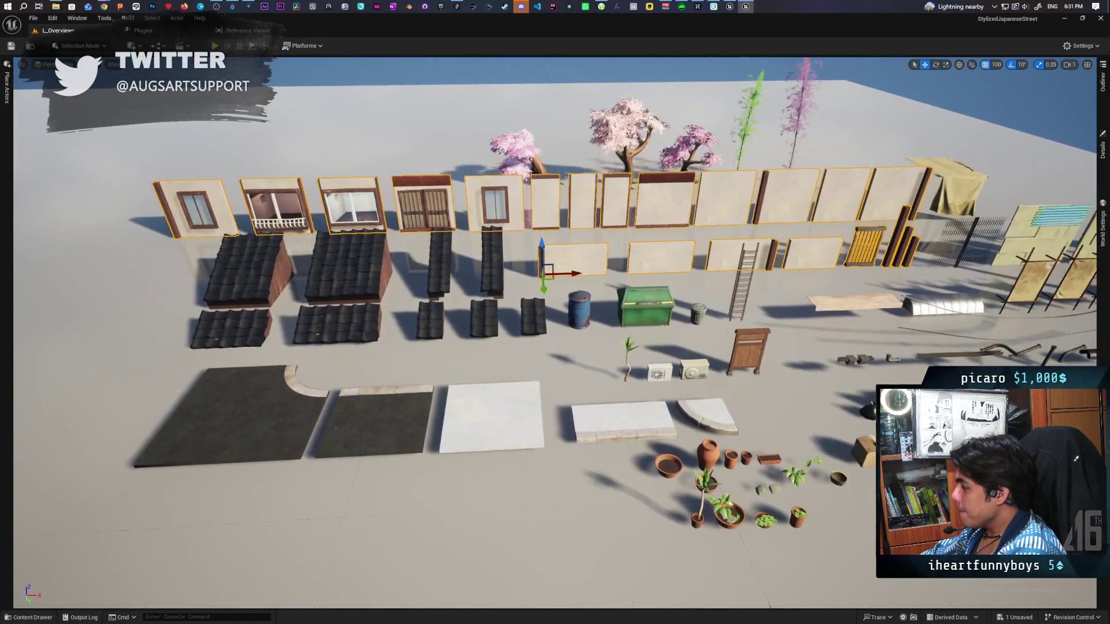
left_click_drag(555, 324, 601, 301)
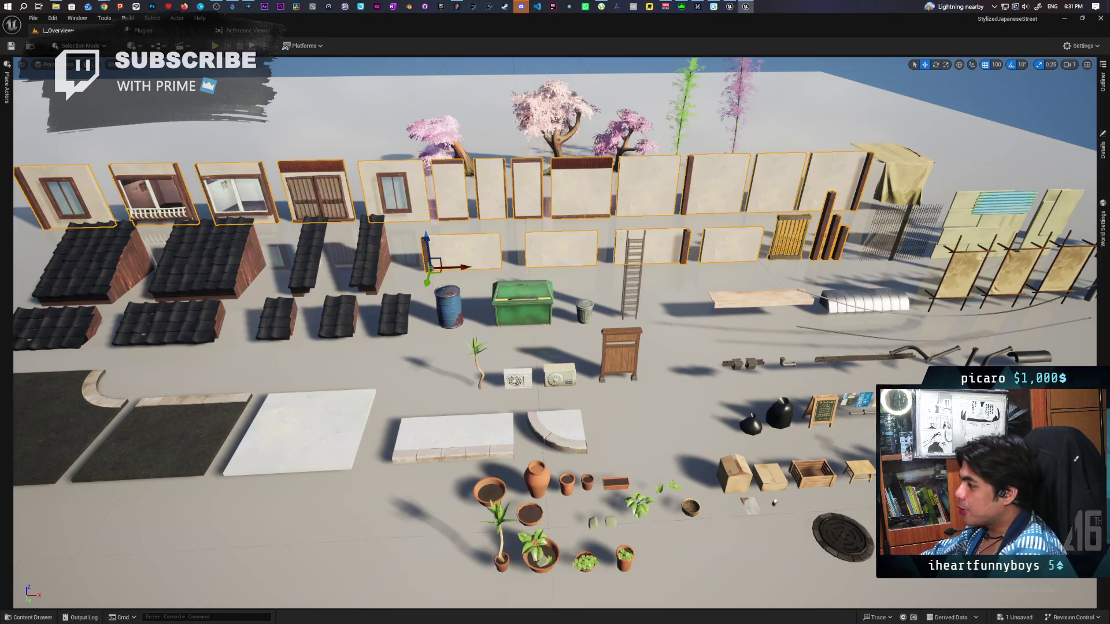
key("d")
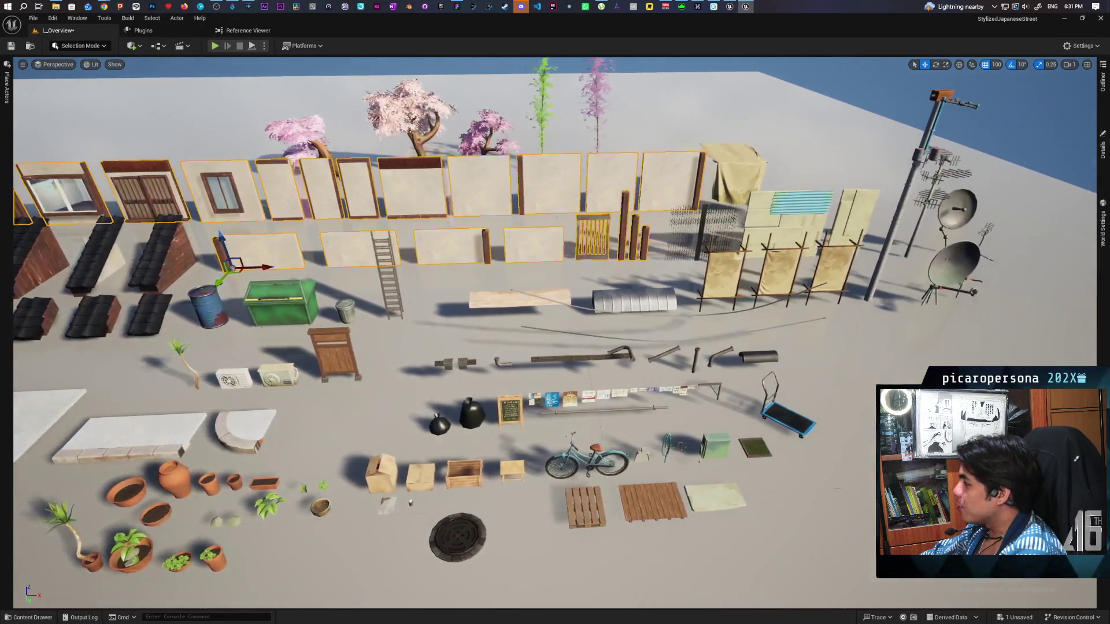
key("d")
key("w")
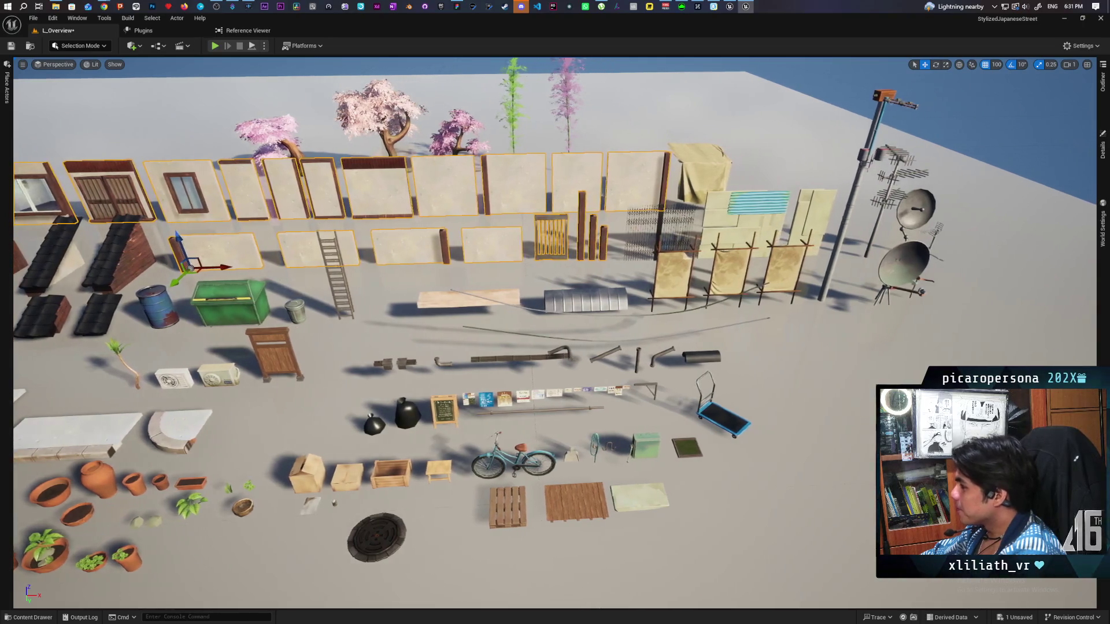
key("s")
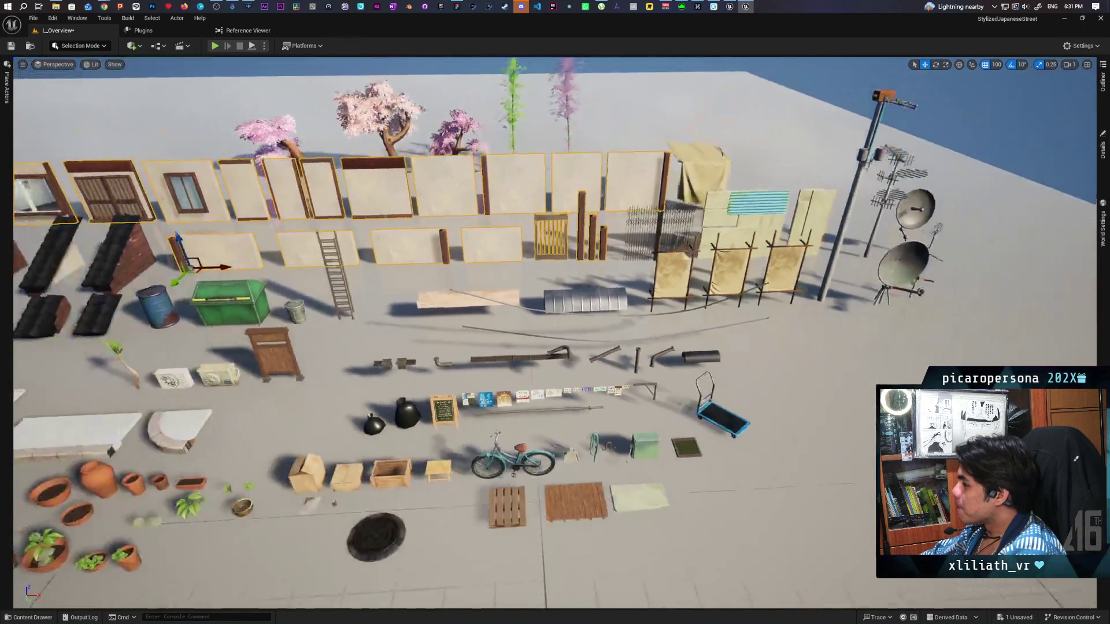
key("d")
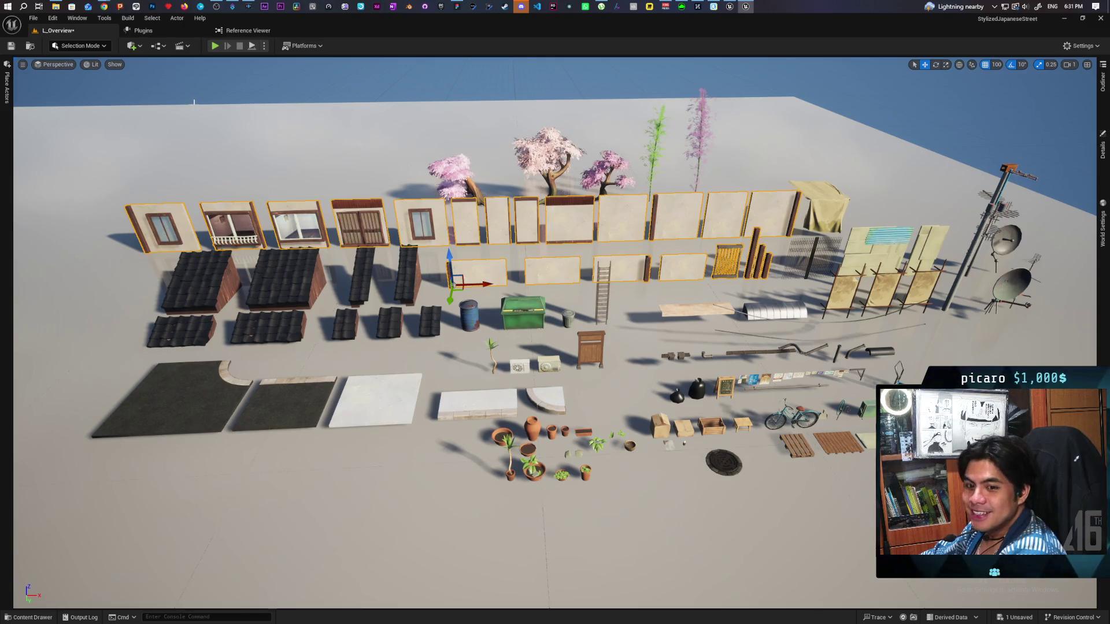
In the Kozou_Dioramas window, select the nine pasted roof pieces across both rows.
left_click(731, 6)
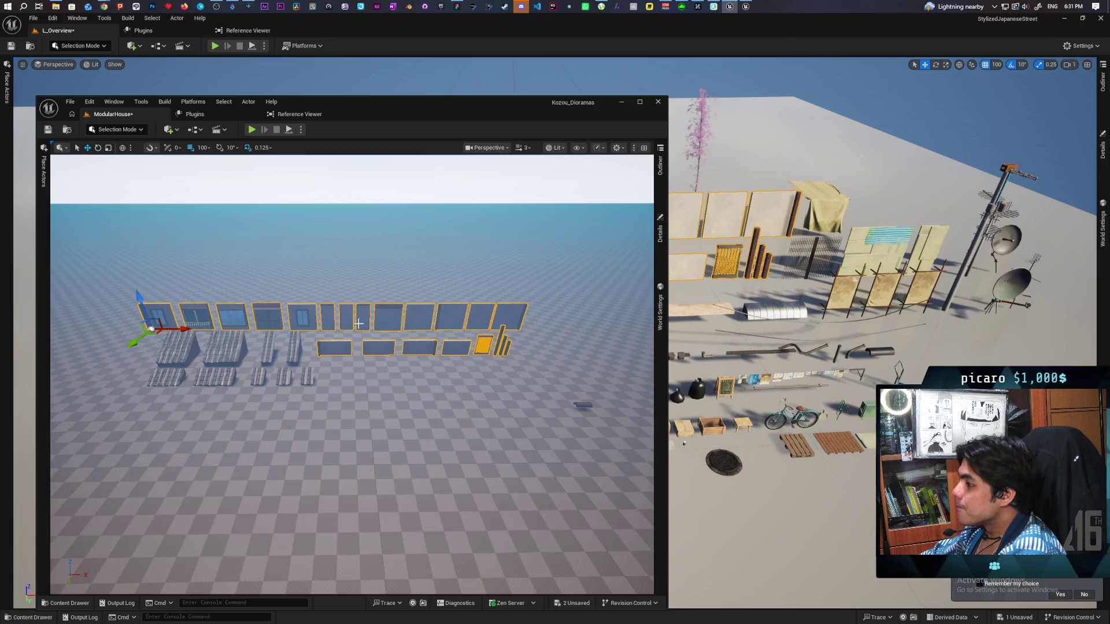
left_click(181, 349)
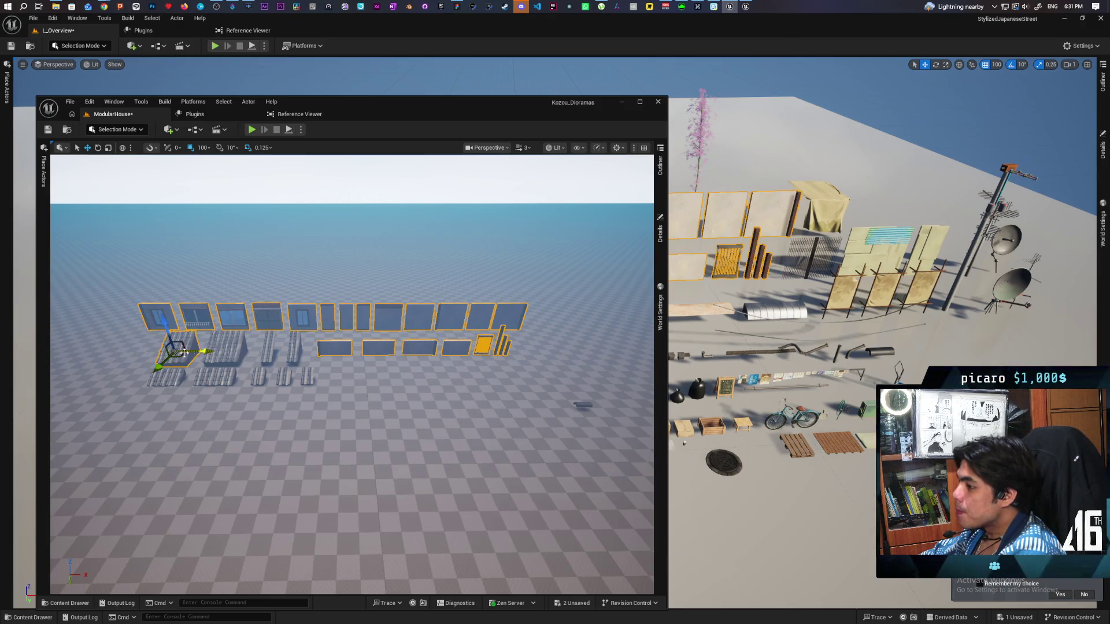
left_click(227, 349, "ctrl")
left_click(278, 352, "ctrl")
left_click(293, 347, "ctrl")
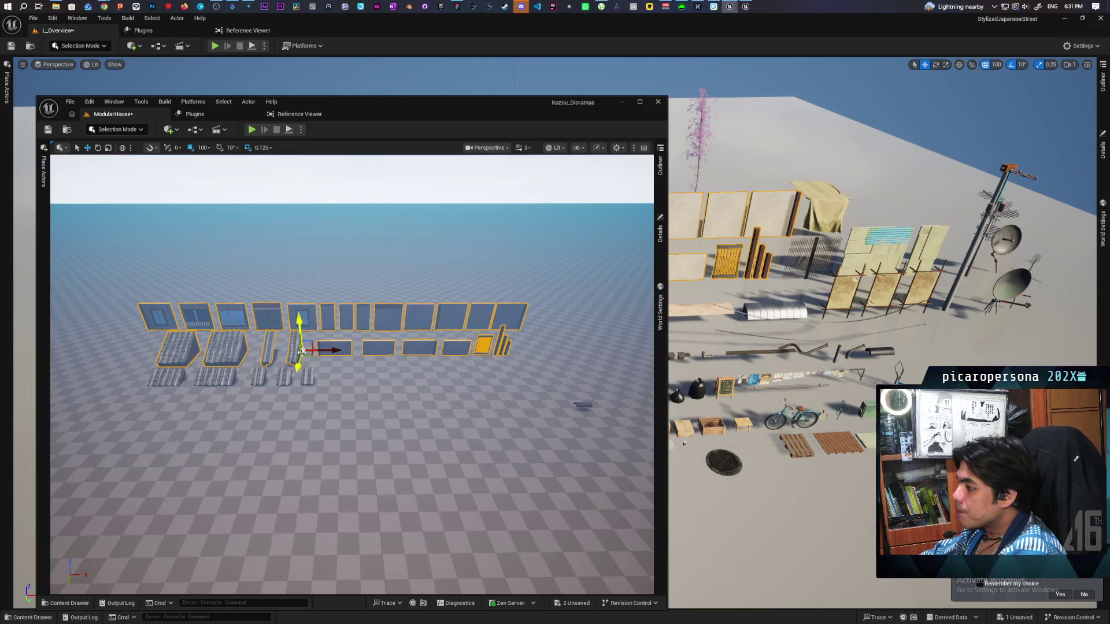
left_click(305, 377, "ctrl")
left_click(282, 379, "ctrl")
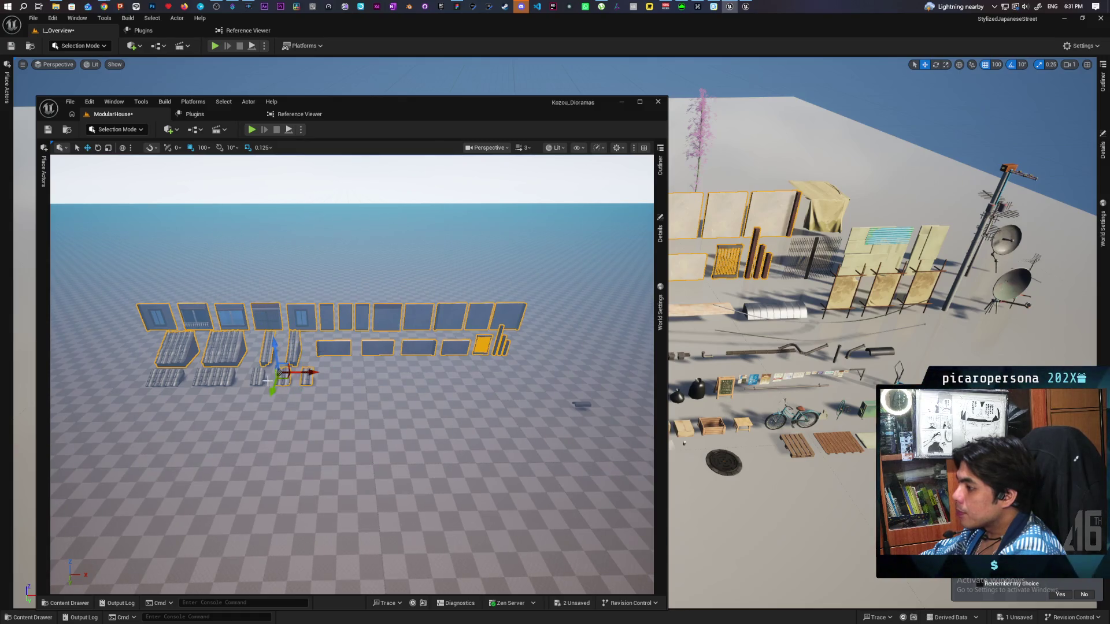
left_click(258, 379, "ctrl")
left_click(215, 378, "ctrl")
left_click(177, 380, "ctrl")
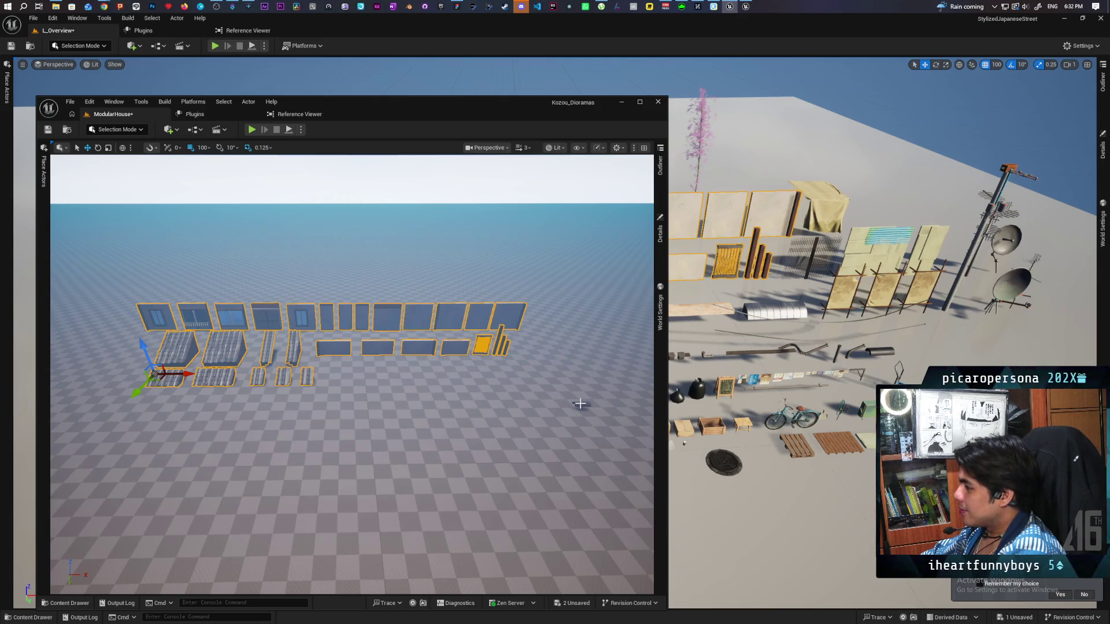
Inspect SM_Right_Short_Roof, then set SM_Roof_Ridge_Short2's location to -2520, -935, 50 and slide it along X.
left_click(583, 405)
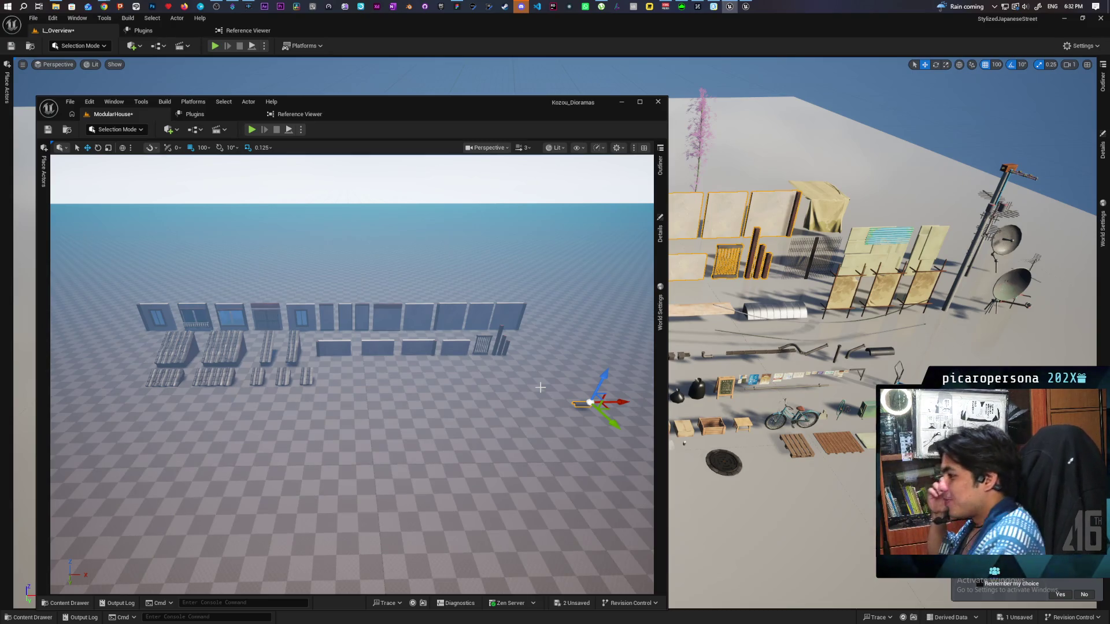
left_click(313, 380)
left_click(660, 166)
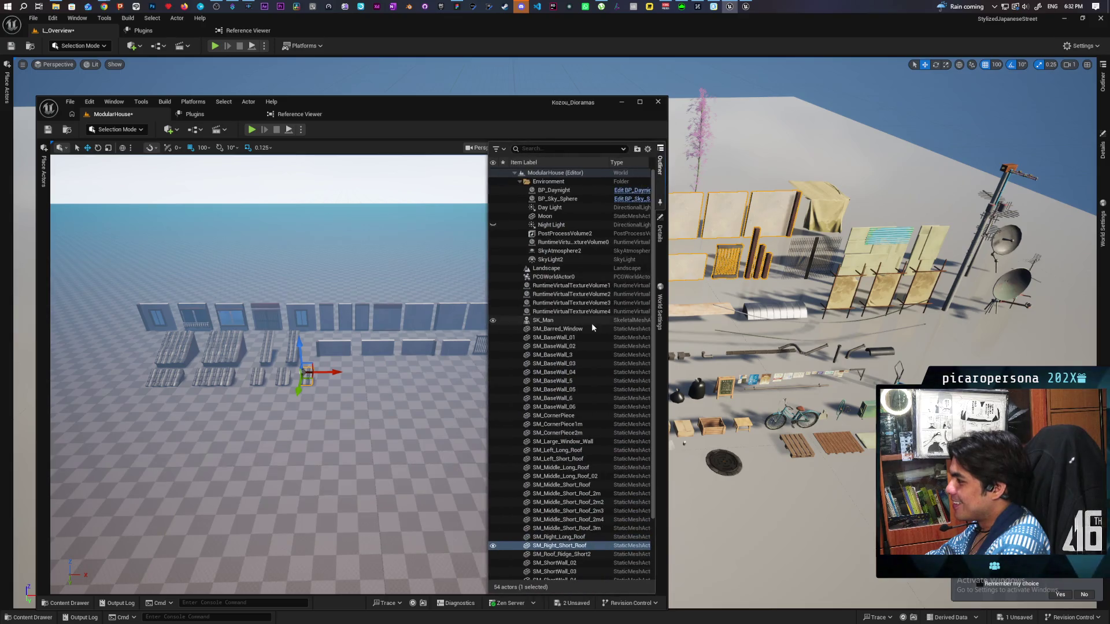
left_click(659, 231)
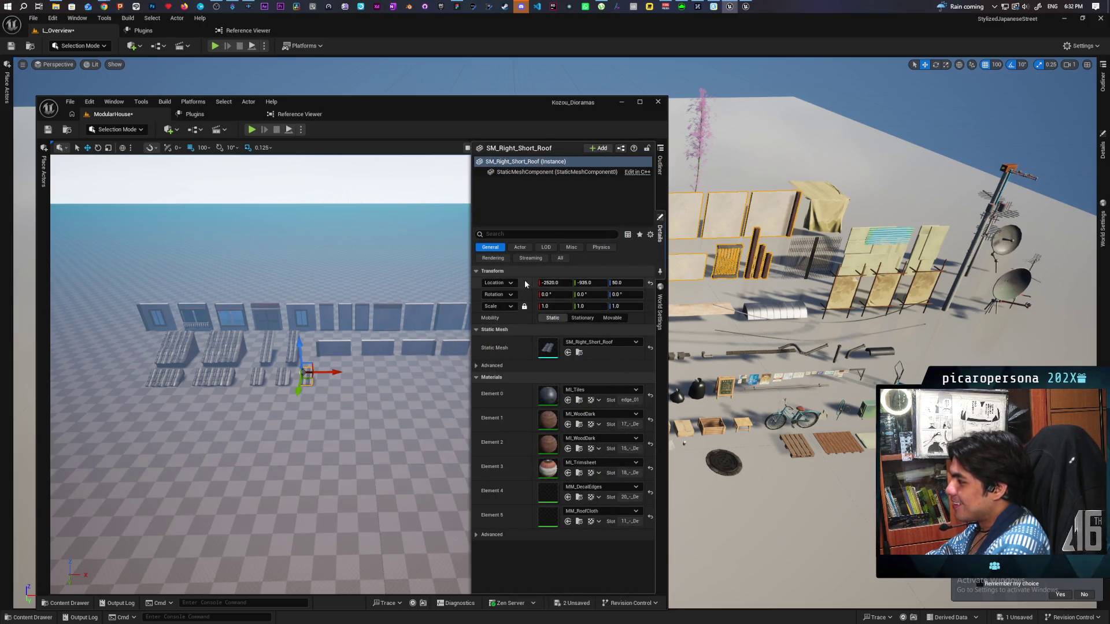
left_click(411, 255)
left_click(583, 404)
left_click(660, 231)
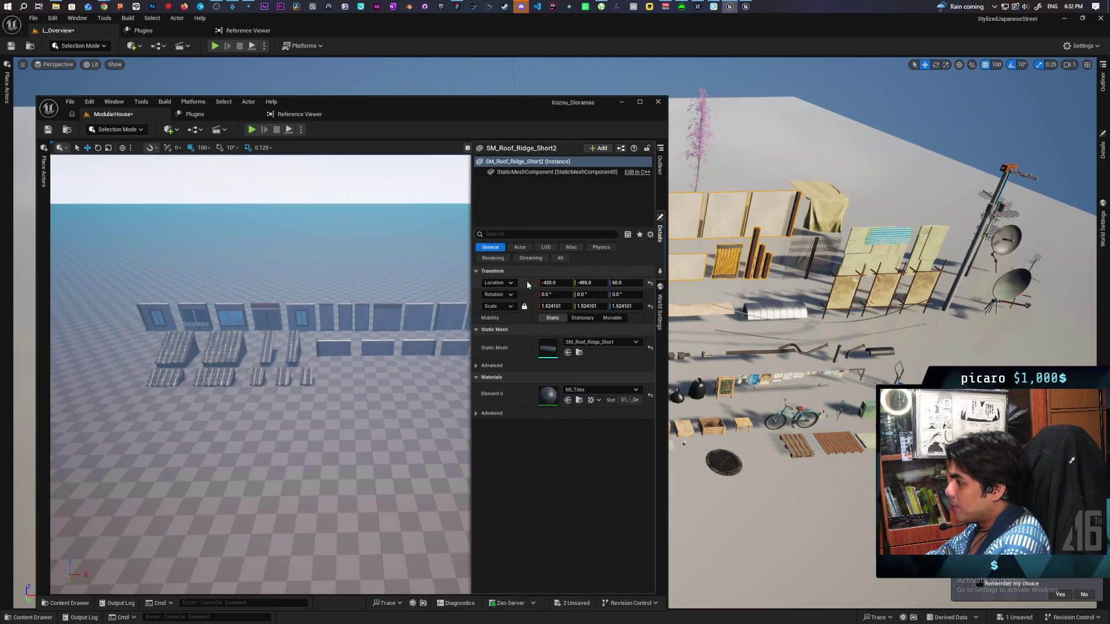
left_click(526, 280, "shift")
left_click_drag(330, 375, 357, 376)
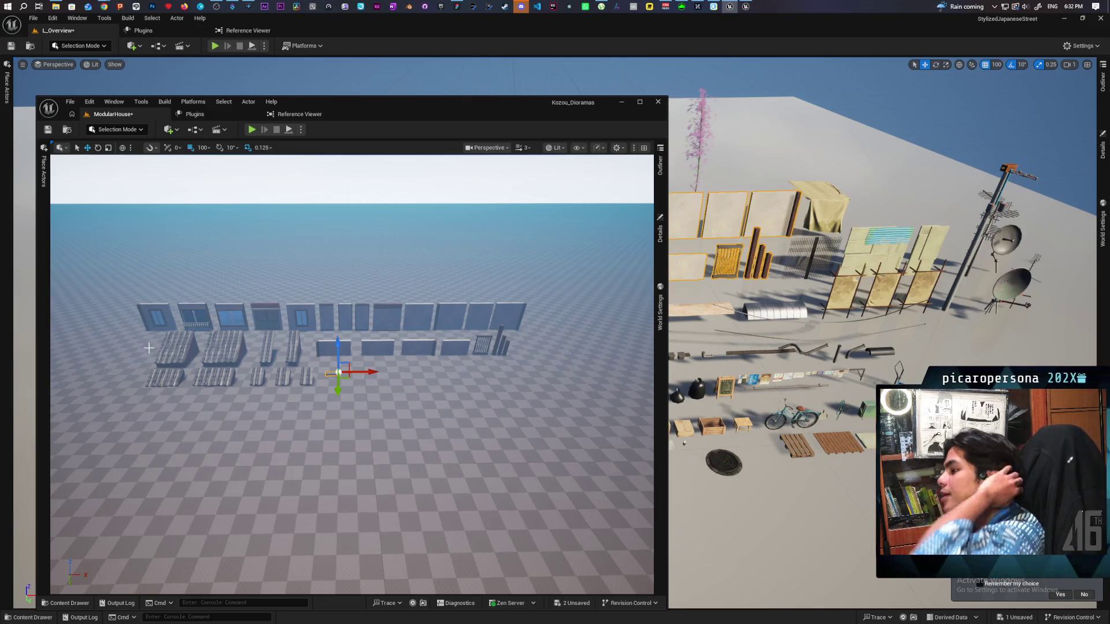
Select the thirteen window and wall pieces along the row.
left_click(168, 317)
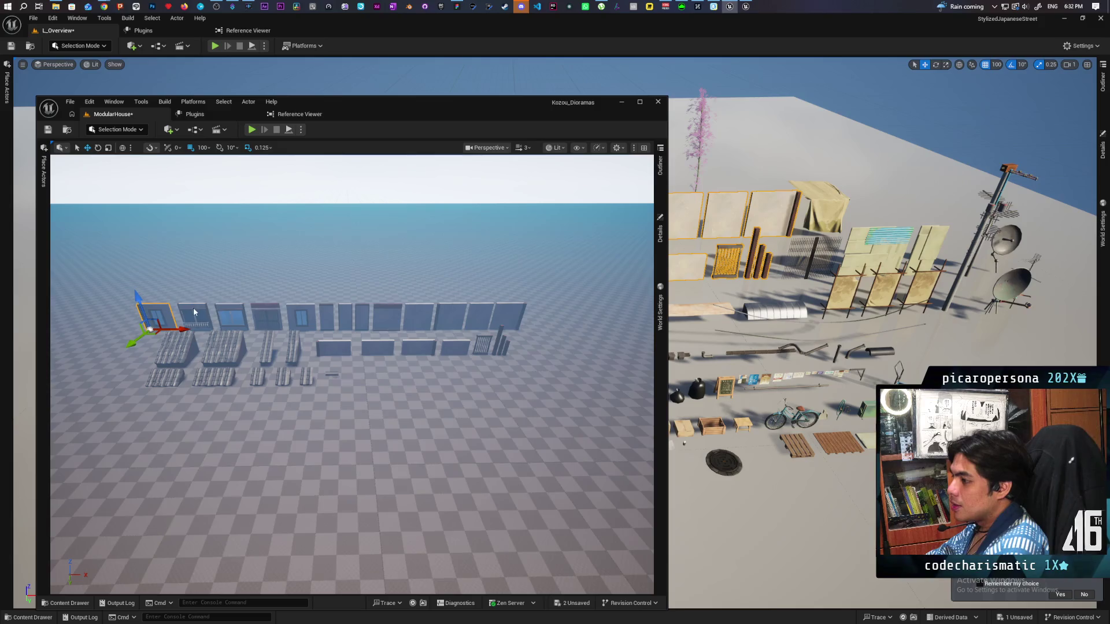
left_click(194, 315, "ctrl")
left_click(234, 315, "ctrl")
left_click(263, 315, "ctrl")
left_click(297, 316, "ctrl")
left_click(327, 316, "ctrl")
left_click(345, 317, "ctrl")
left_click(363, 317, "ctrl")
left_click(388, 317, "ctrl")
left_click(417, 317, "ctrl")
left_click(449, 316, "ctrl")
left_click(480, 316, "ctrl")
left_click(511, 317, "ctrl")
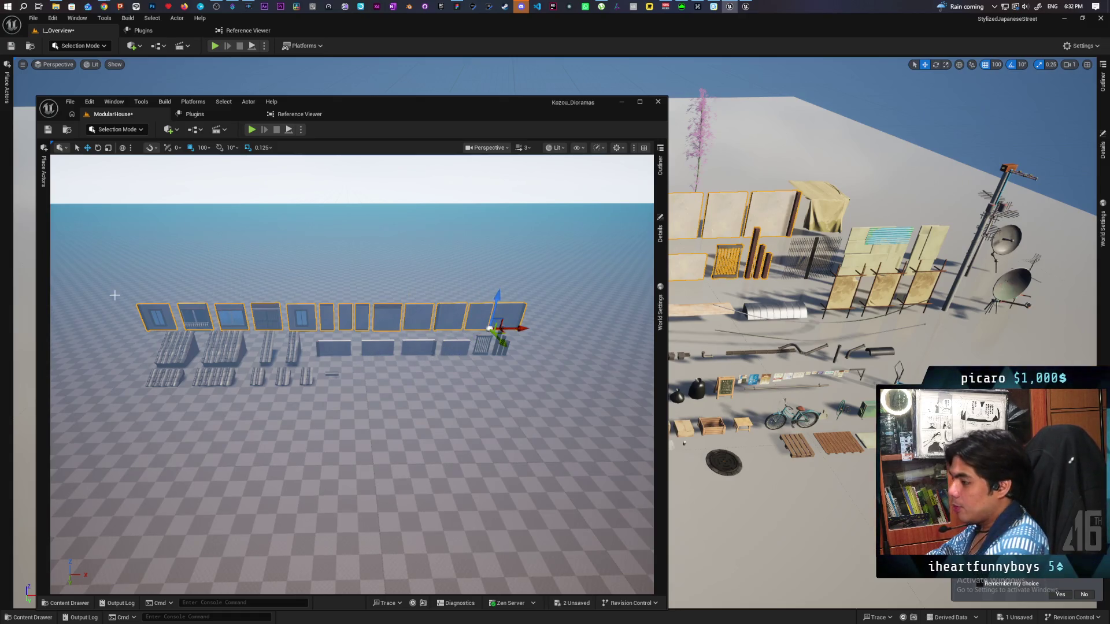
Undo a stray sideways move, marquee-select all modular pieces, and switch to scaling with Snap Sizes open.
mouse_move(106, 275)
left_mouse_down()
mouse_move(138, 272)
mouse_move(110, 284)
left_mouse_up()
left_click_drag(512, 316, 529, 316)
key("ctrl+z")
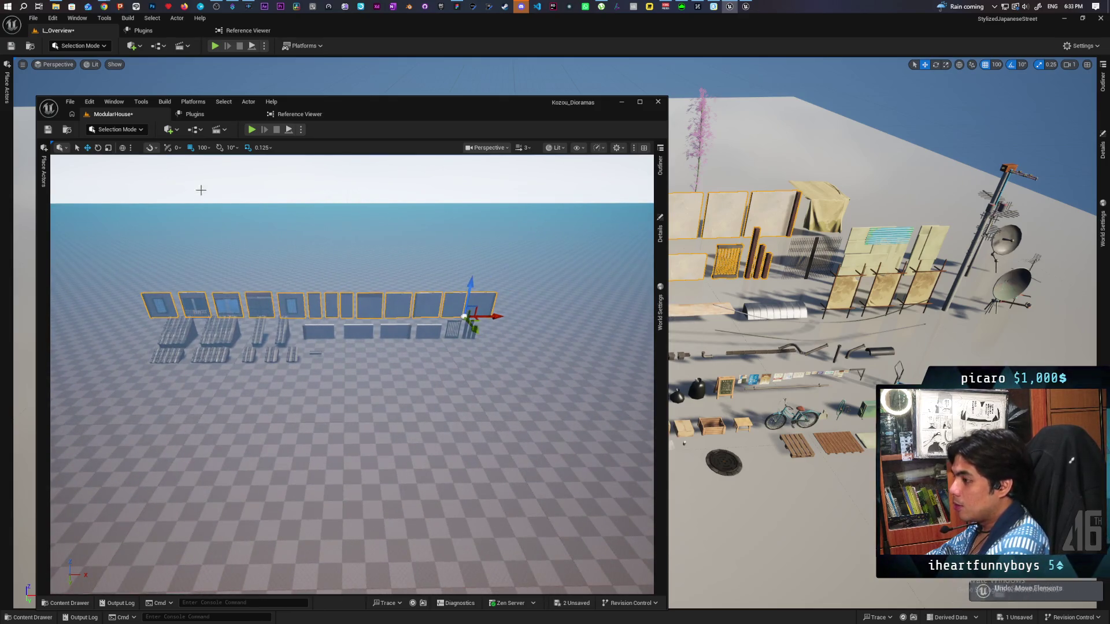
mouse_move(113, 267)
left_mouse_down()
mouse_move(135, 290)
mouse_move(478, 373)
mouse_move(520, 399)
left_mouse_up()
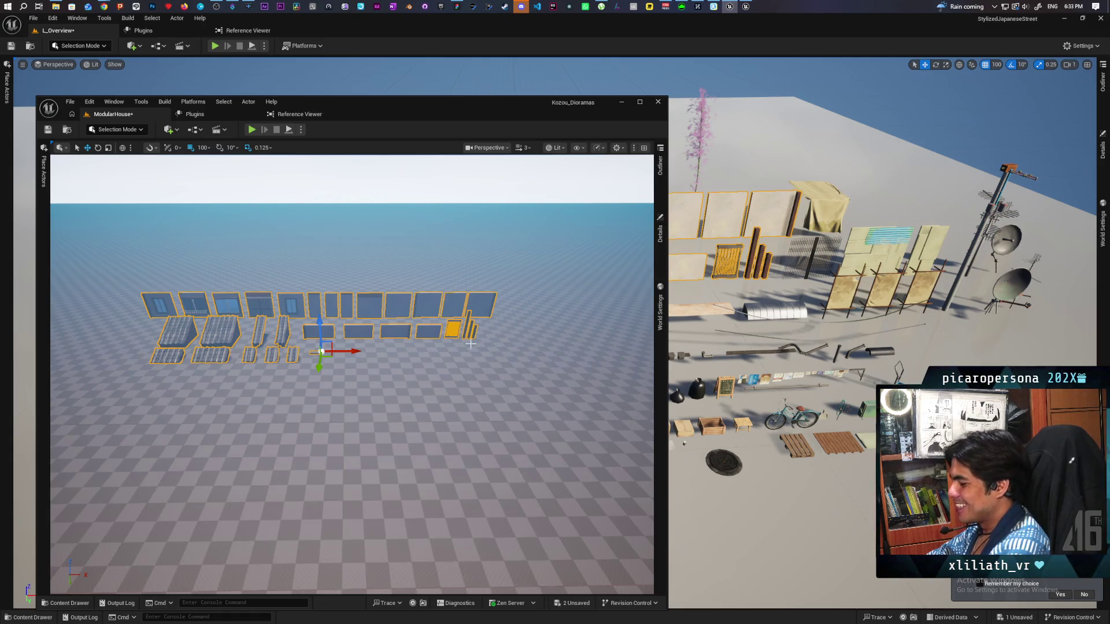
key("r")
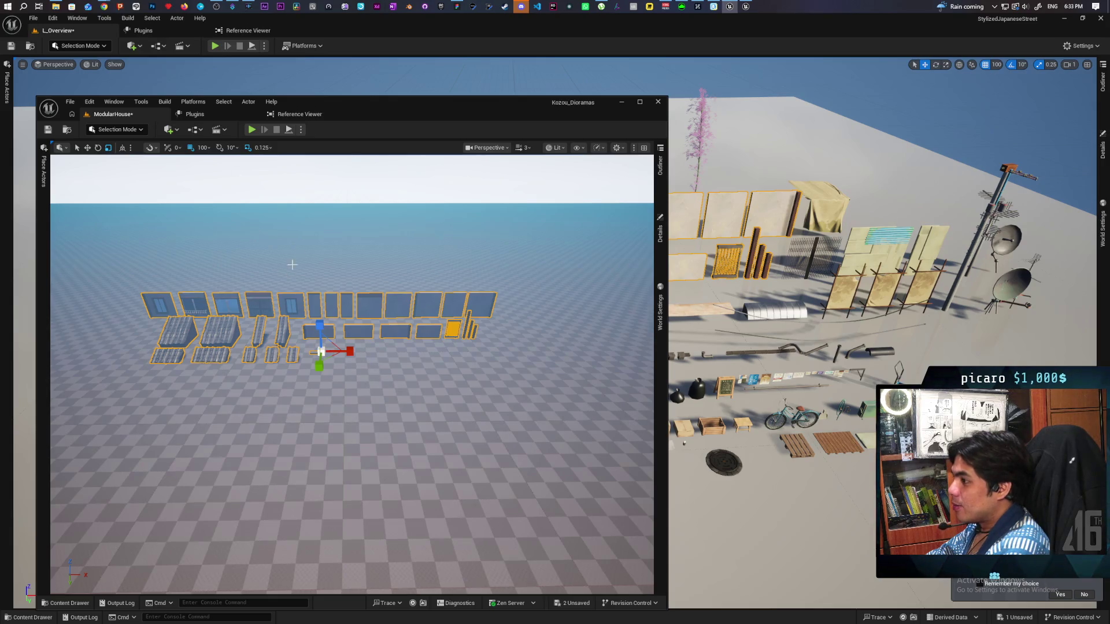
left_click(271, 149)
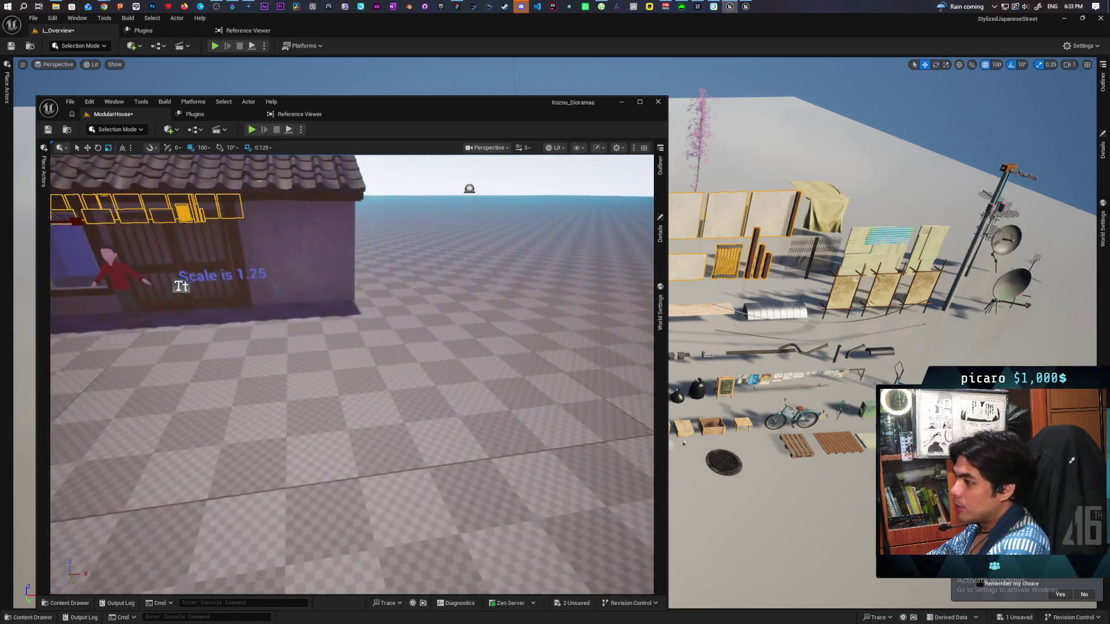
Frame the modular pieces and change the scale snap increment to 0.25.
key("f")
scroll(396, 381, "up", 3)
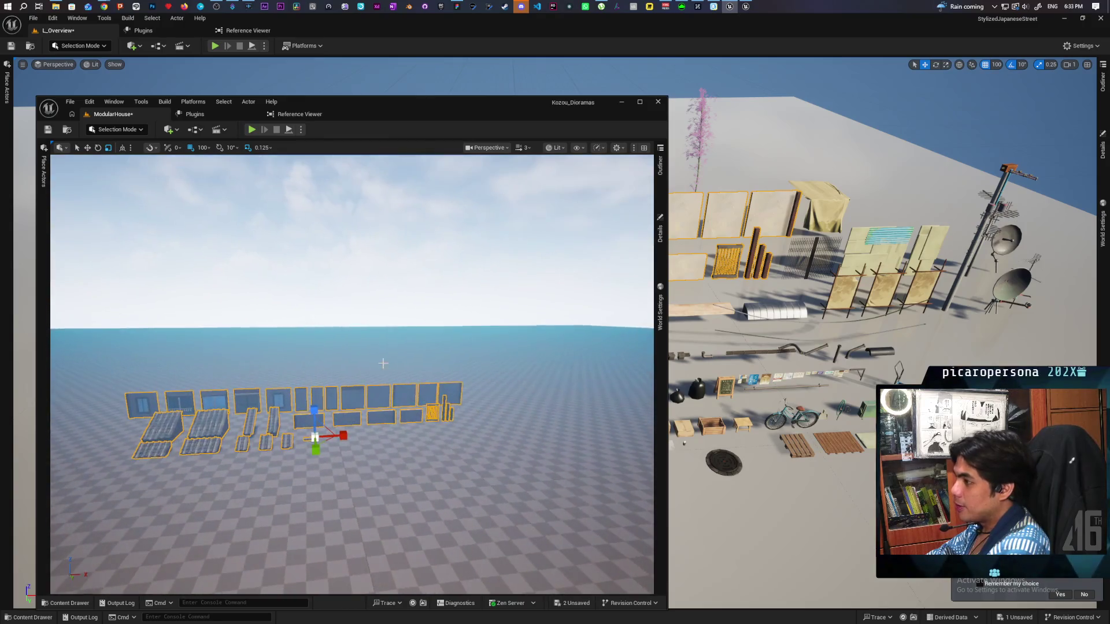
left_click(261, 148)
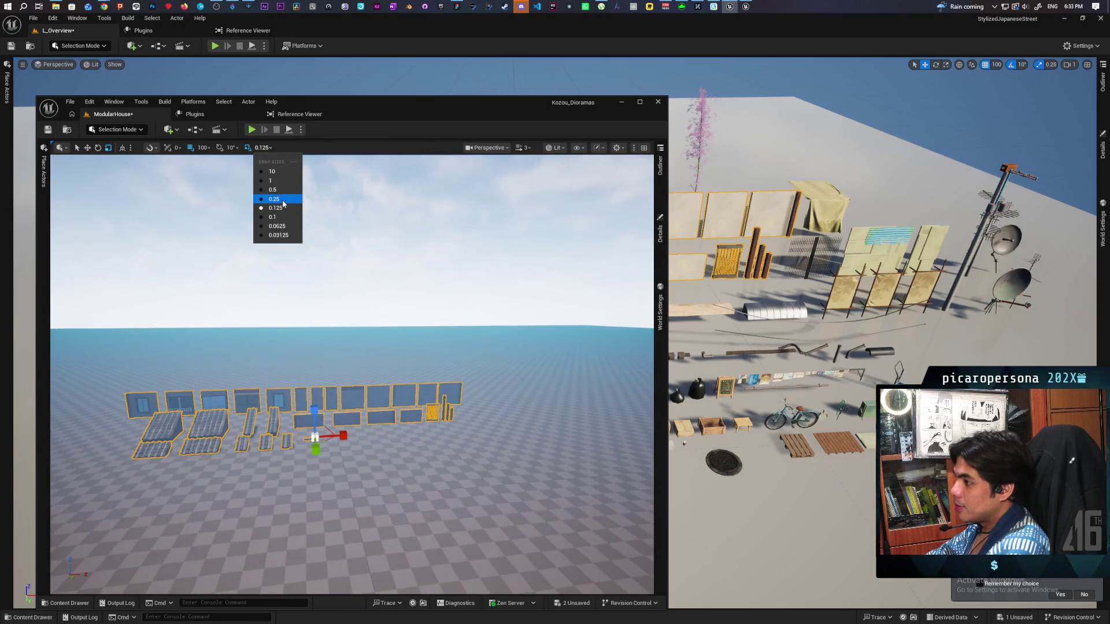
left_click(283, 200)
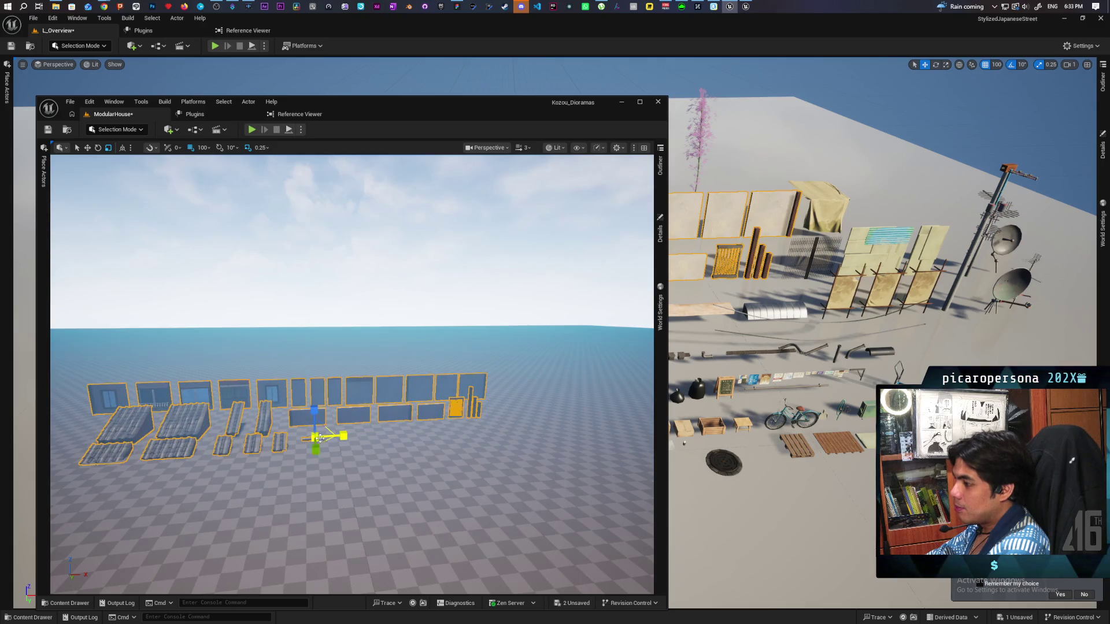
scroll(315, 437, "down", 5)
left_click_drag(436, 465, 436, 457)
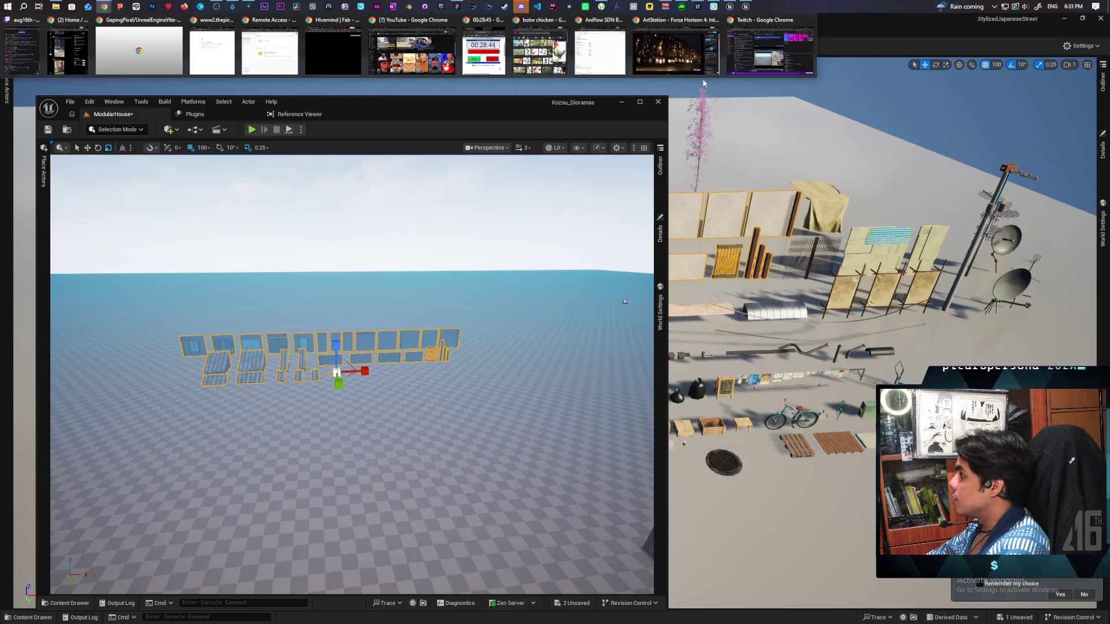
key("alt+Tab")
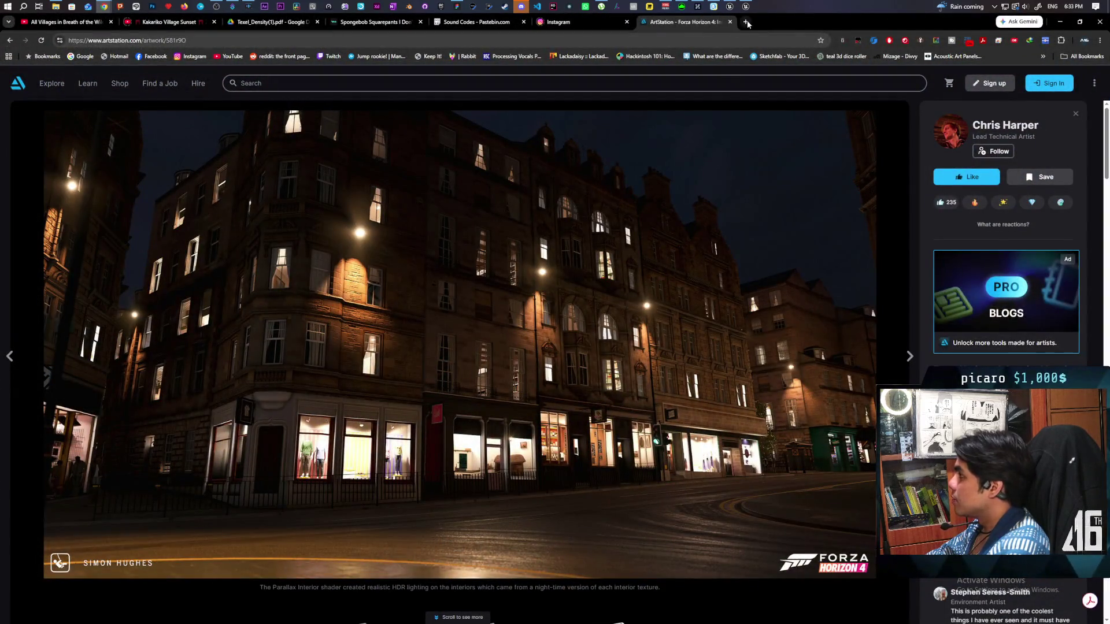
Search 'aug16th art station' in a new tab and open the artist's ArtStation portfolio.
key("ctrl+t")
type("aug")
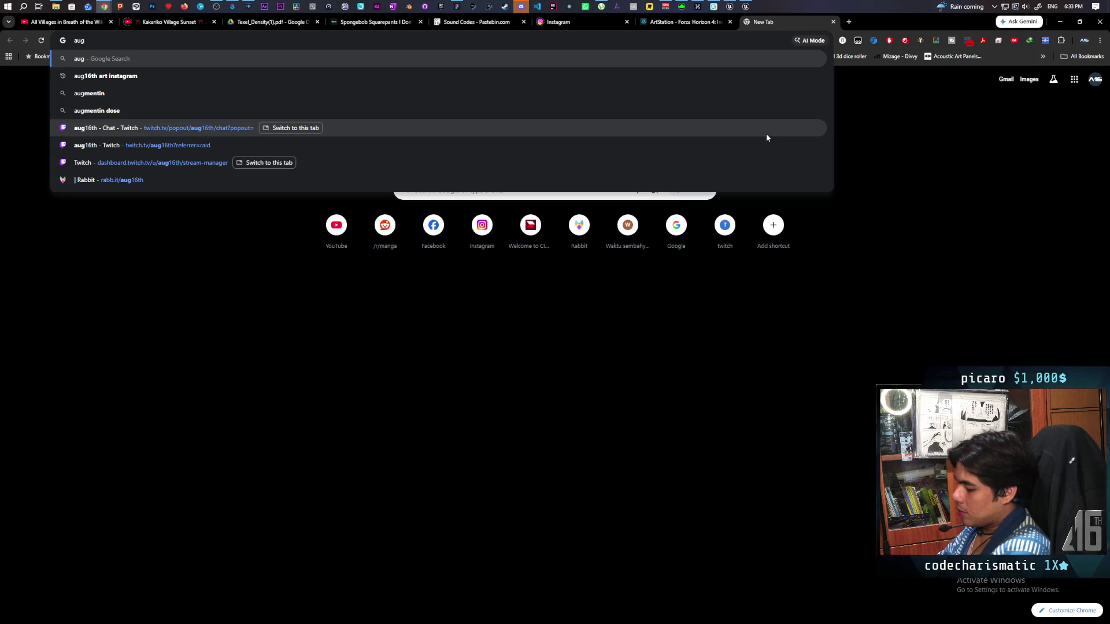
type("16th art st")
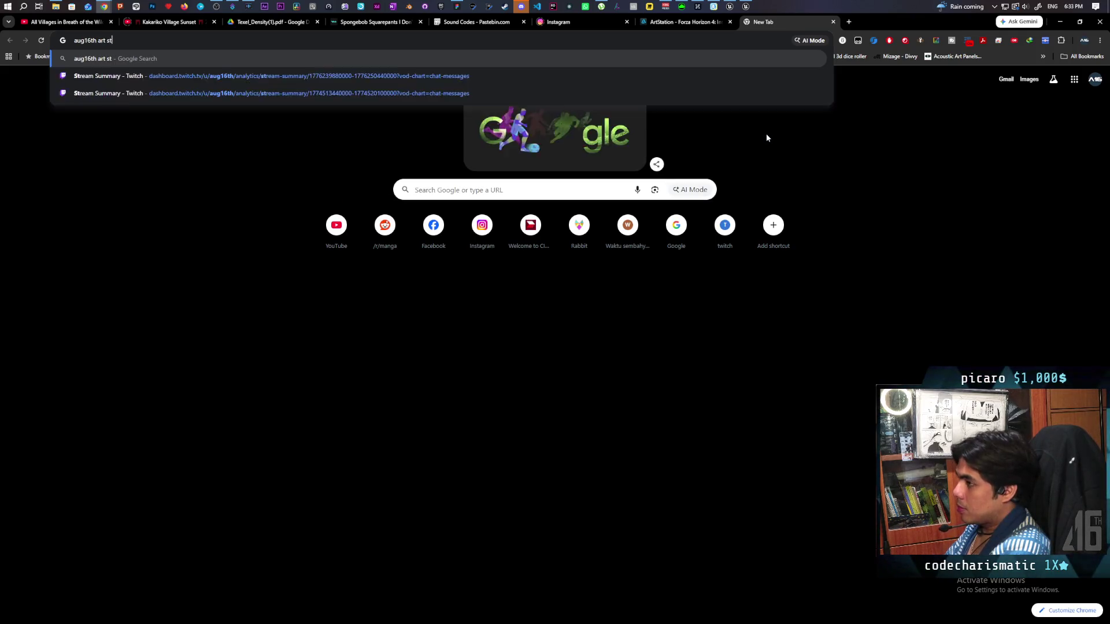
type("ation")
key("Return")
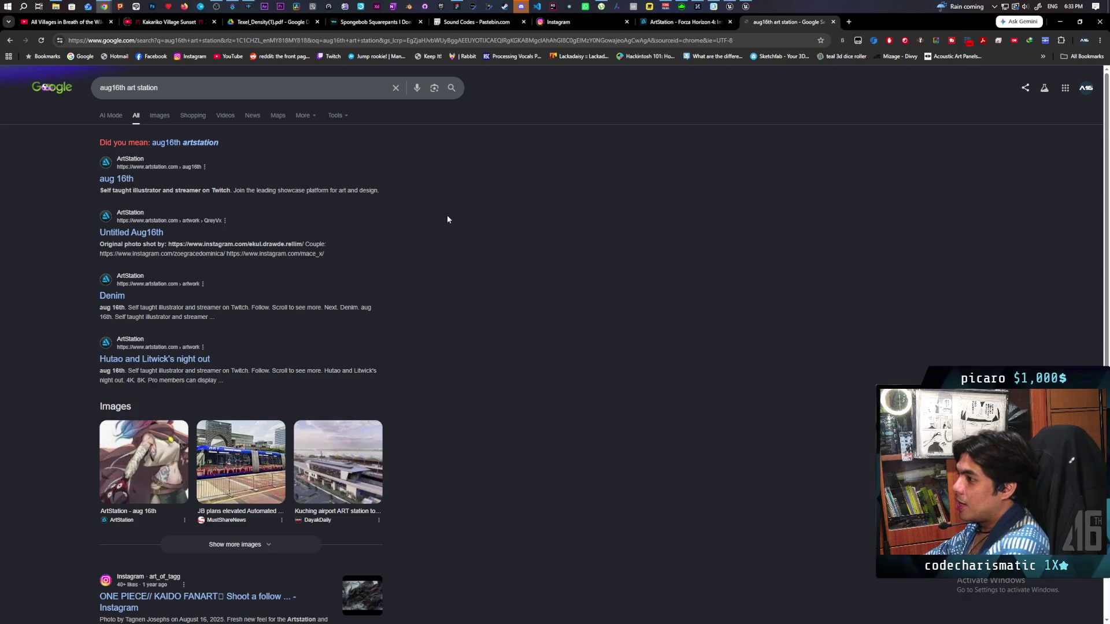
left_click(120, 182)
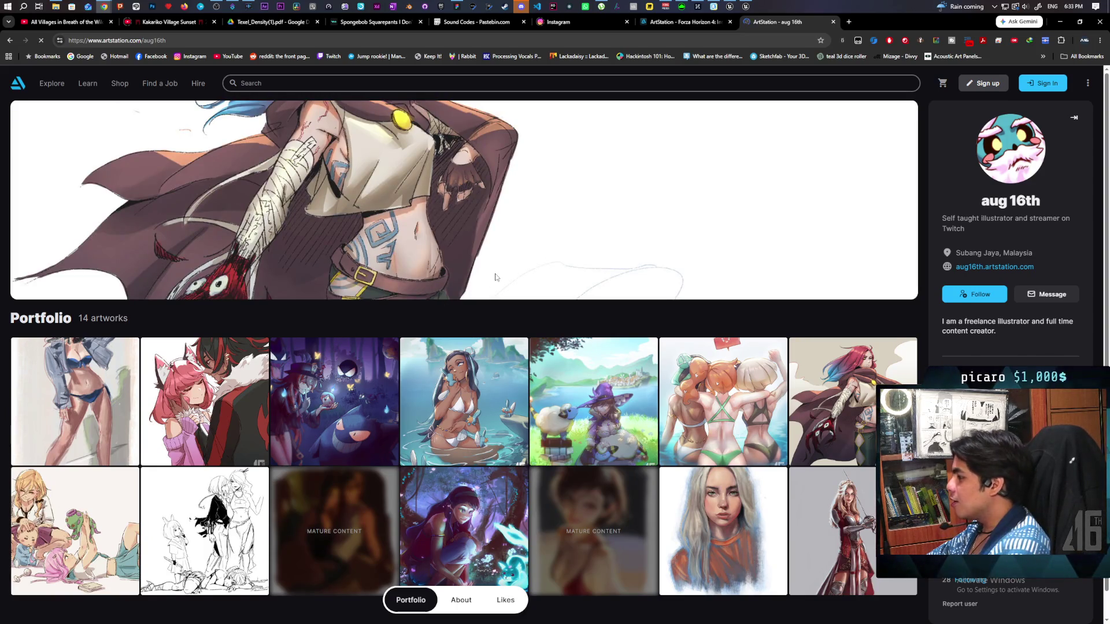
Browse the ArtStation portfolio, then minimize the browser to return to Unreal.
scroll(496, 277, "down", 1)
scroll(503, 263, "up", 1)
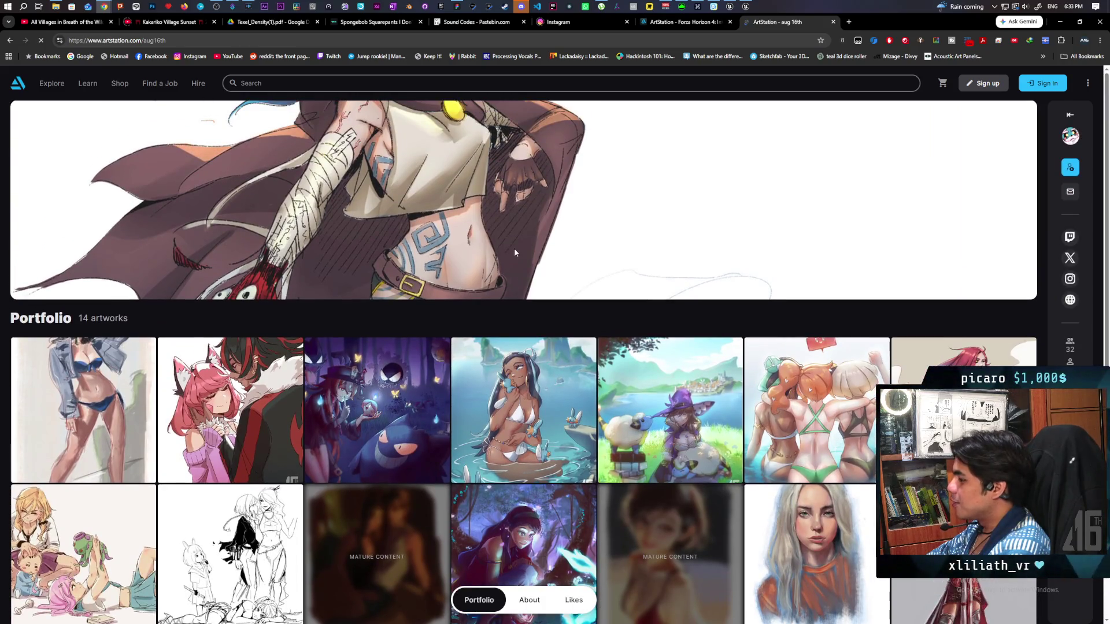
scroll(514, 253, "down", 1)
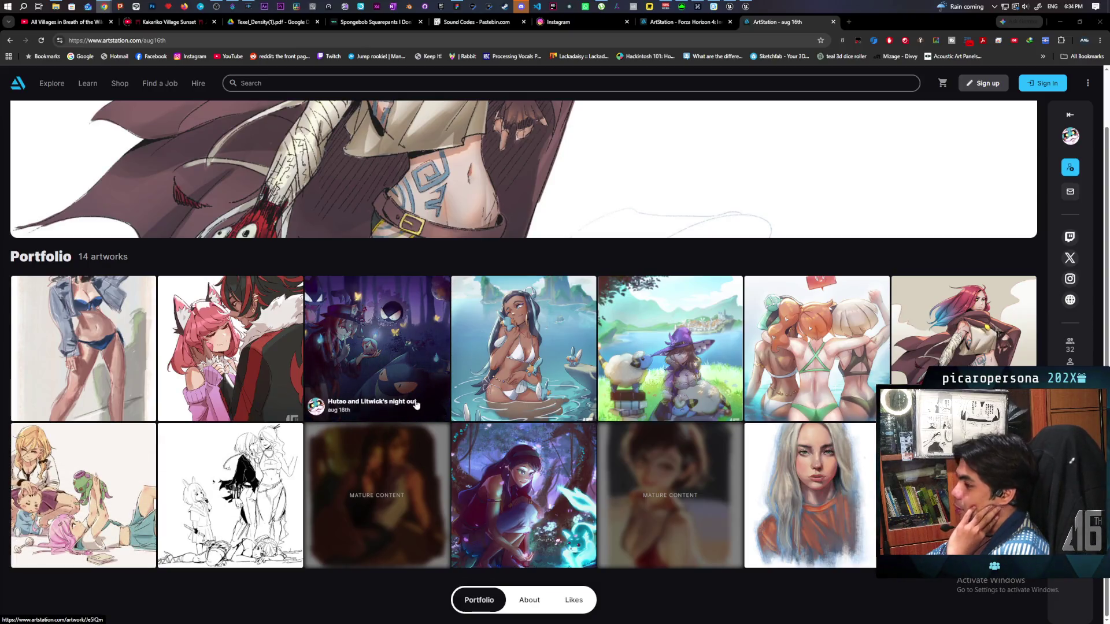
scroll(433, 404, "up", 1)
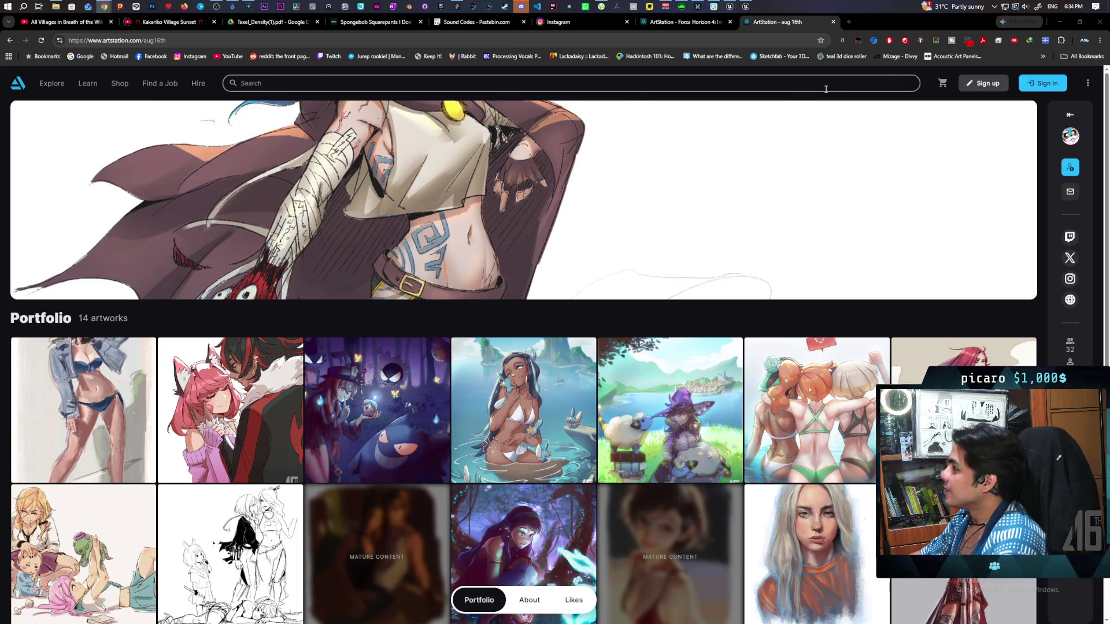
left_click(1060, 22)
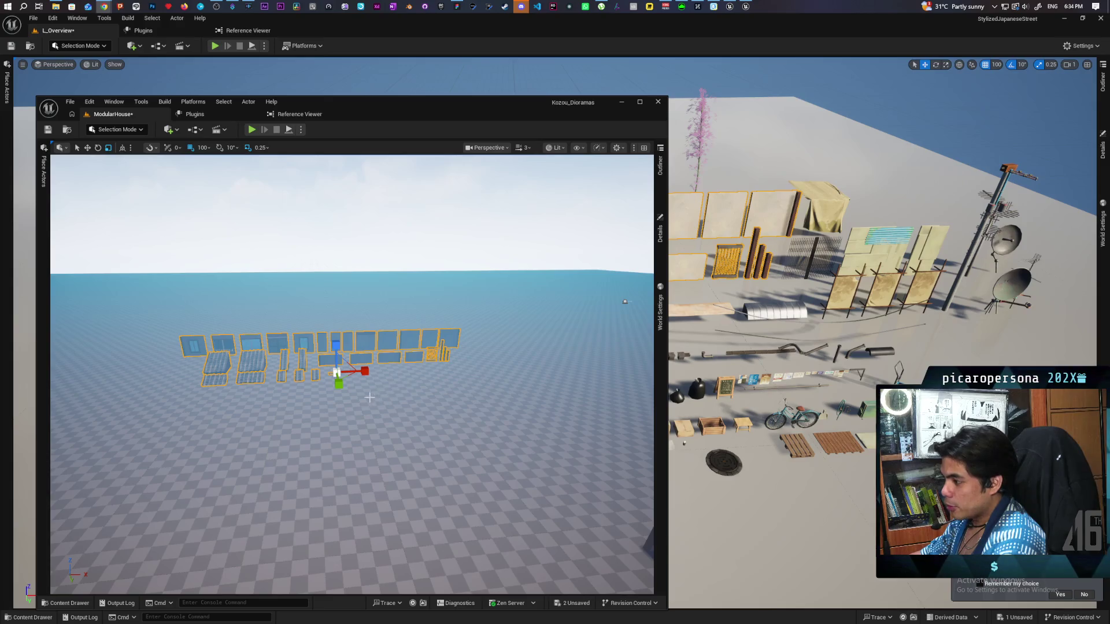
Close the empty Reference Viewer and return to the ModularHouse level view.
left_click(335, 119)
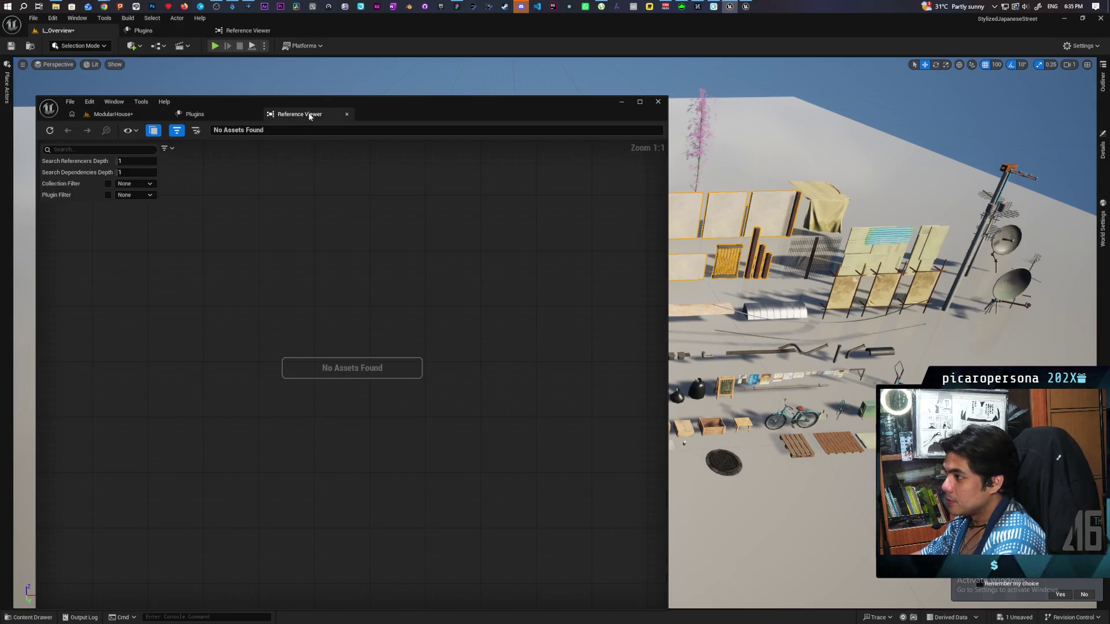
left_click(345, 114)
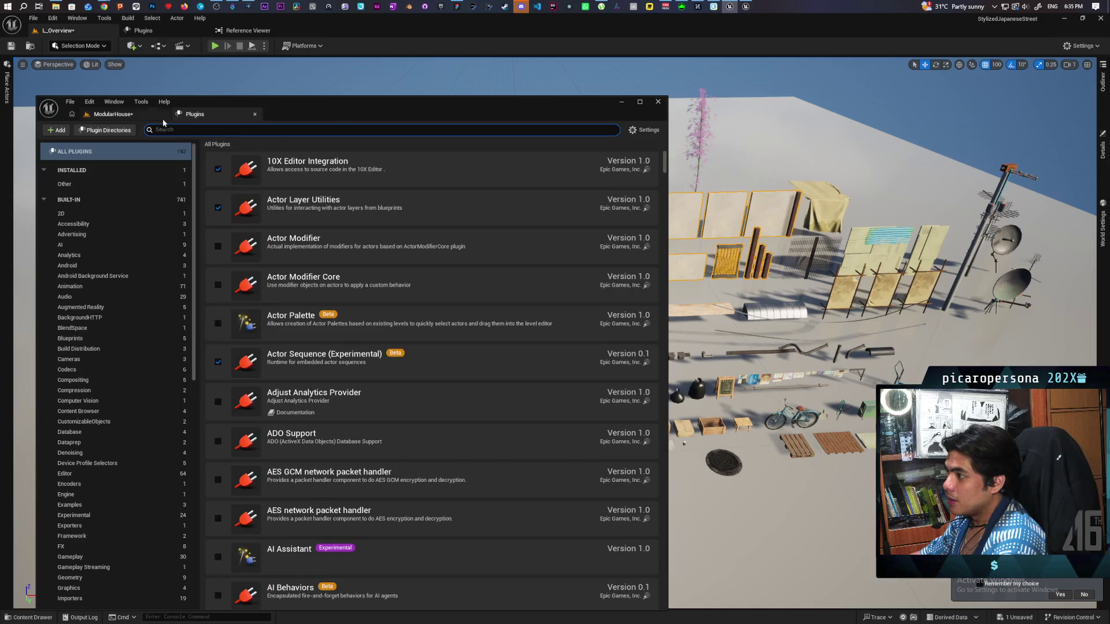
left_click(123, 118)
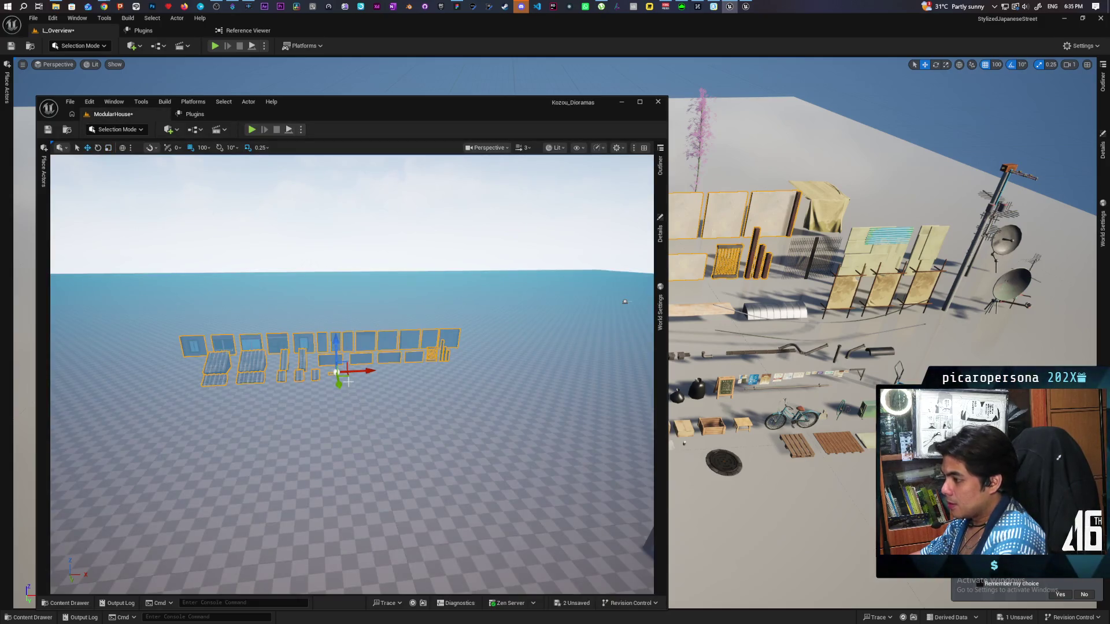
Try moving the modular pieces toward the small house, then undo the move.
scroll(346, 376, "up", 3)
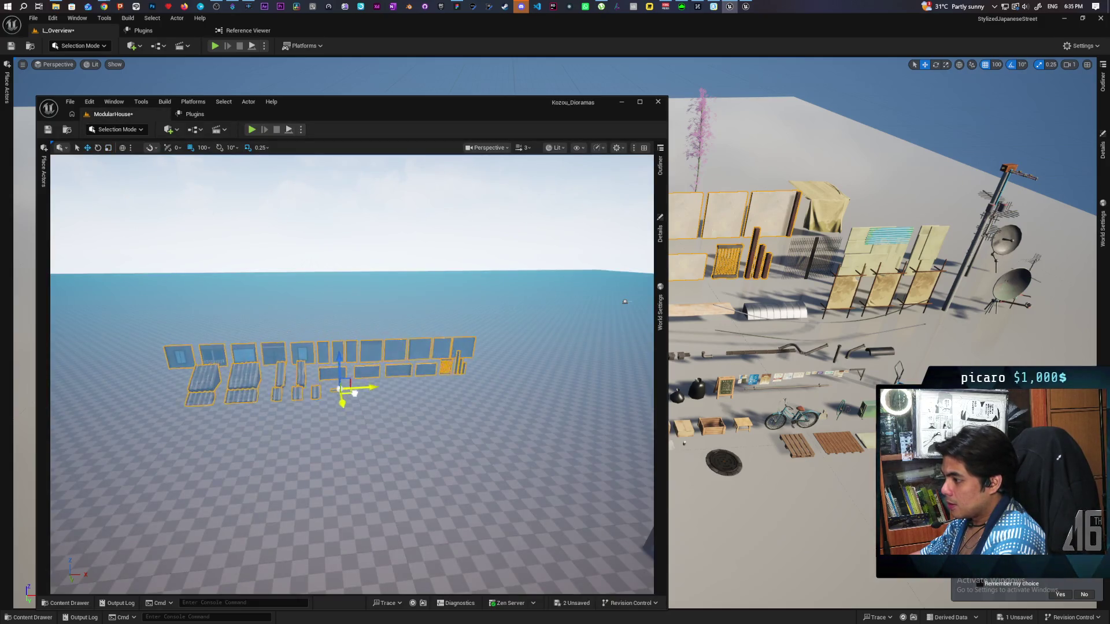
mouse_move(636, 511)
left_mouse_down()
mouse_move(595, 457)
mouse_move(507, 428)
mouse_move(355, 338)
mouse_move(300, 335)
mouse_move(338, 344)
left_mouse_up()
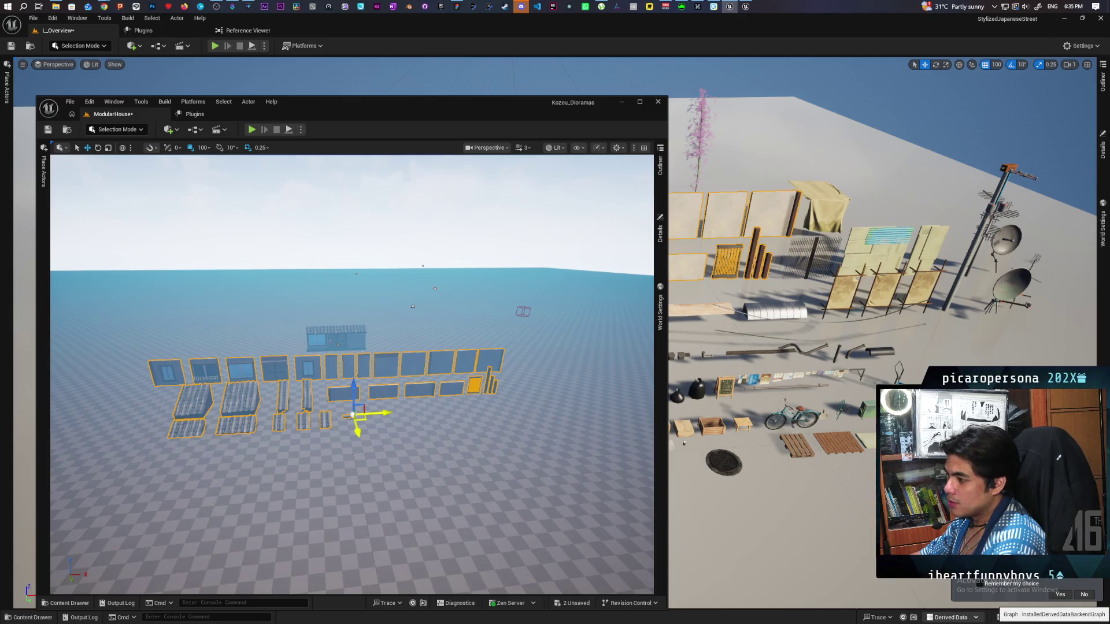
left_click_drag(339, 344, 347, 370)
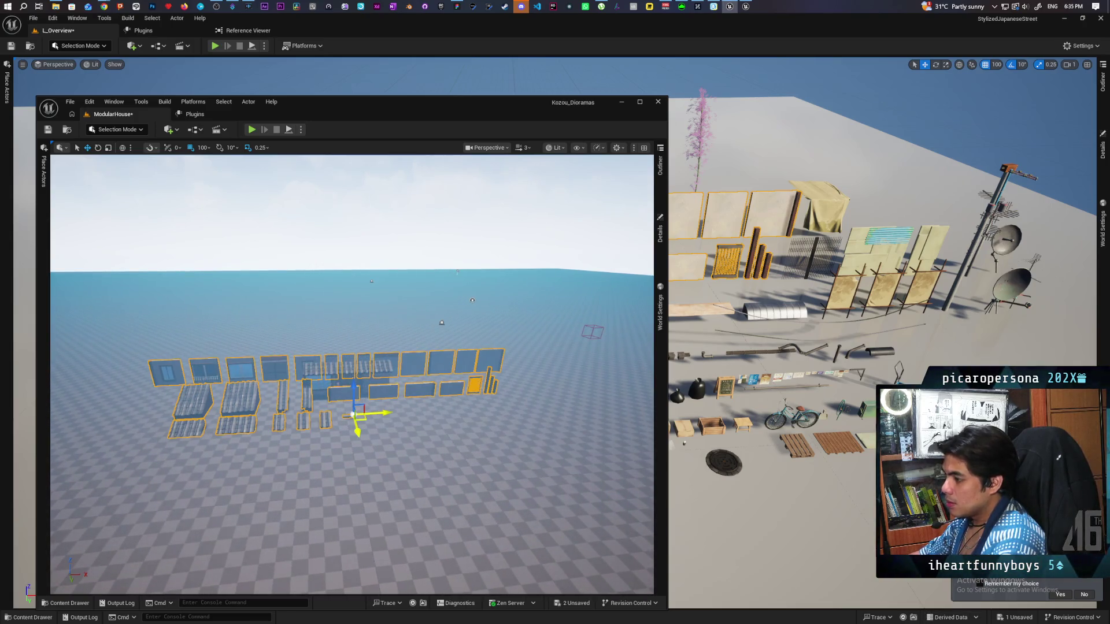
key("ctrl+z")
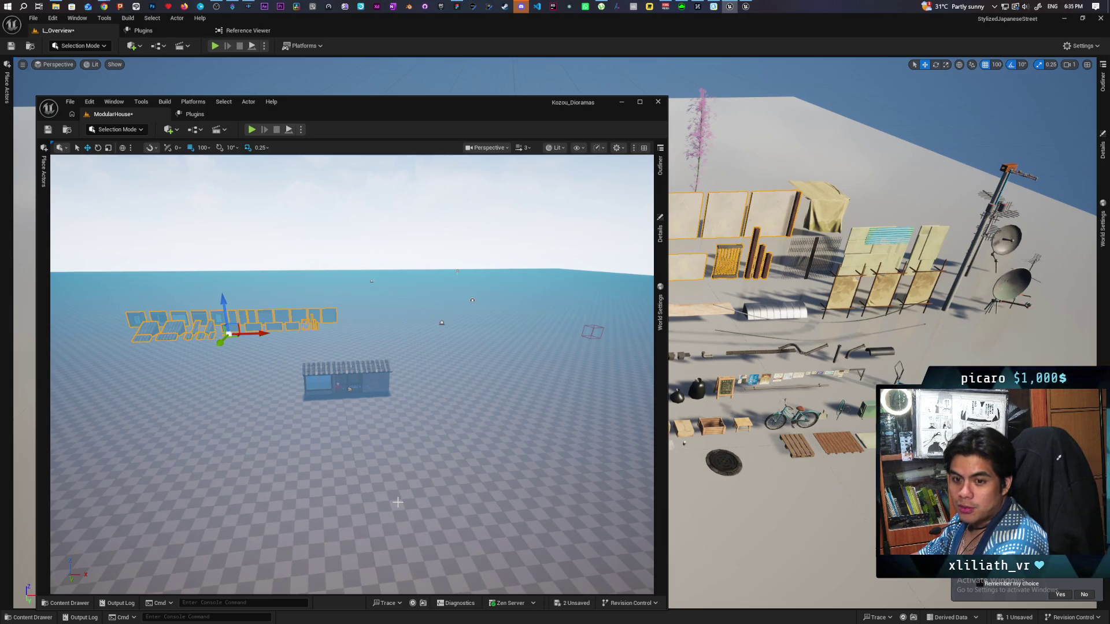
Select the window wall piece on the house and show its asset in the Walls folder.
left_click(379, 248)
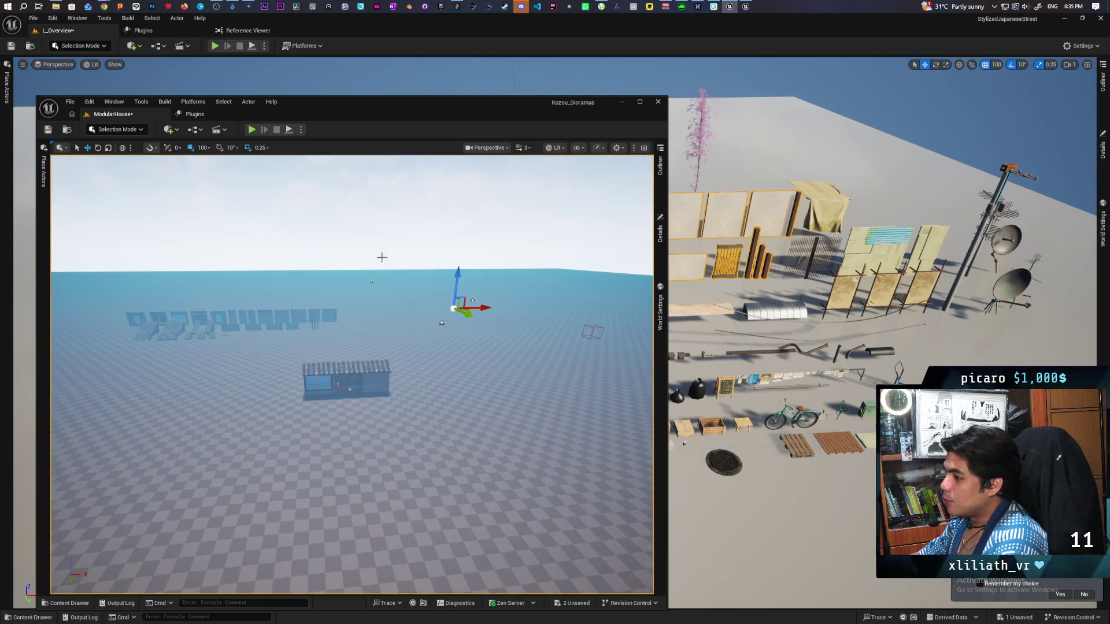
scroll(433, 396, "down", 10)
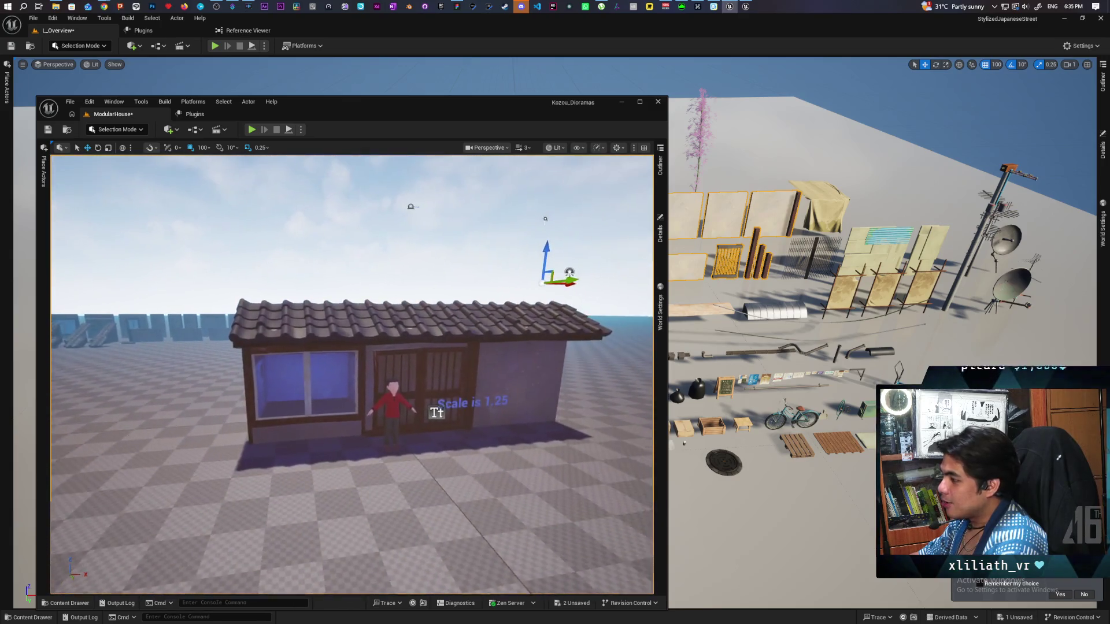
scroll(352, 374, "up", 5)
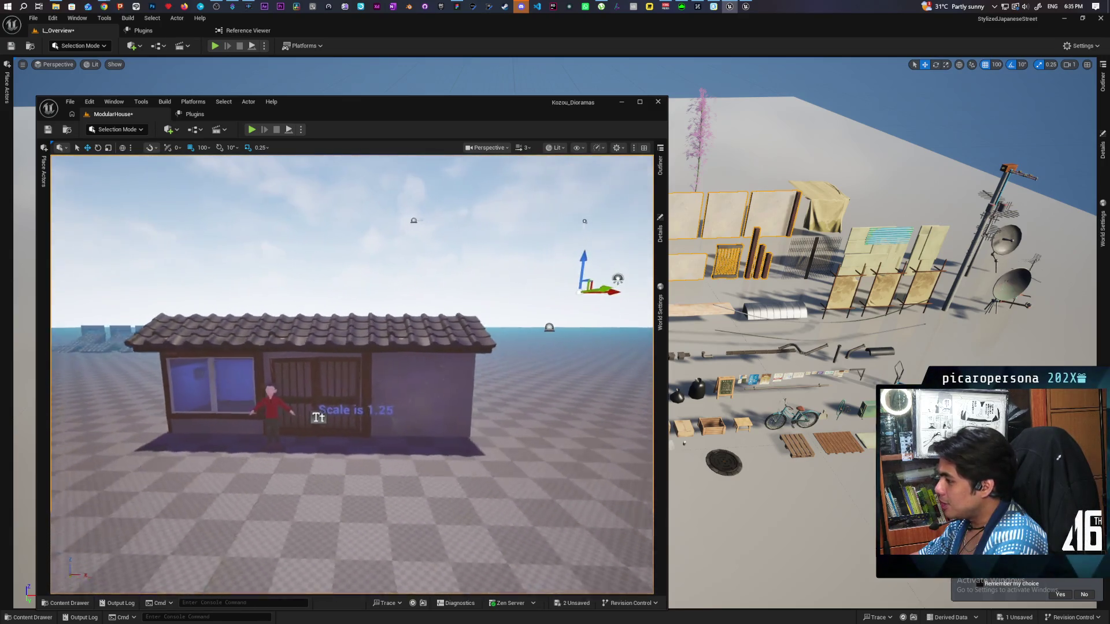
mouse_move(281, 466)
left_mouse_down()
mouse_move(359, 491)
mouse_move(409, 488)
mouse_move(572, 443)
mouse_move(457, 428)
left_mouse_up()
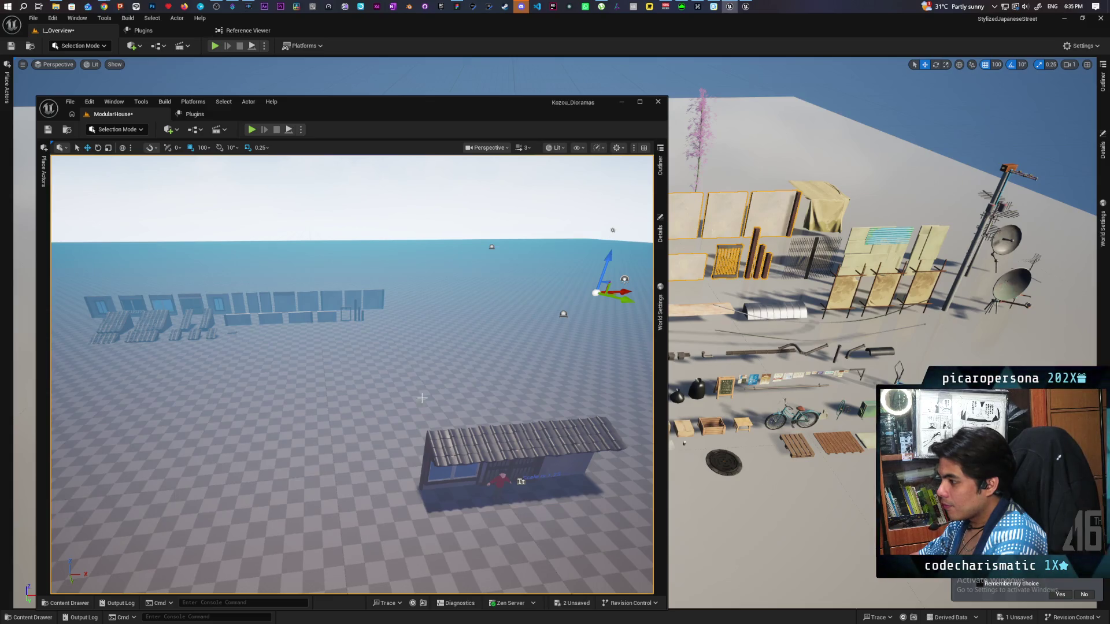
left_click(333, 300)
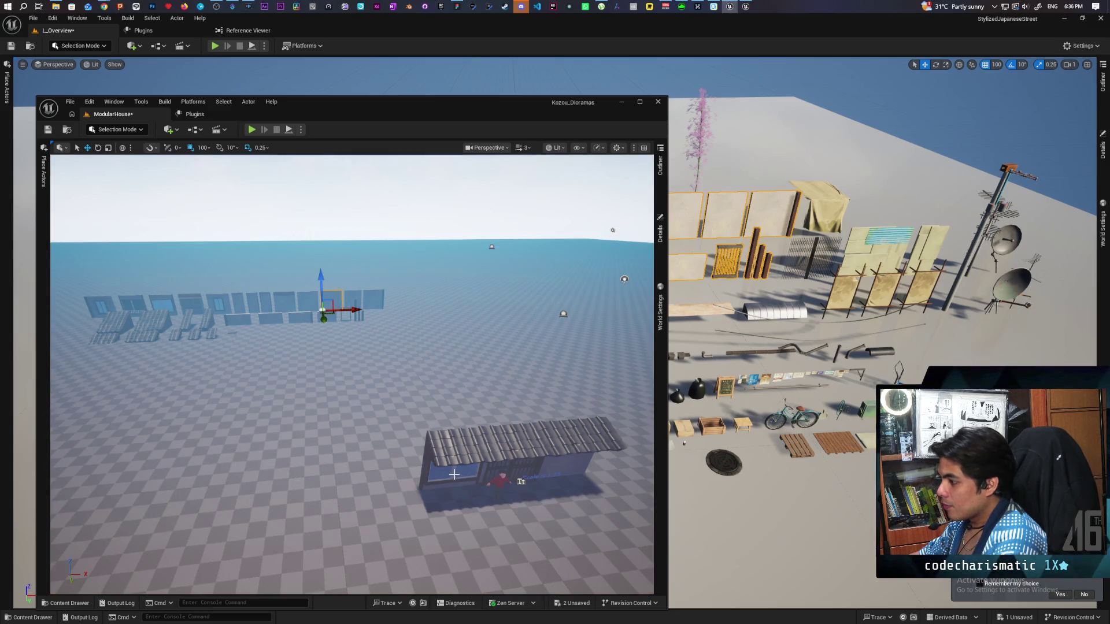
left_click(462, 476)
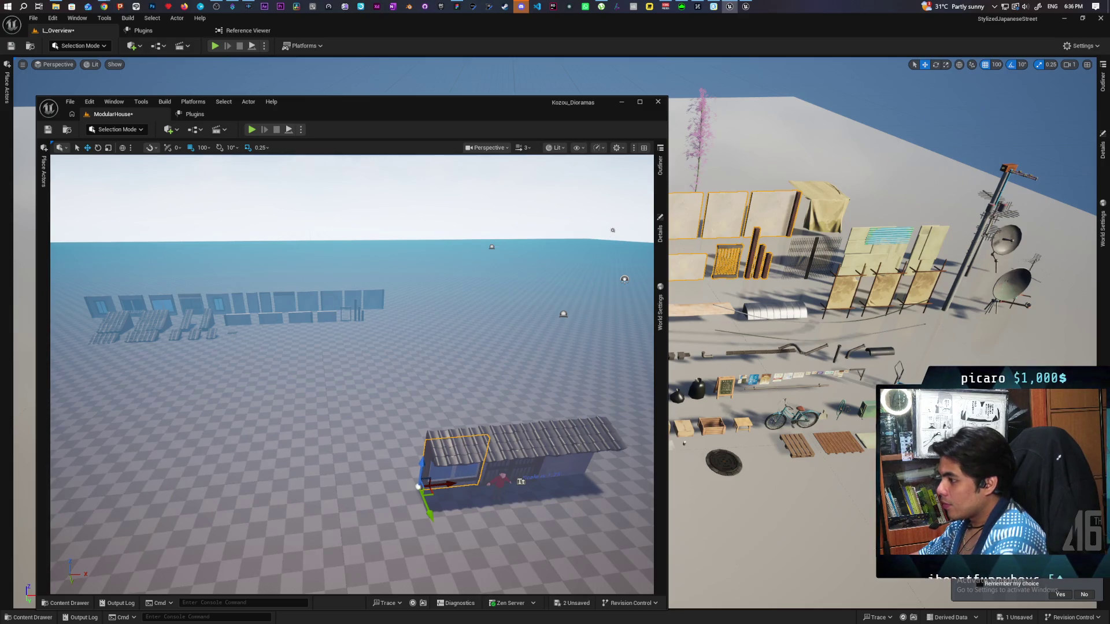
key("ctrl+z")
key("ctrl+space")
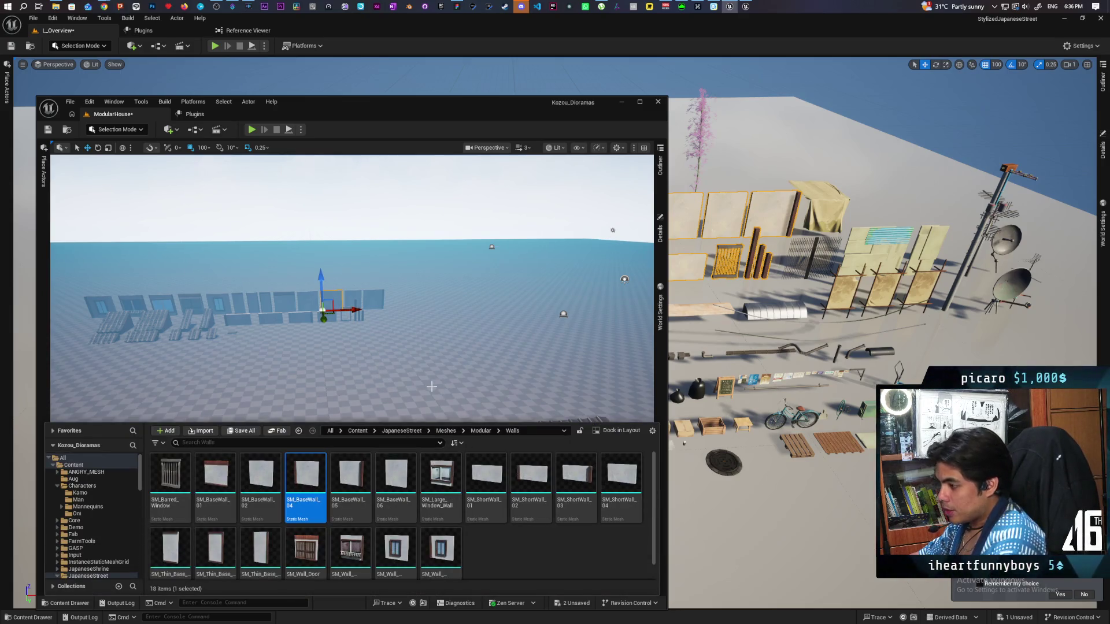
Close the Content Drawer, shift the window panel left off the house, then undo it.
key("ctrl+space")
left_click(434, 485)
left_click_drag(435, 490, 385, 493)
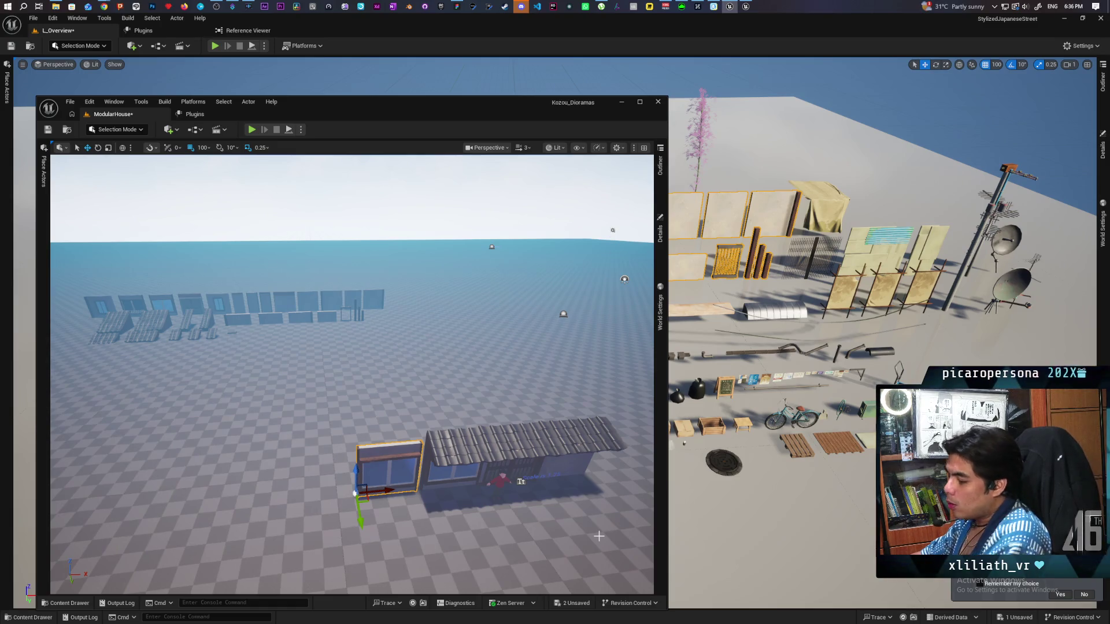
key("ctrl+z")
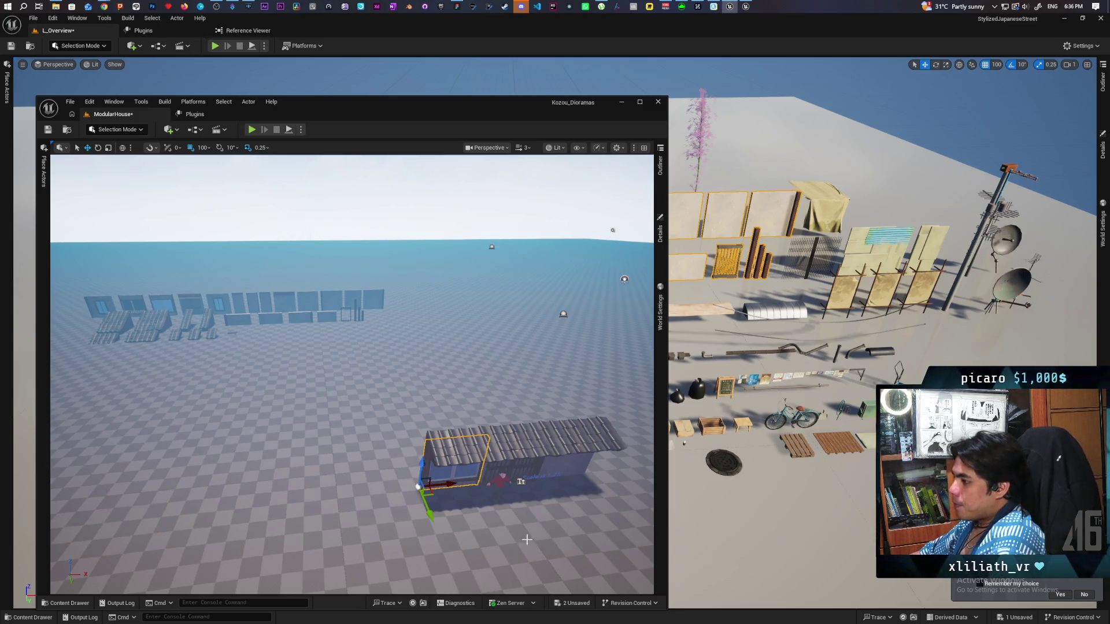
Frame and zoom the view on the selected window wall piece.
key("f")
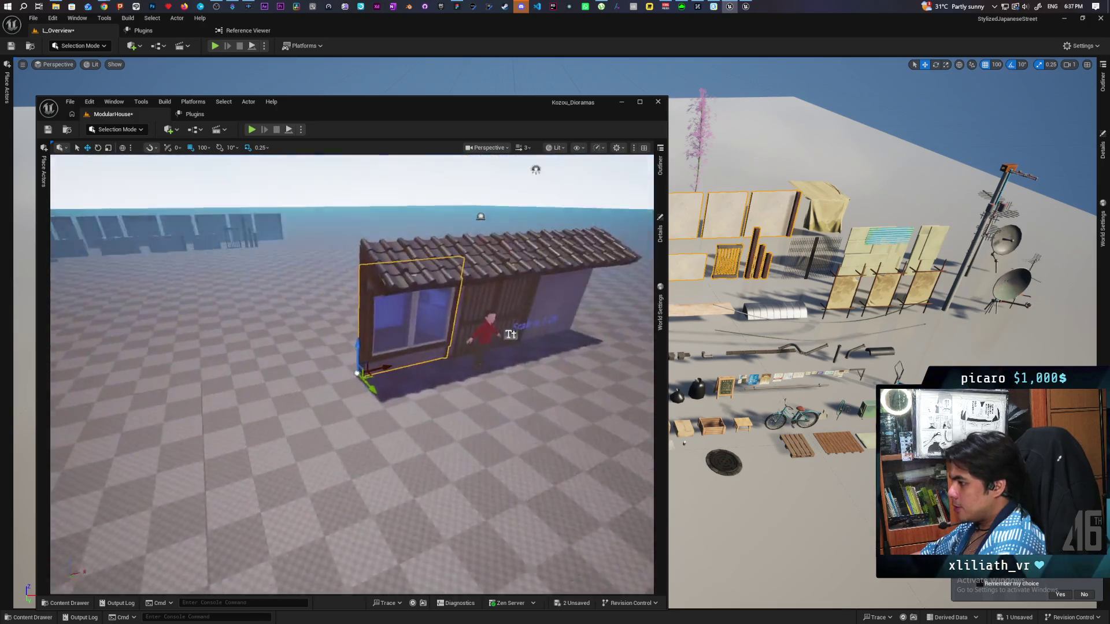
scroll(352, 417, "up", 3)
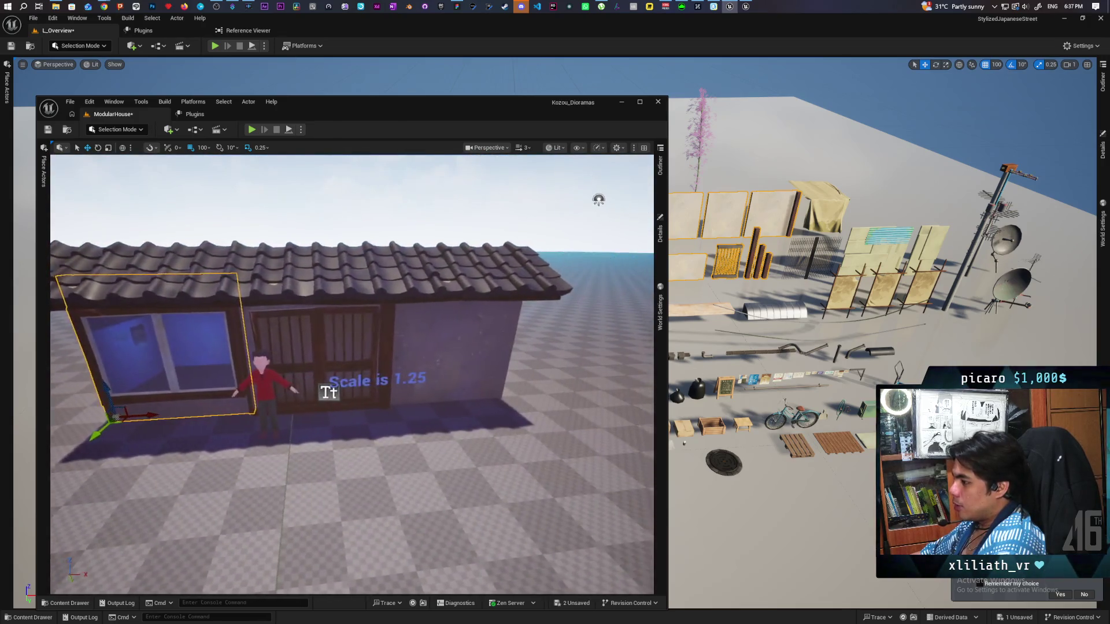
scroll(352, 416, "down", 4)
scroll(352, 417, "up", 2)
scroll(526, 358, "up", 3)
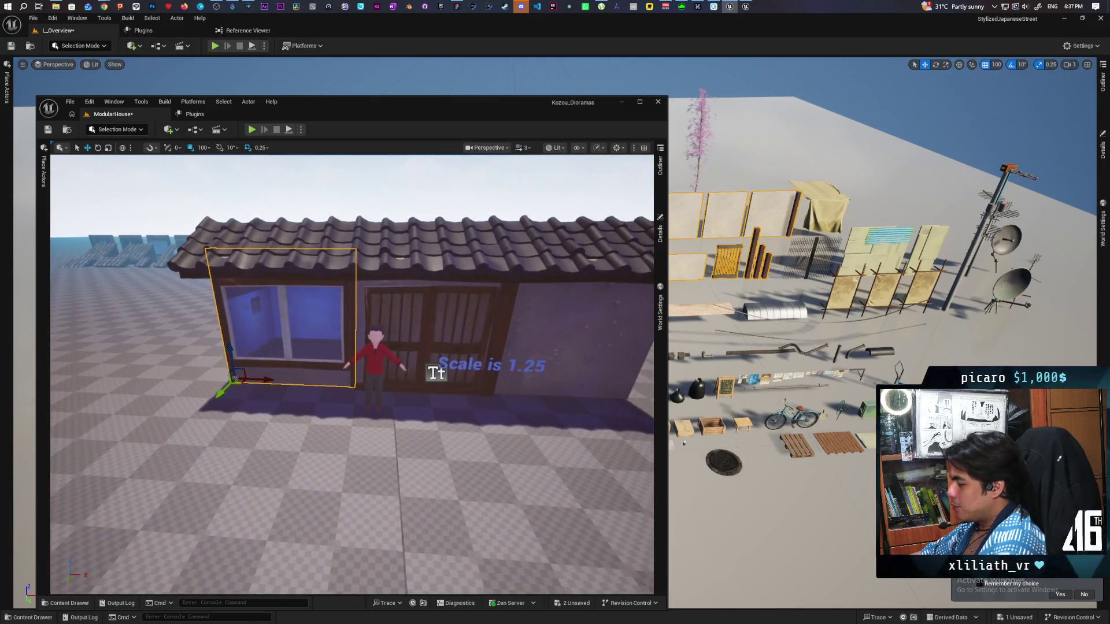
scroll(526, 358, "down", 5)
scroll(526, 358, "up", 3)
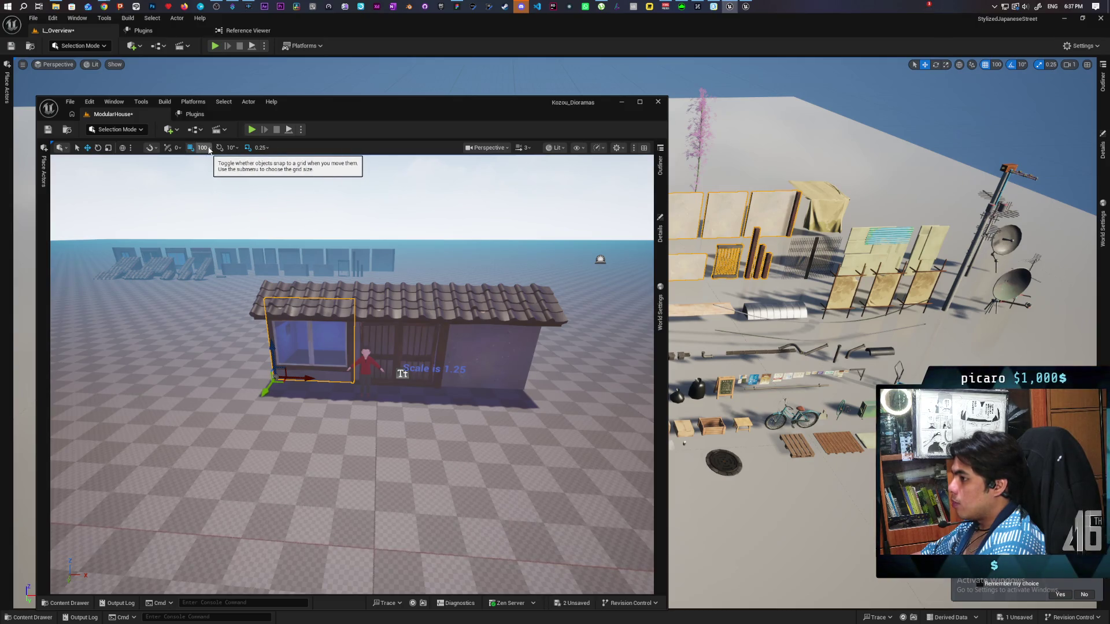
Review the grid snap size options in the viewport toolbar's 100 dropdown.
left_click(209, 149)
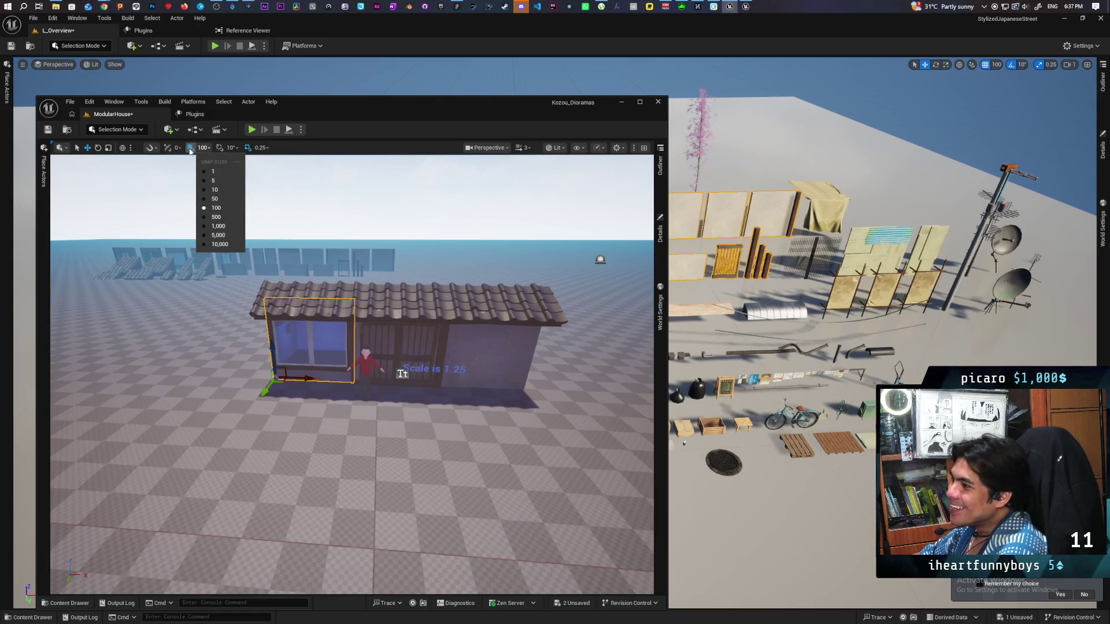
left_click(194, 150)
left_click(197, 149)
left_click(199, 150)
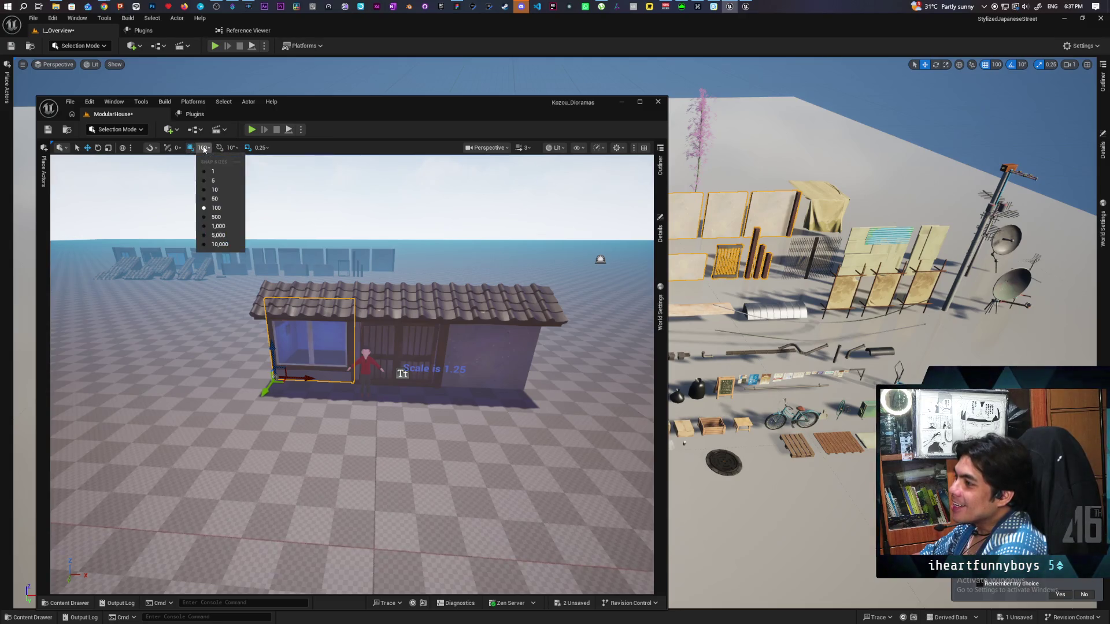
left_click(201, 150)
left_click(203, 149)
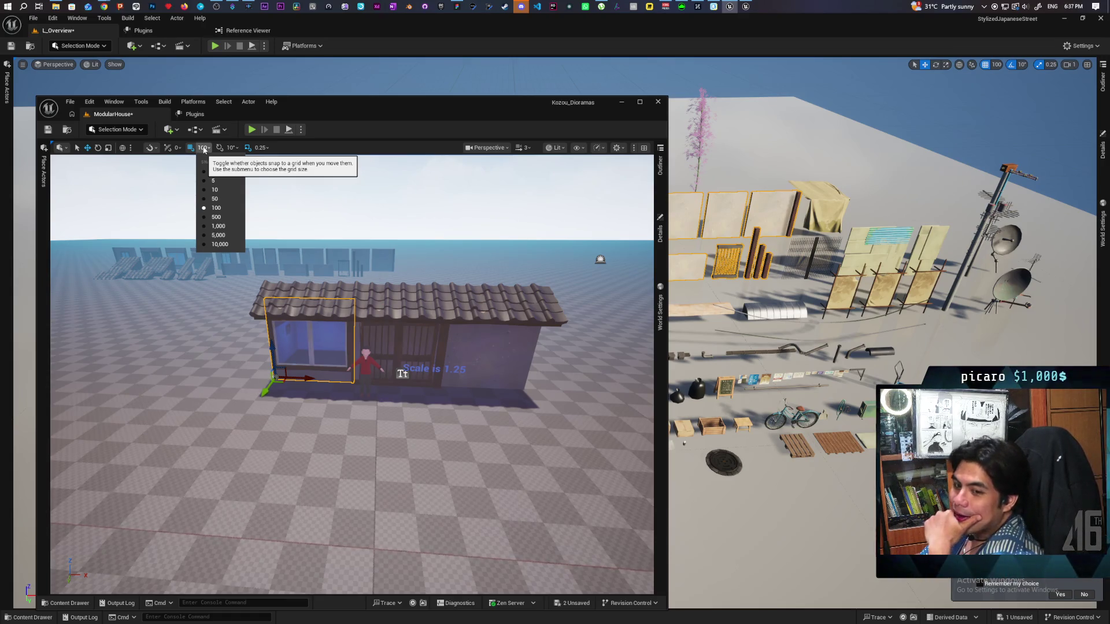
left_click(348, 124)
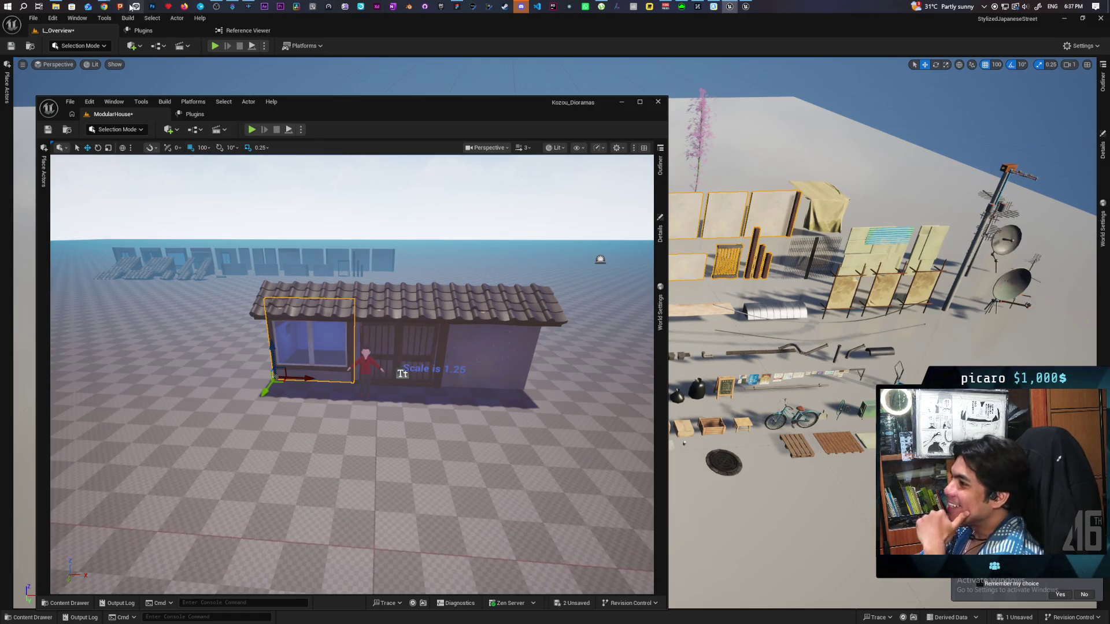
Switch to Chrome and go to the Google homepage.
mouse_move(104, 6)
left_click(667, 81)
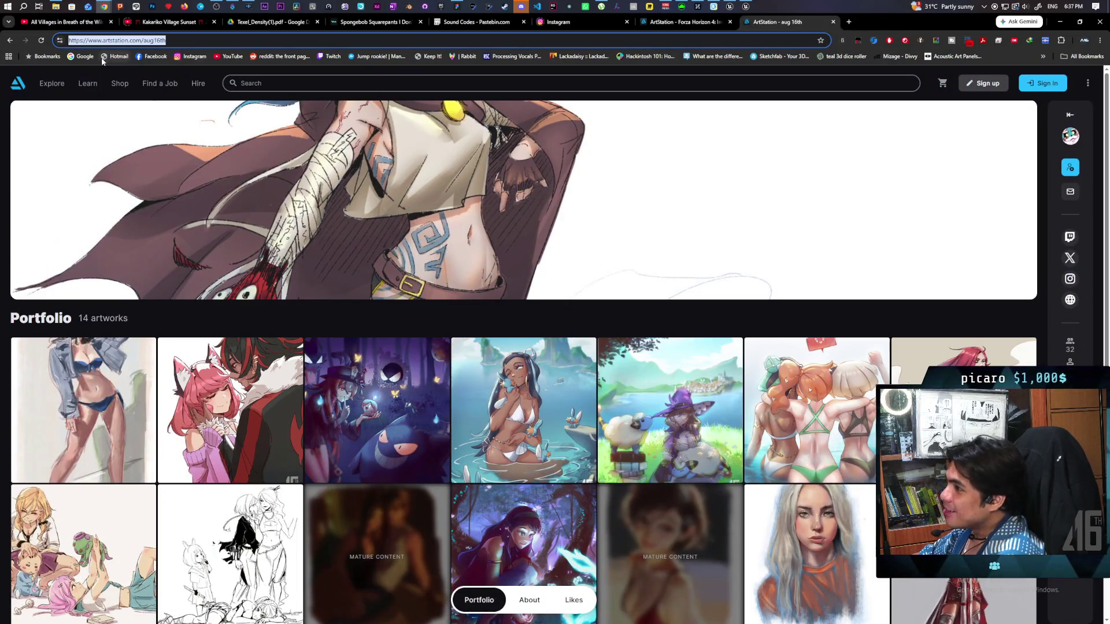
left_click(81, 56)
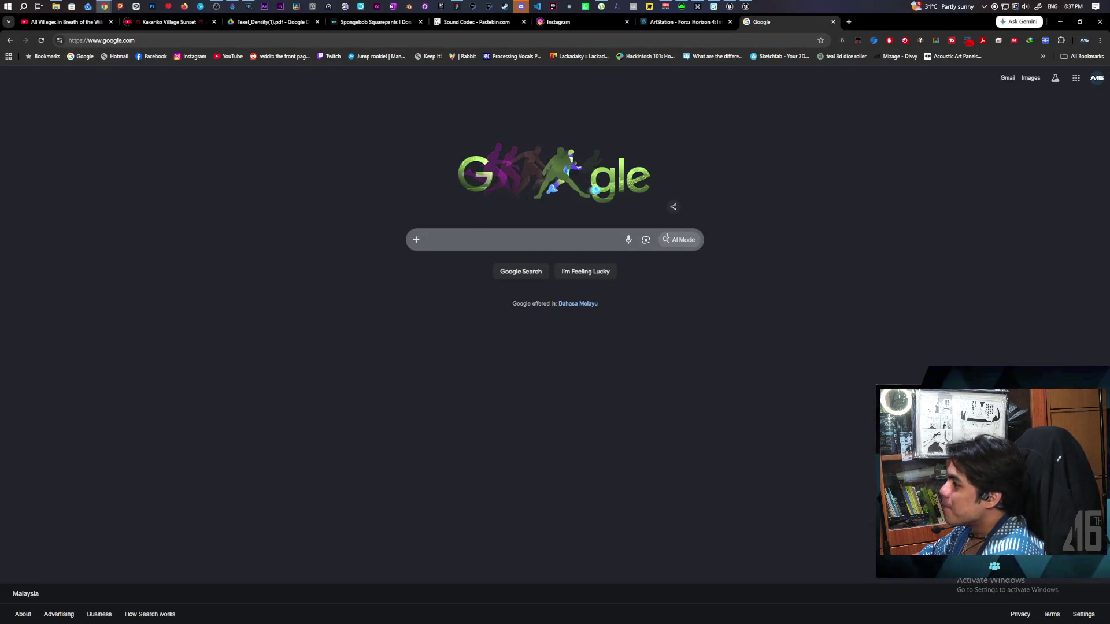
In Google's AI Mode, begin asking whether UE5 snapping can use a custom amount.
left_click(684, 240)
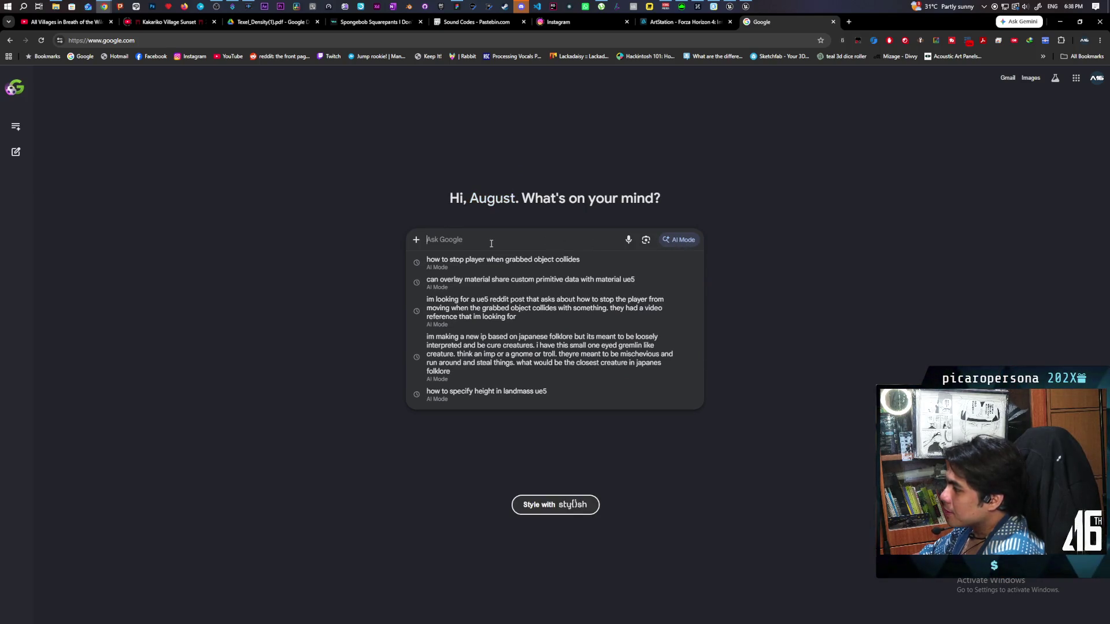
type("is t")
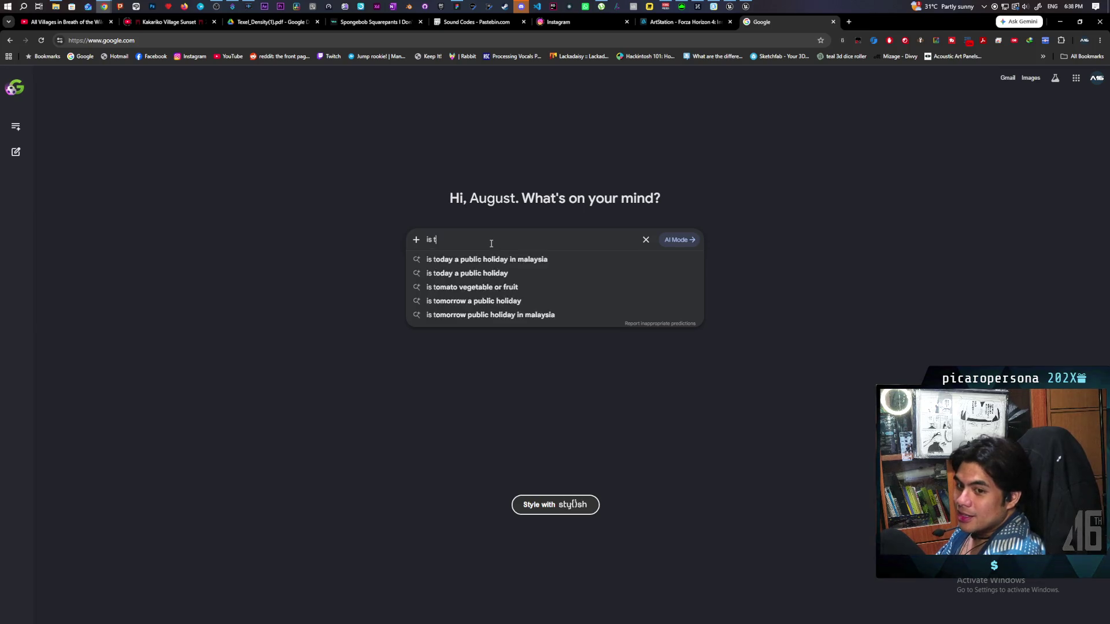
type("here a way to")
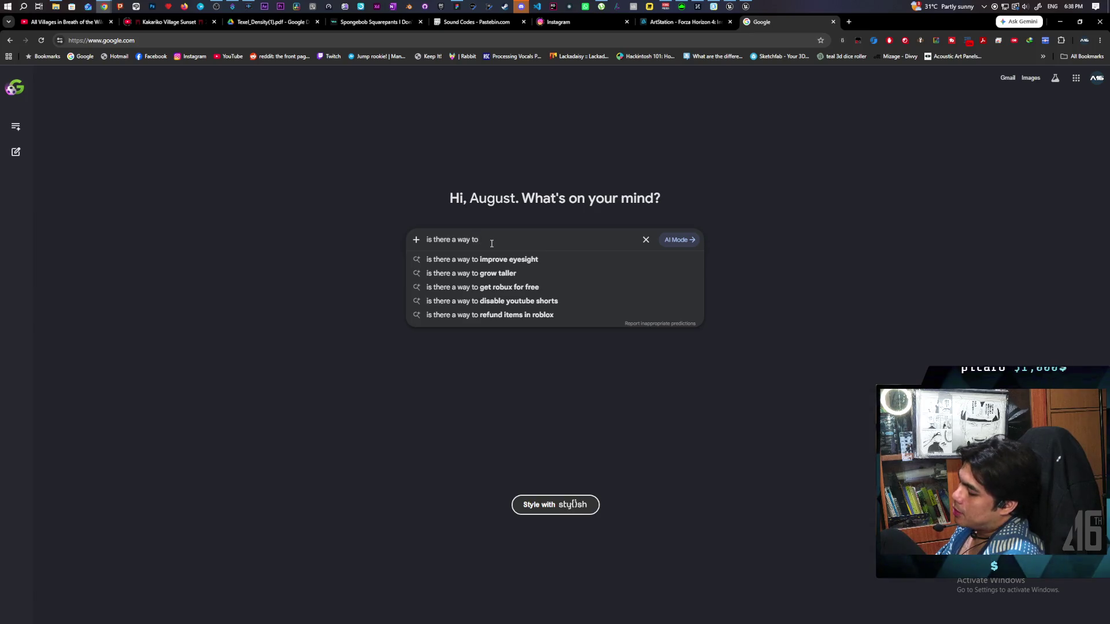
type(" get")
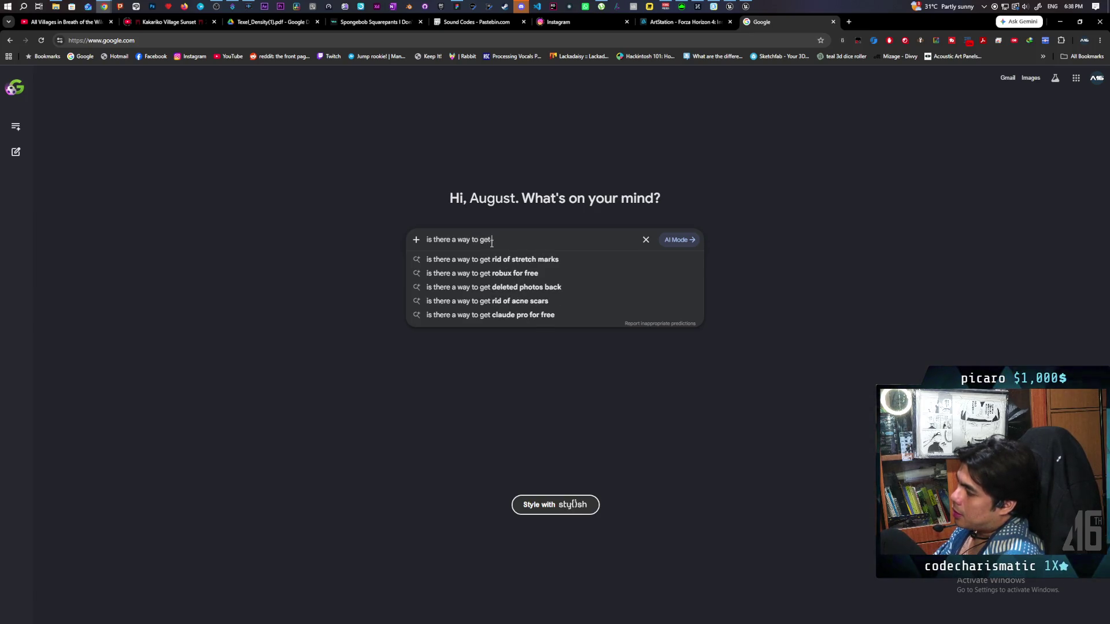
type(" the sr")
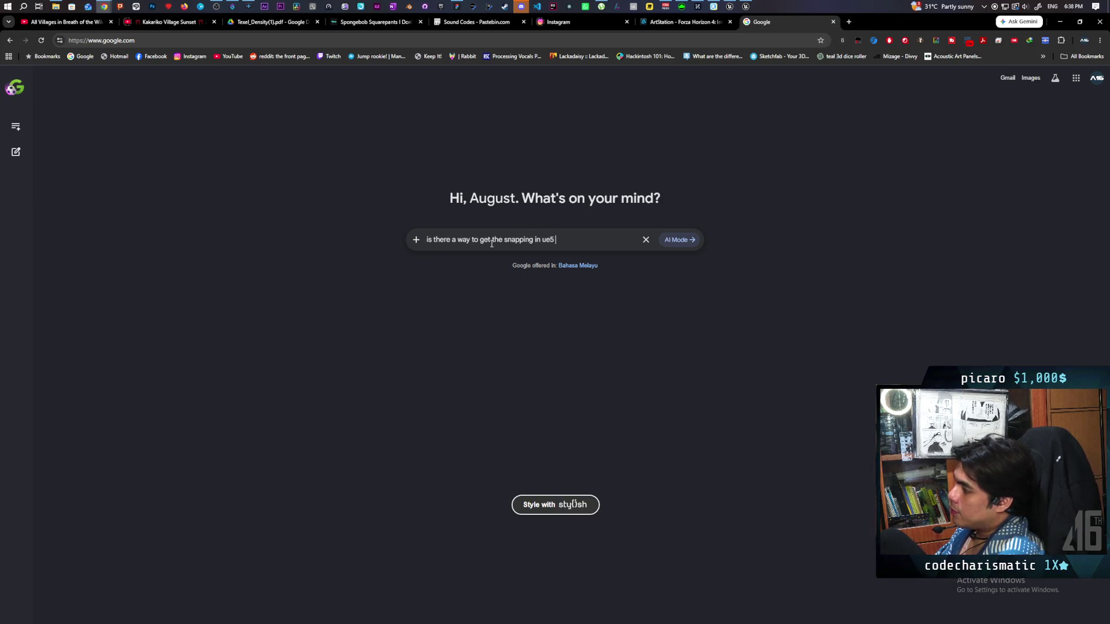
type("ustom ")
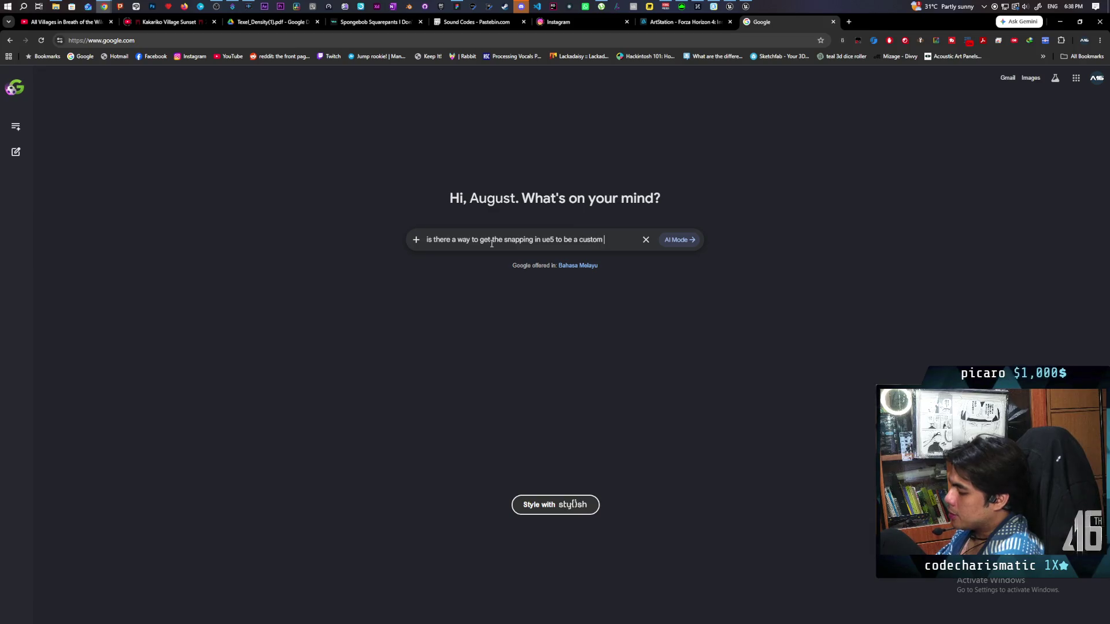
type("amou")
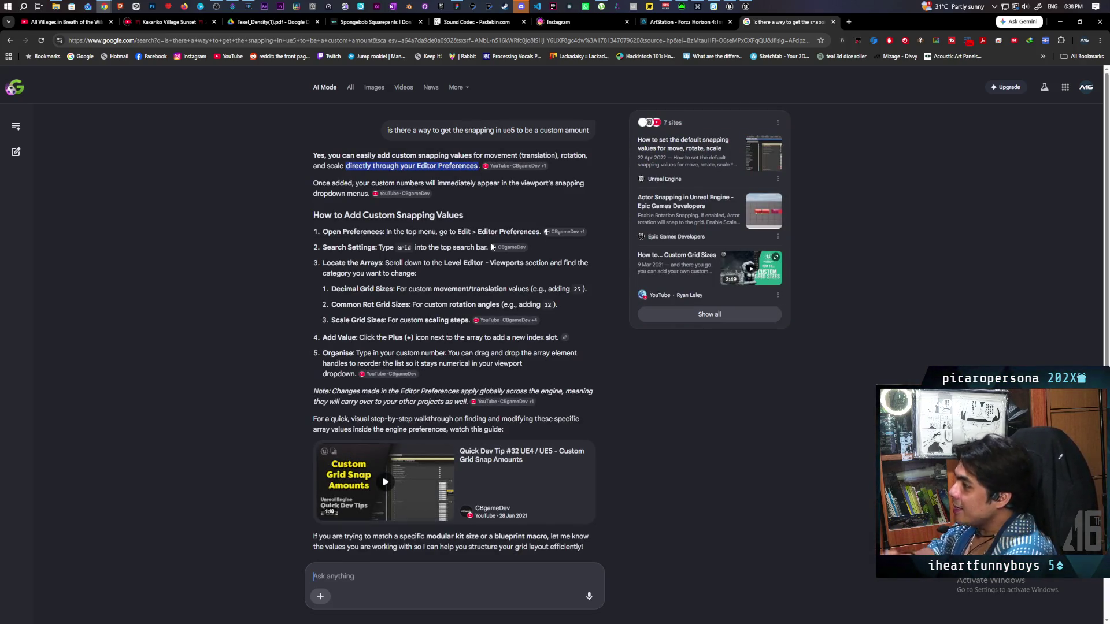
Open Editor Preferences from the Edit menu, filter them by 'snap', and shrink the window.
left_click(730, 5)
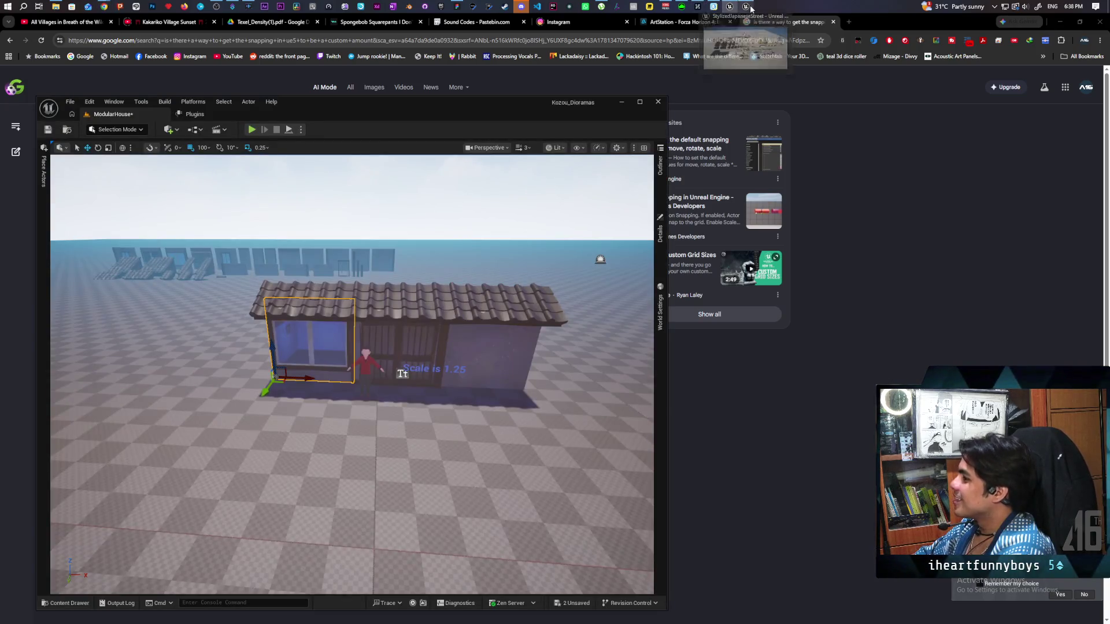
left_click(89, 103)
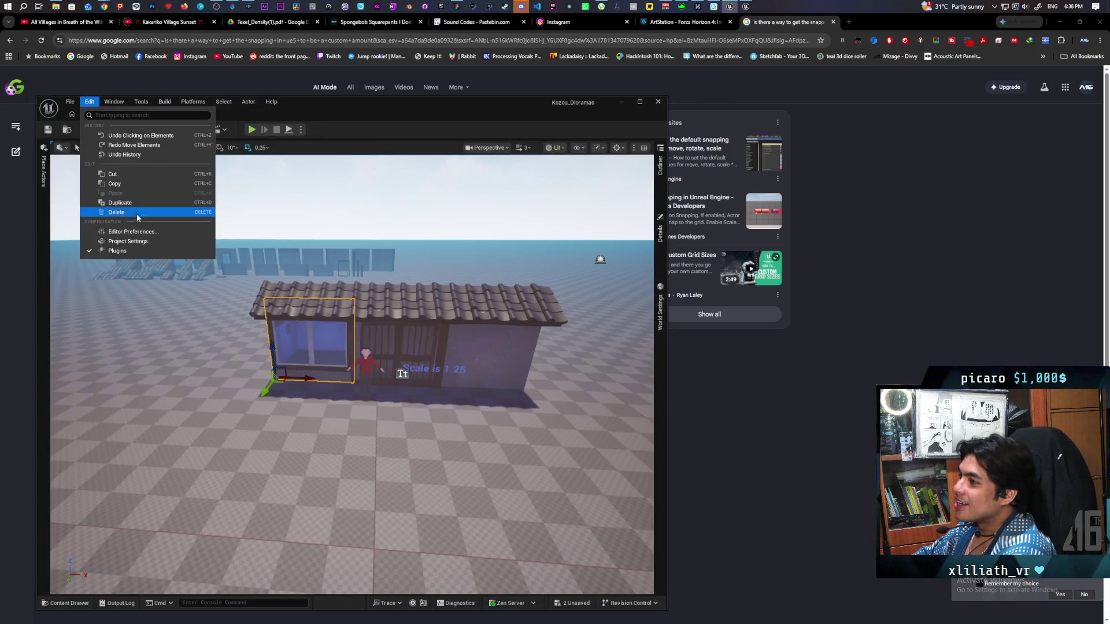
left_click(133, 231)
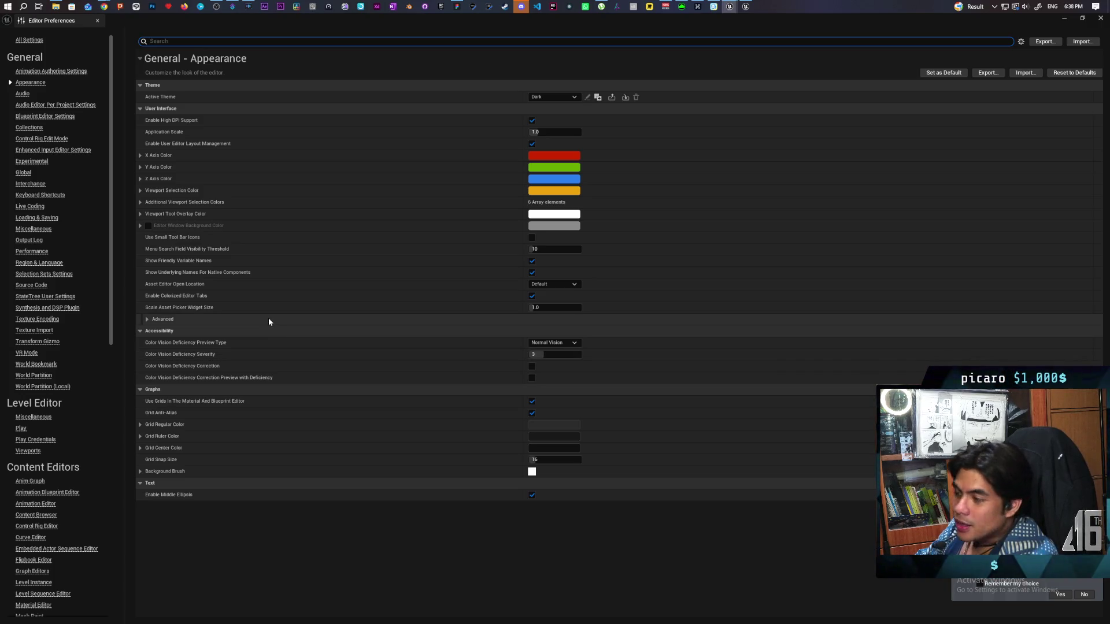
type("snap")
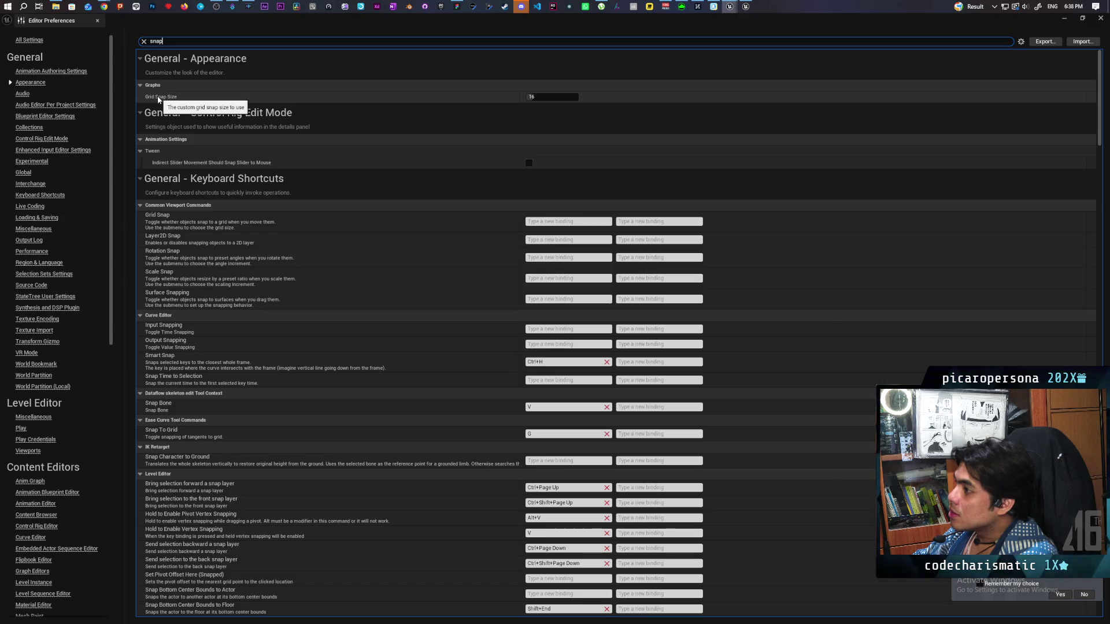
key("super+Down")
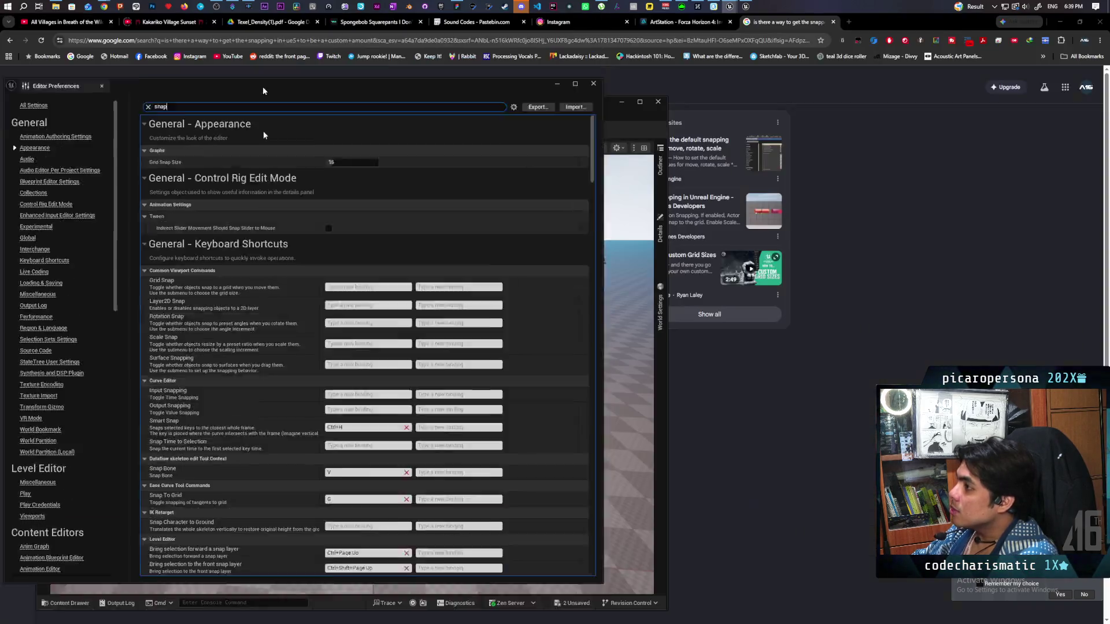
Check the grid, rotation and scale snap options in the viewport toolbar without changing them.
left_click(208, 149)
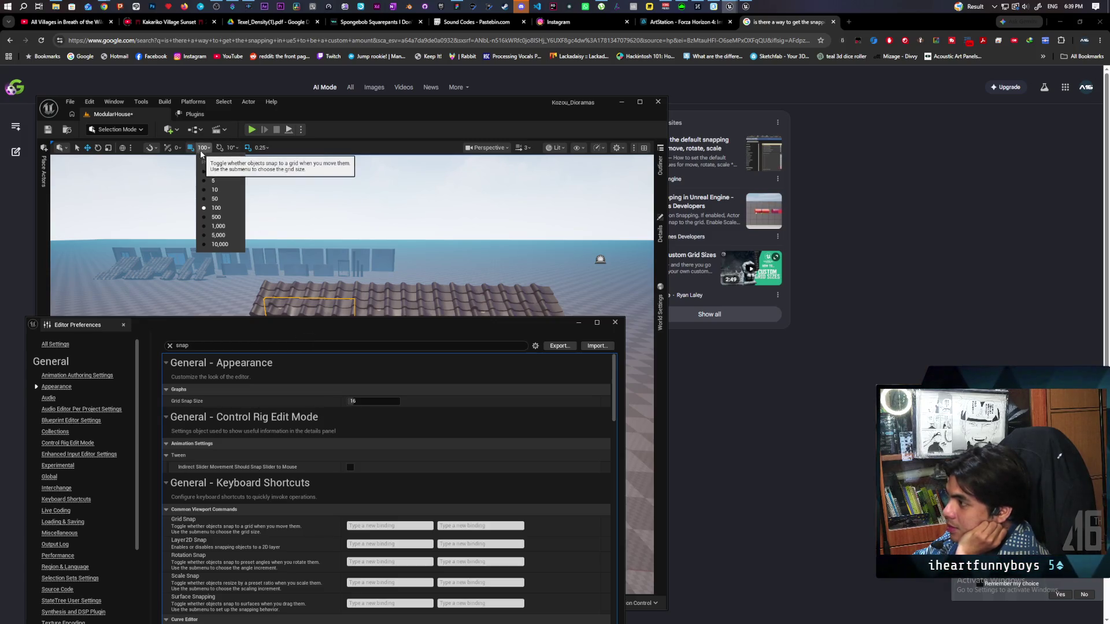
left_click(234, 148)
left_click(267, 149)
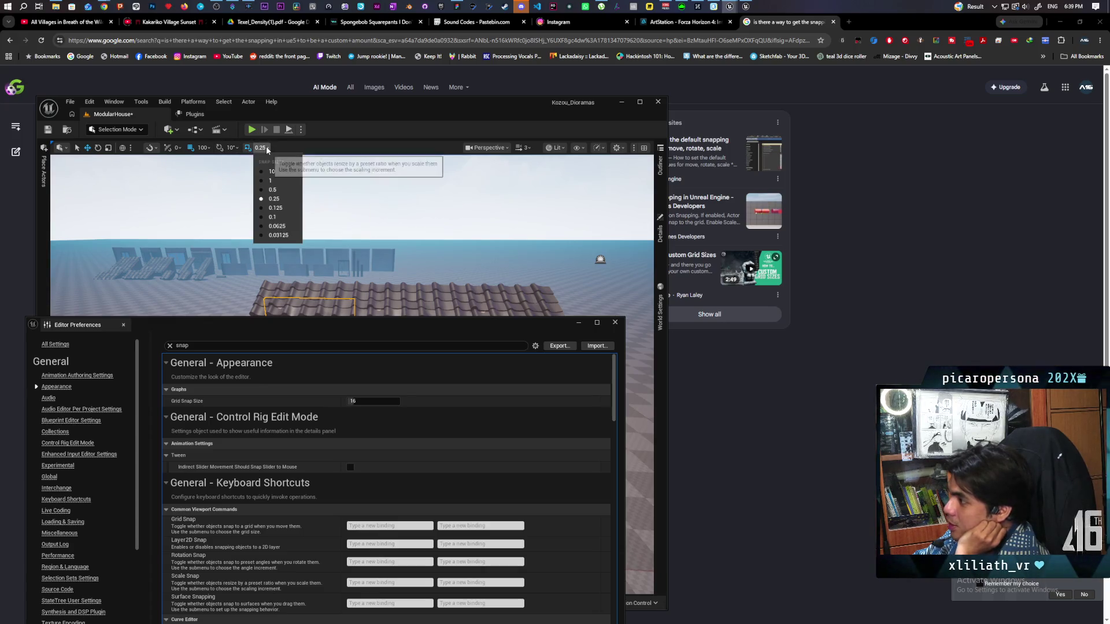
left_click(280, 167)
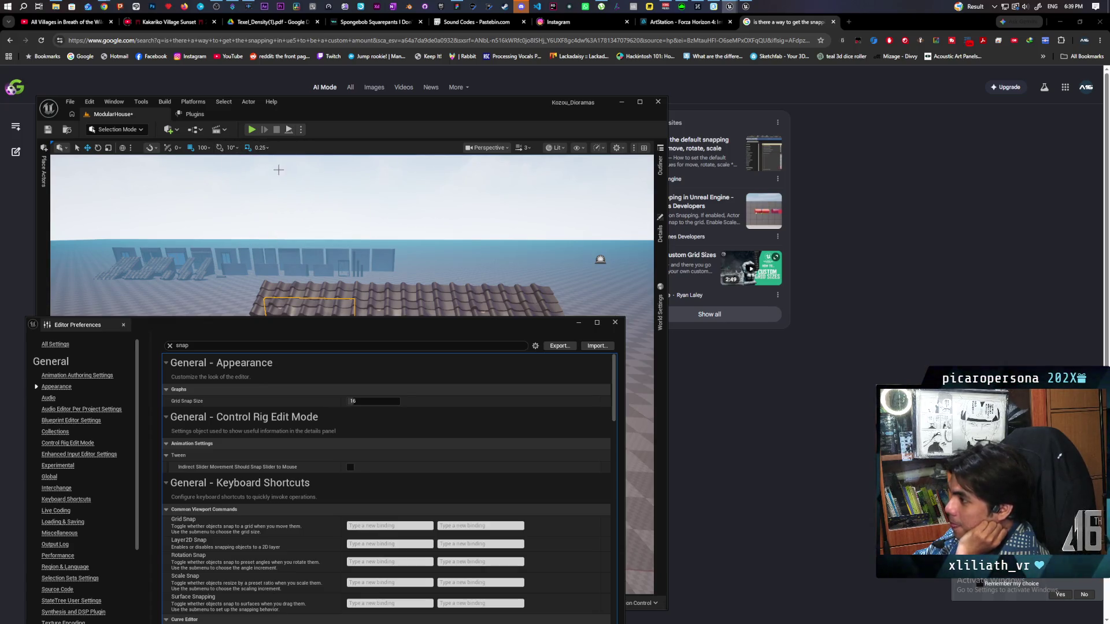
Edit the Grid Snap Size preference under General - Appearance and commit it at 16.
left_click(363, 399)
type("12")
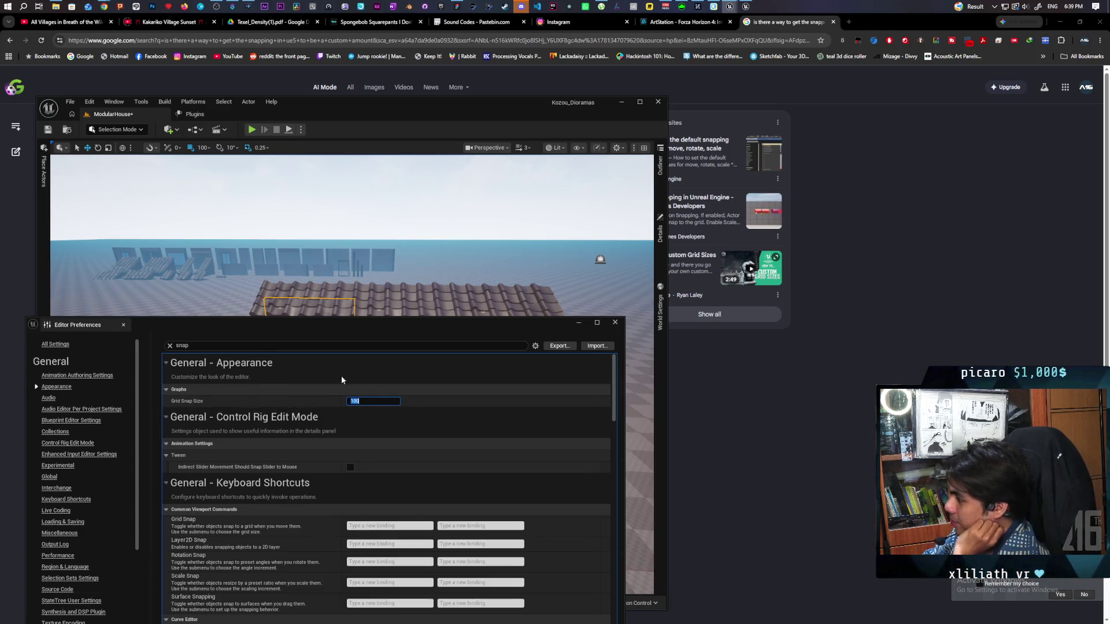
left_click(341, 378)
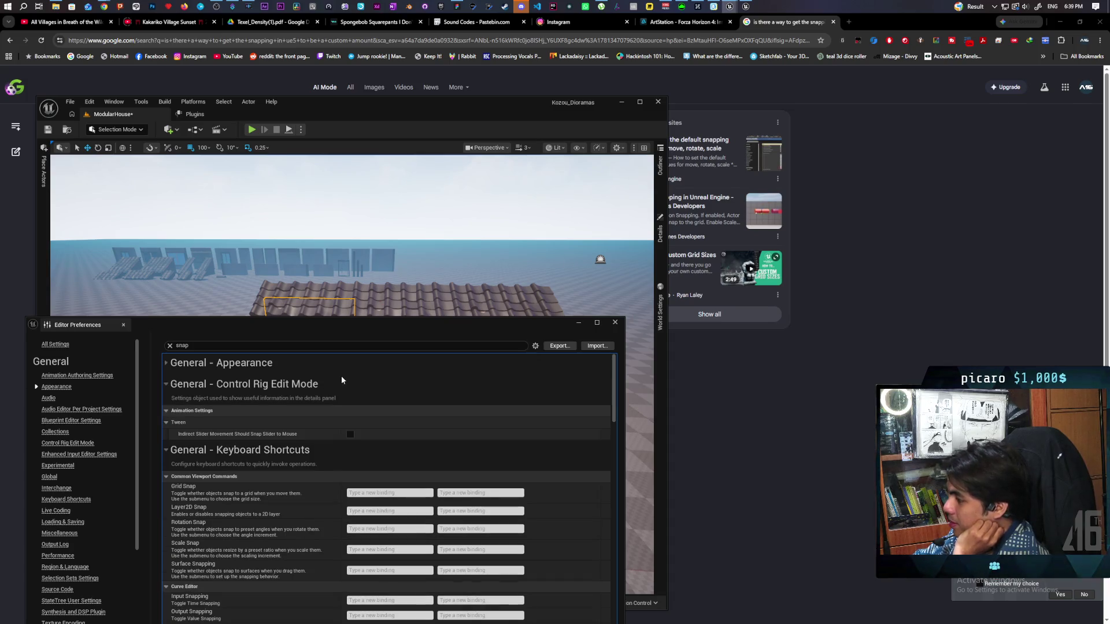
left_click(166, 363)
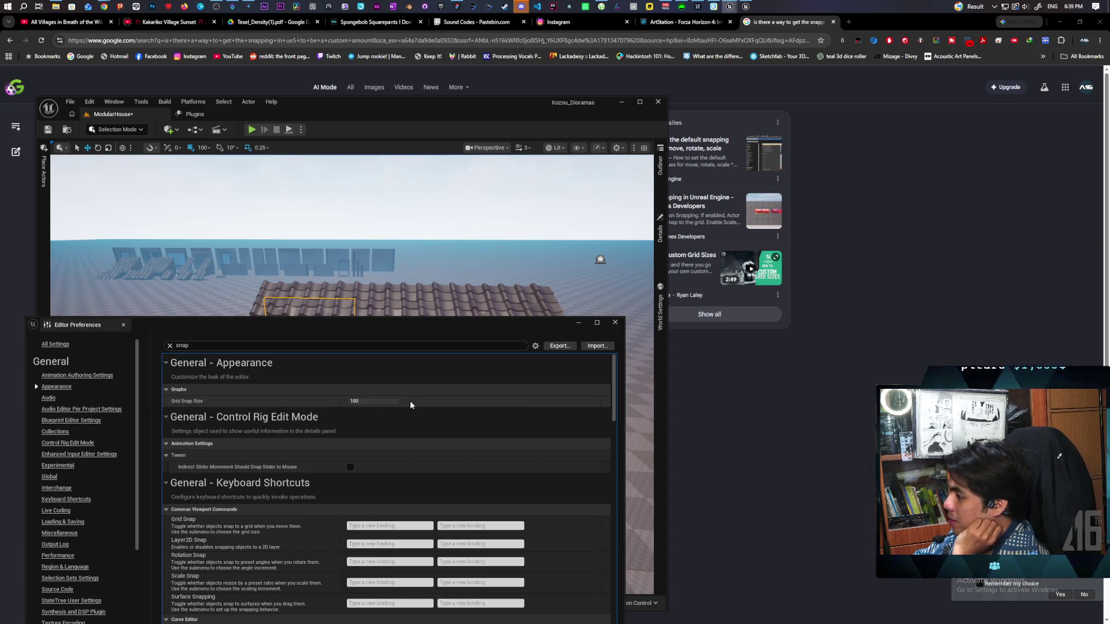
left_click(383, 401)
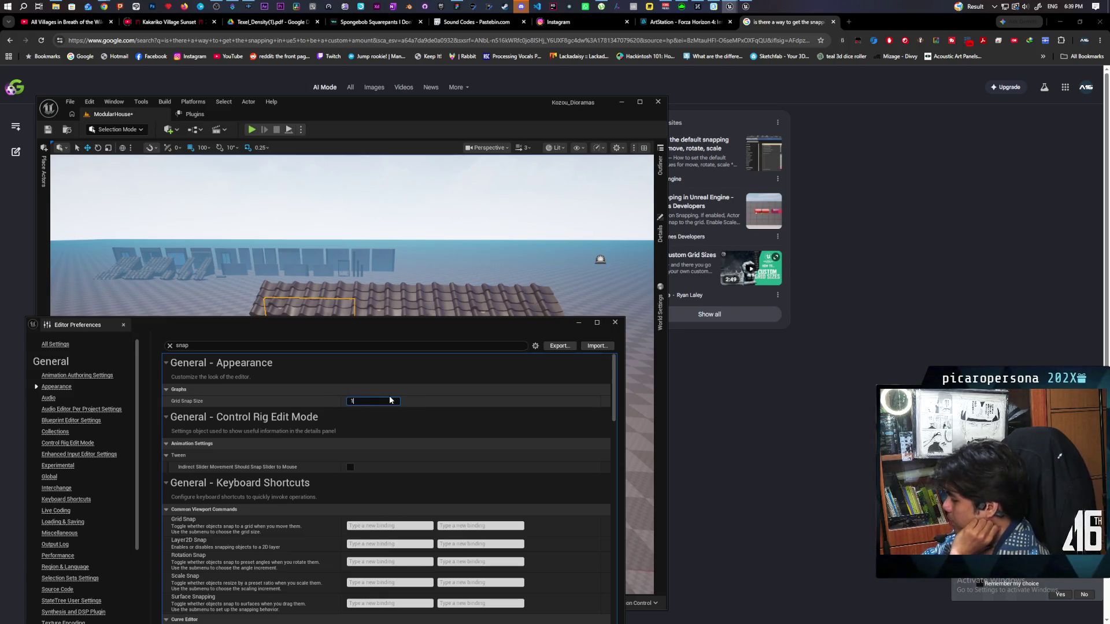
type("6")
key("Return")
Collapse the keyboard shortcut settings while scrolling through the snap preferences.
left_click_drag(397, 325, 688, 154)
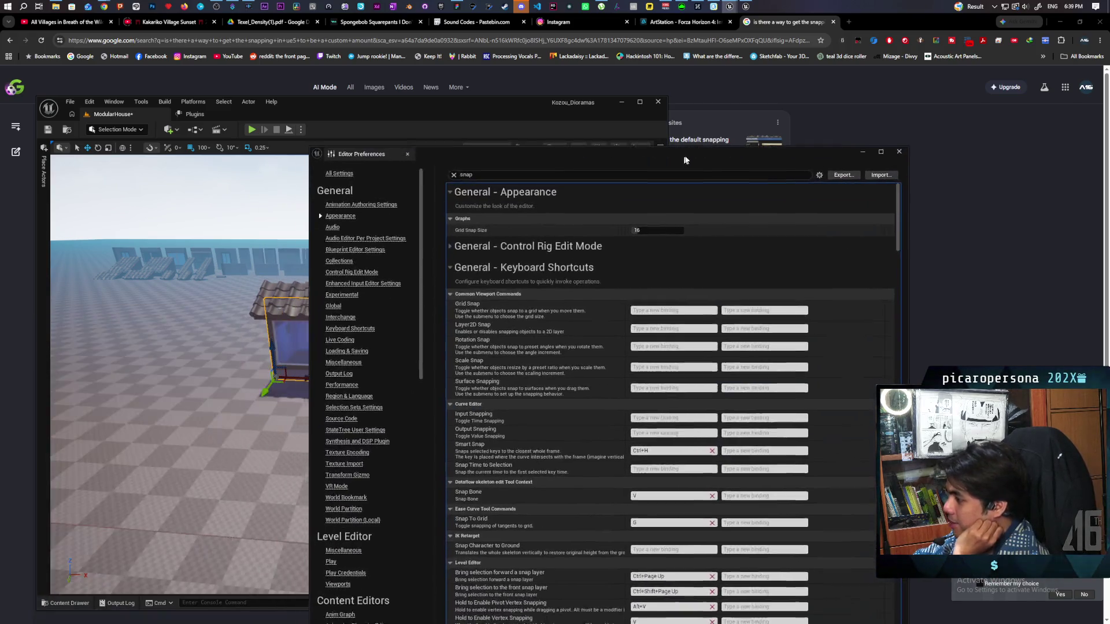
scroll(633, 389, "down", 3)
scroll(632, 389, "down", 5)
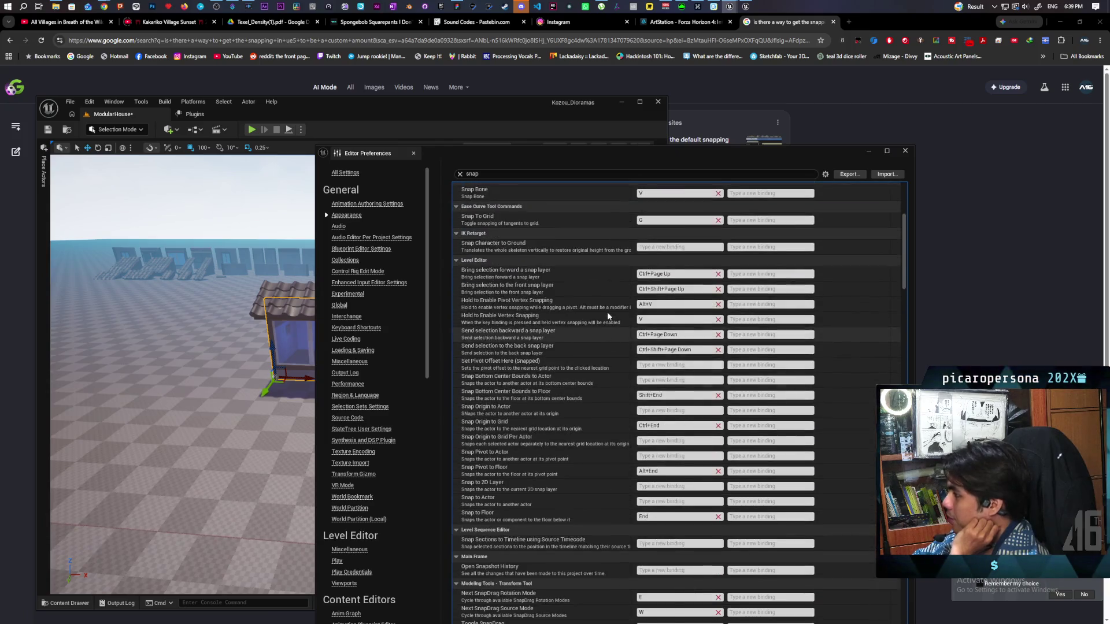
scroll(607, 312, "up", 7)
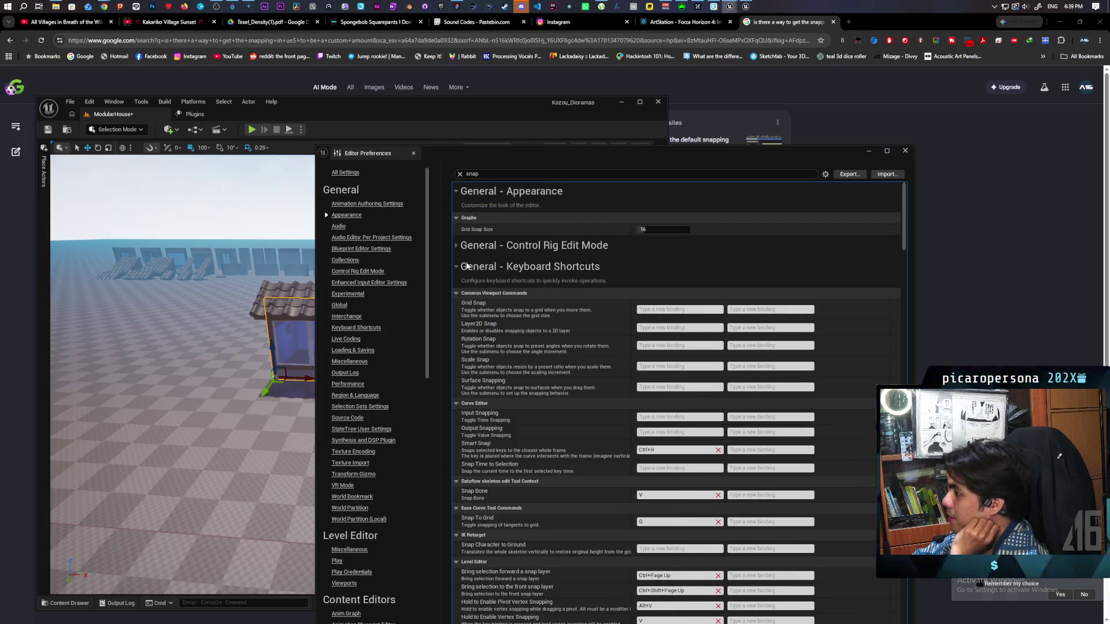
left_click(456, 266)
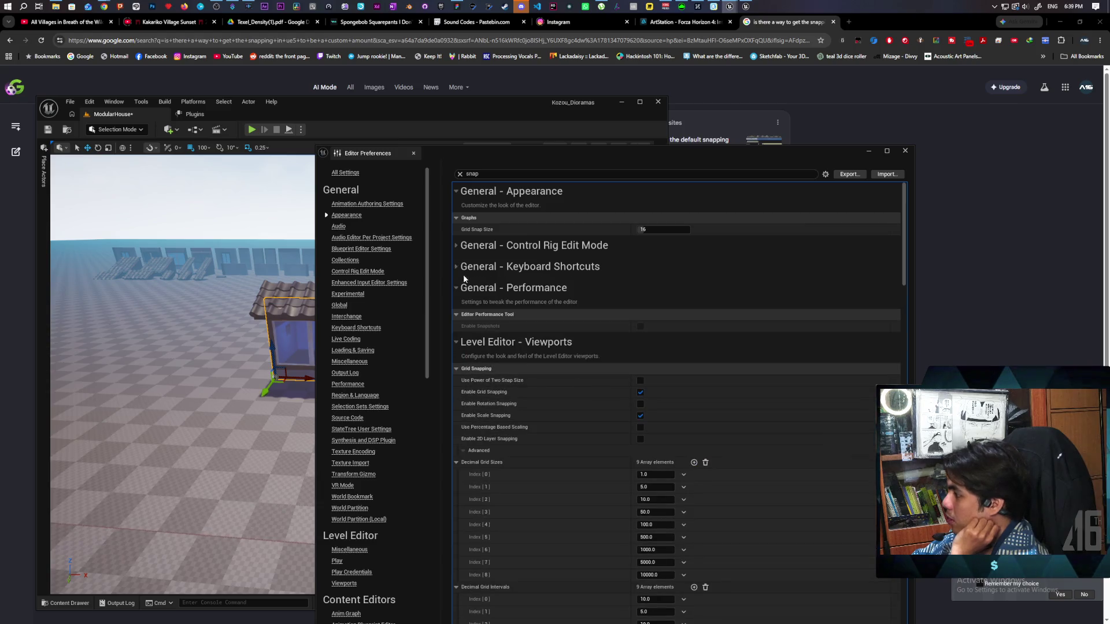
scroll(616, 286, "down", 2)
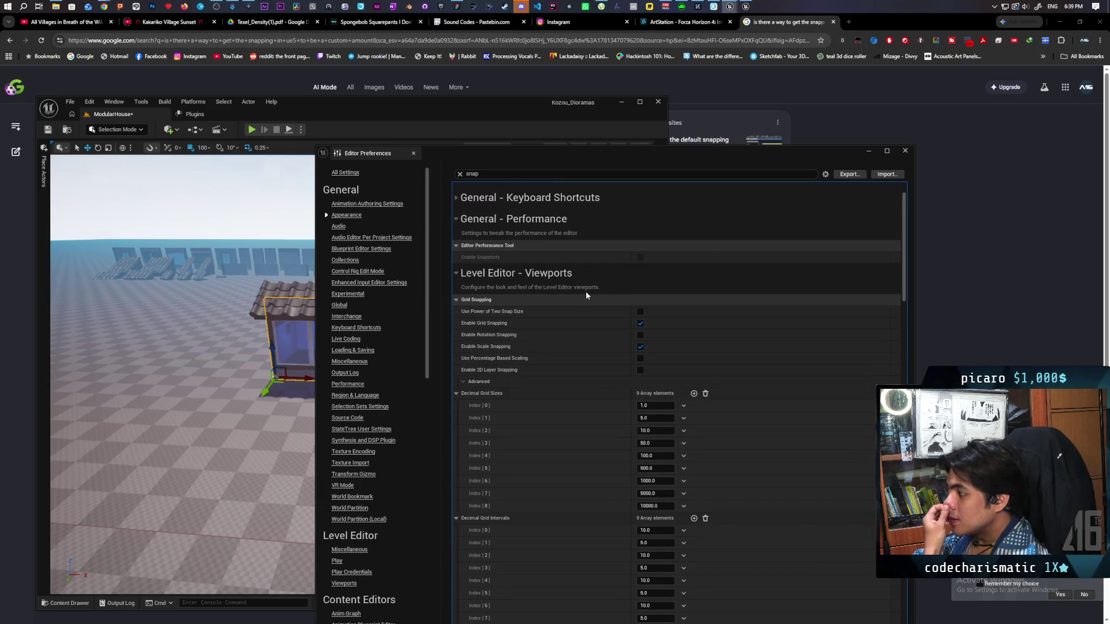
scroll(586, 289, "down", 3)
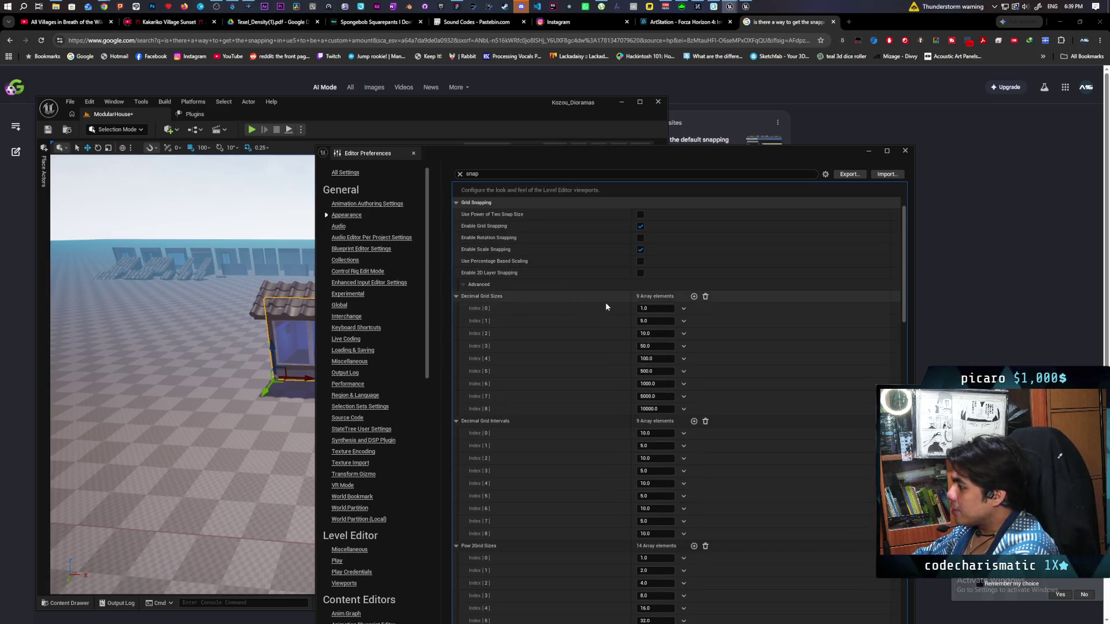
scroll(696, 302, "up", 3)
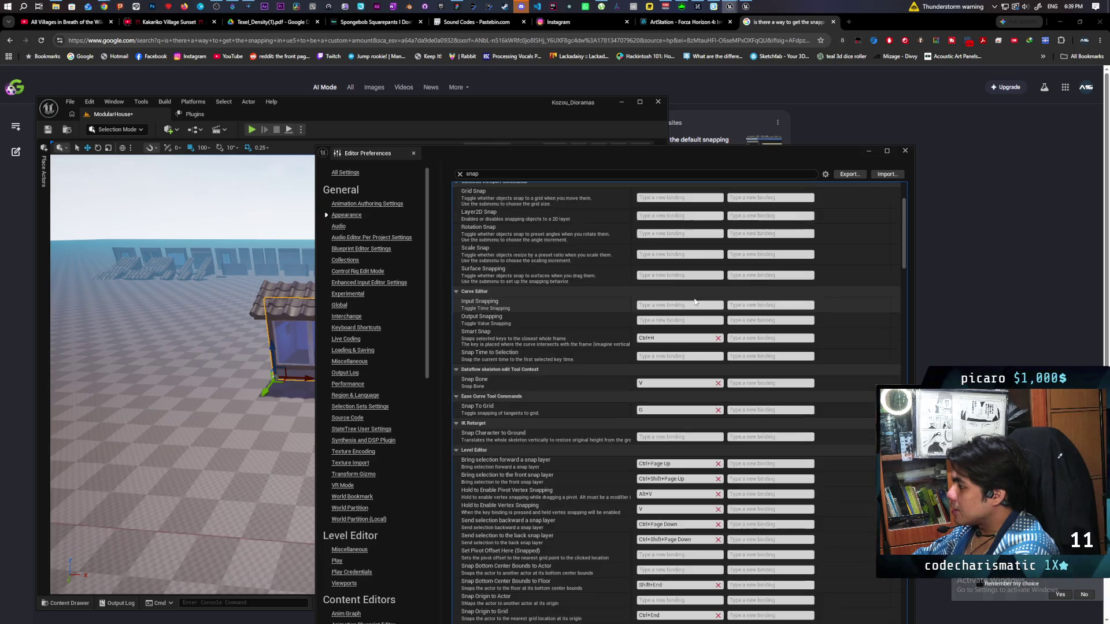
scroll(549, 315, "up", 4)
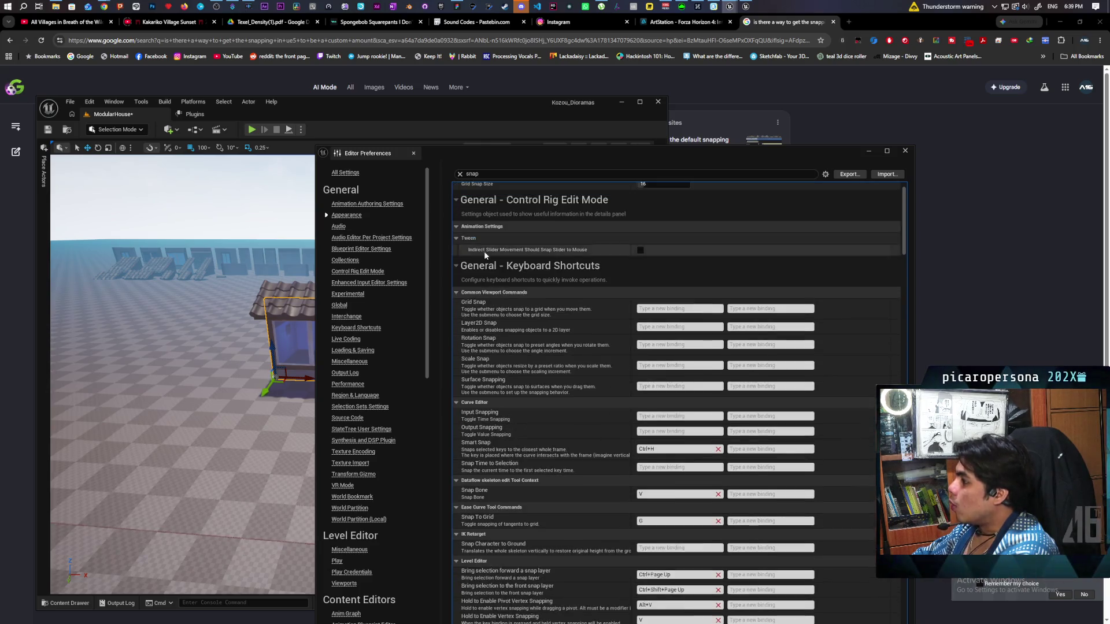
scroll(486, 257, "up", 2)
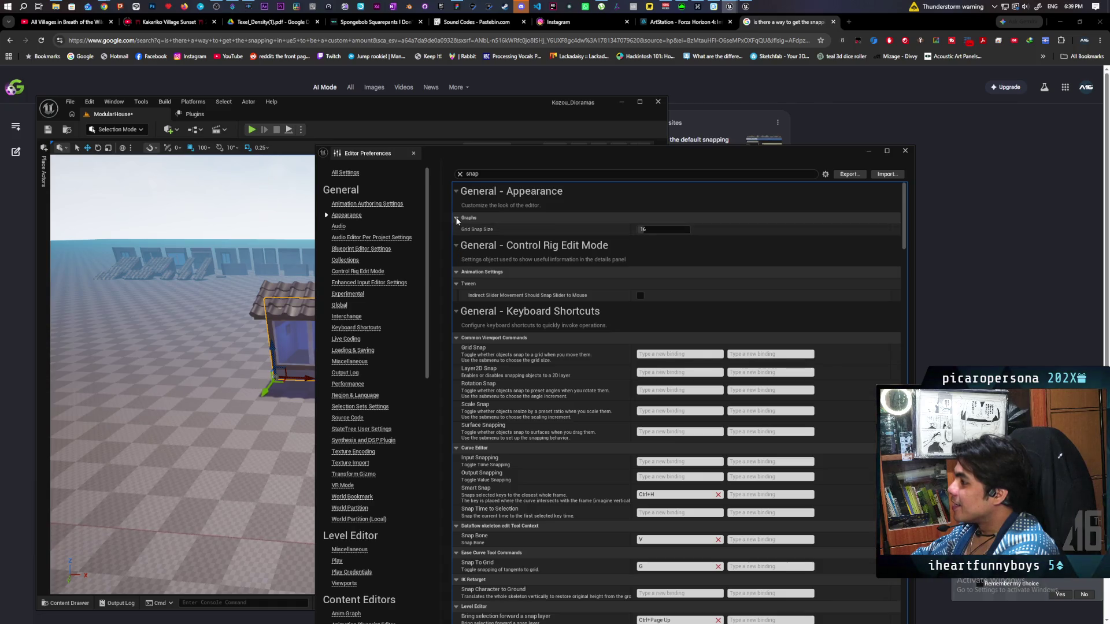
Collapse Control Rig Edit Mode settings and set Decimal Grid Sizes Index [9] to 125.
left_click(456, 245)
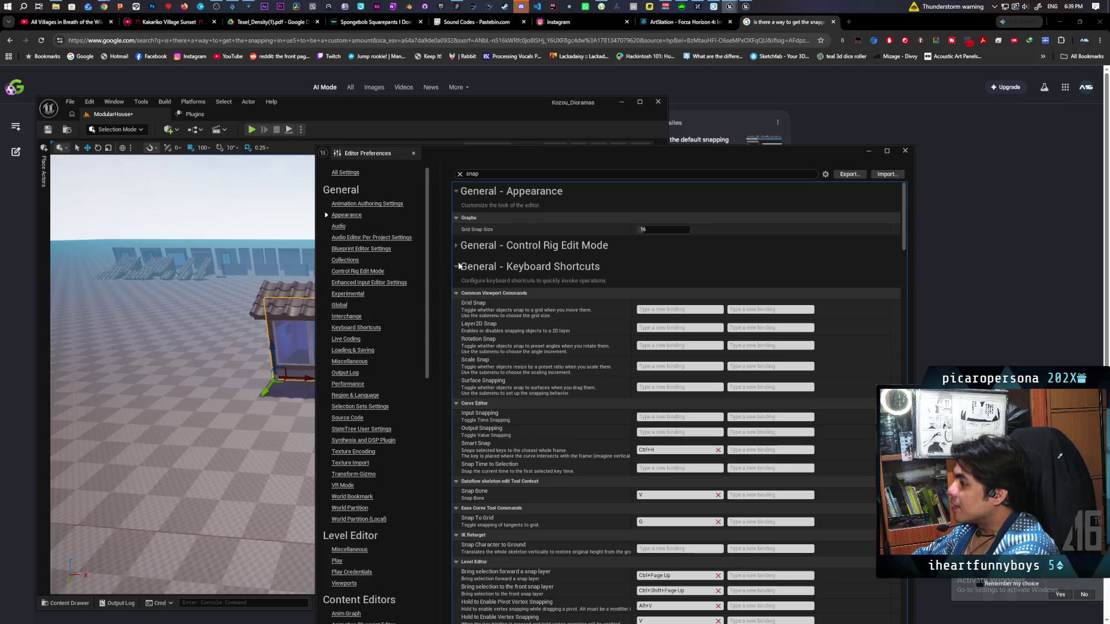
left_click(456, 266)
scroll(568, 369, "down", 4)
left_click(672, 477)
type("12")
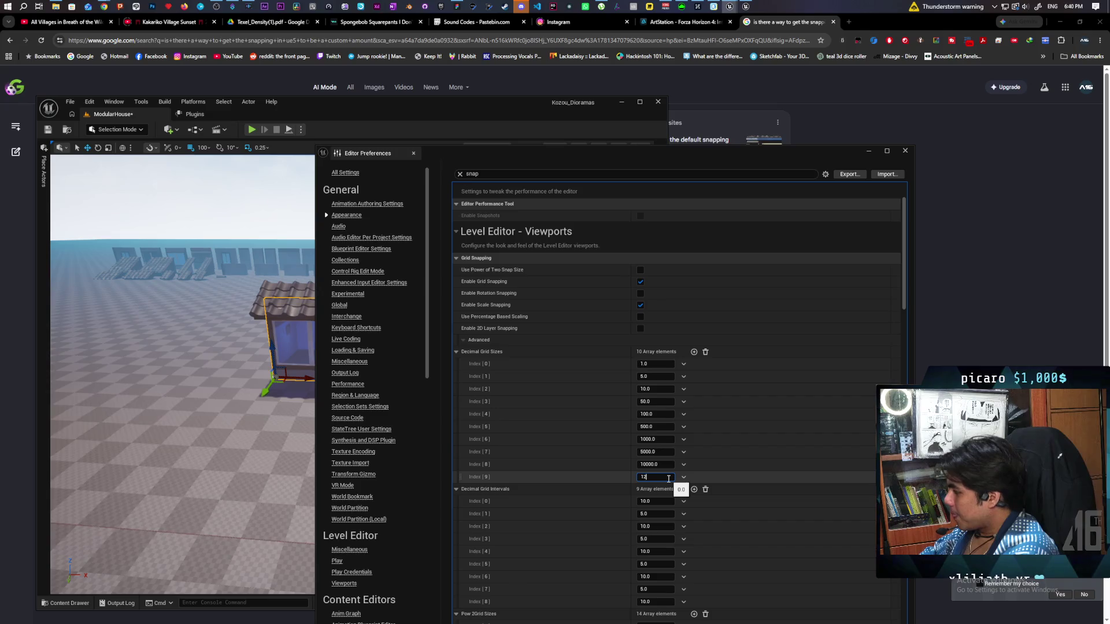
type("5")
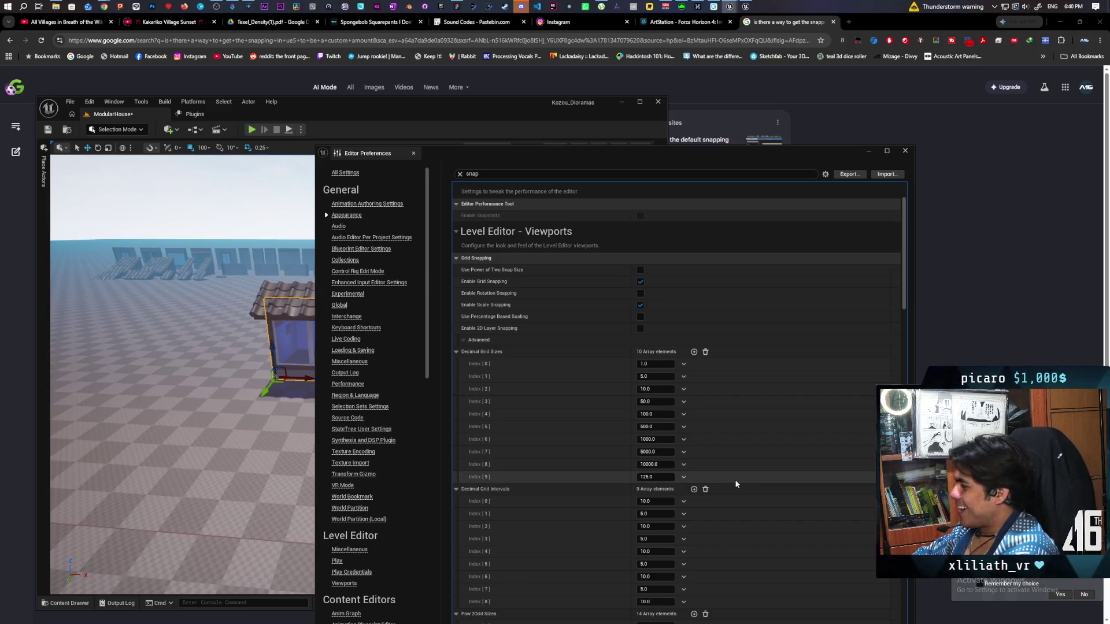
Close Editor Preferences and set the viewport grid snap size to 125.
left_click(905, 151)
left_click(202, 148)
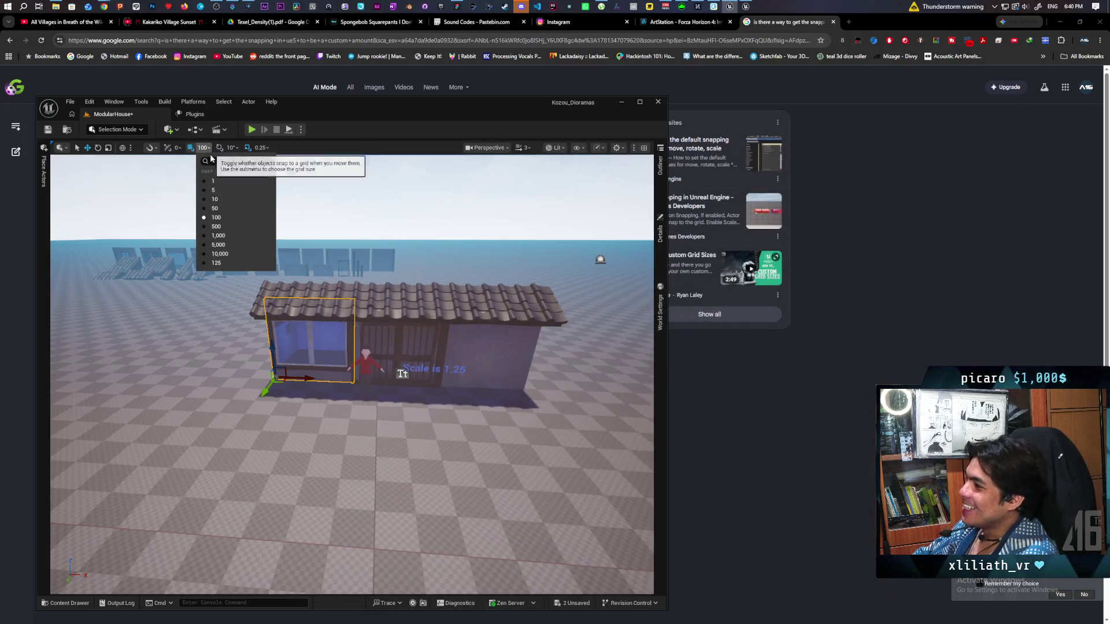
left_click(234, 254)
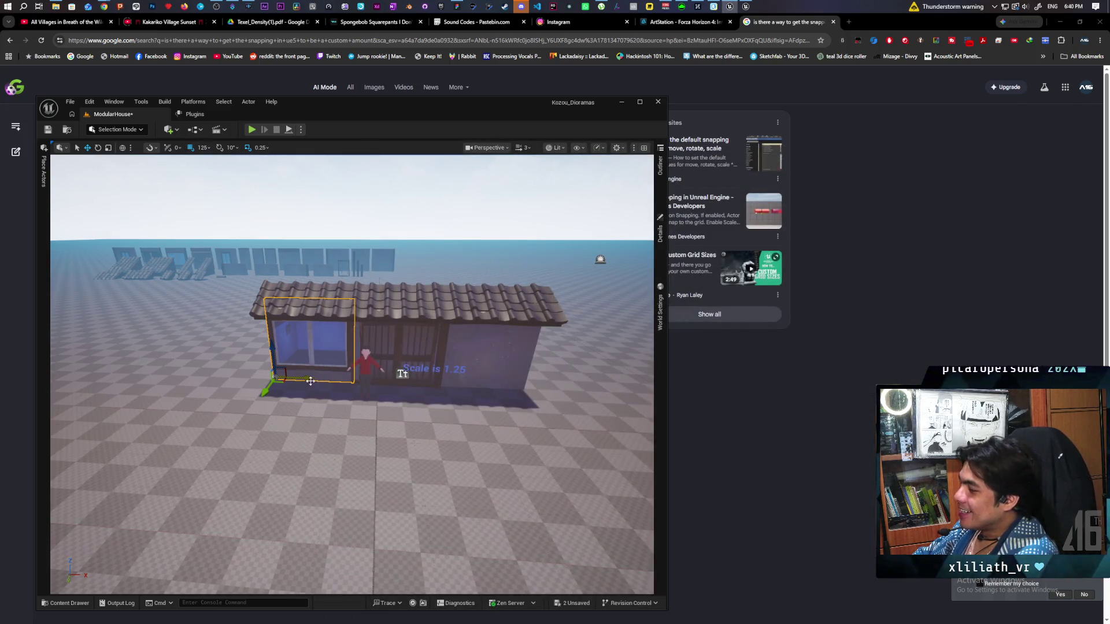
Slide the window wall left flush with the house's end, then open the Content Drawer.
left_click_drag(315, 380, 243, 375)
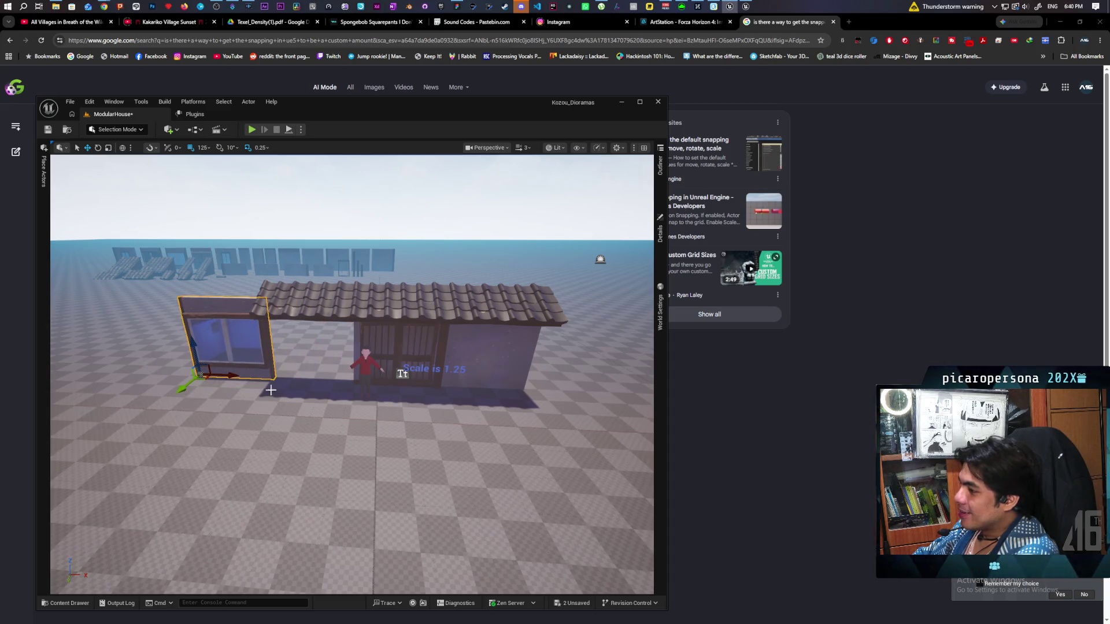
key("ctrl+z")
left_click_drag(302, 381, 215, 383)
scroll(215, 383, "up", 3)
scroll(236, 238, "up", 5)
scroll(235, 239, "down", 3)
scroll(236, 239, "down", 10)
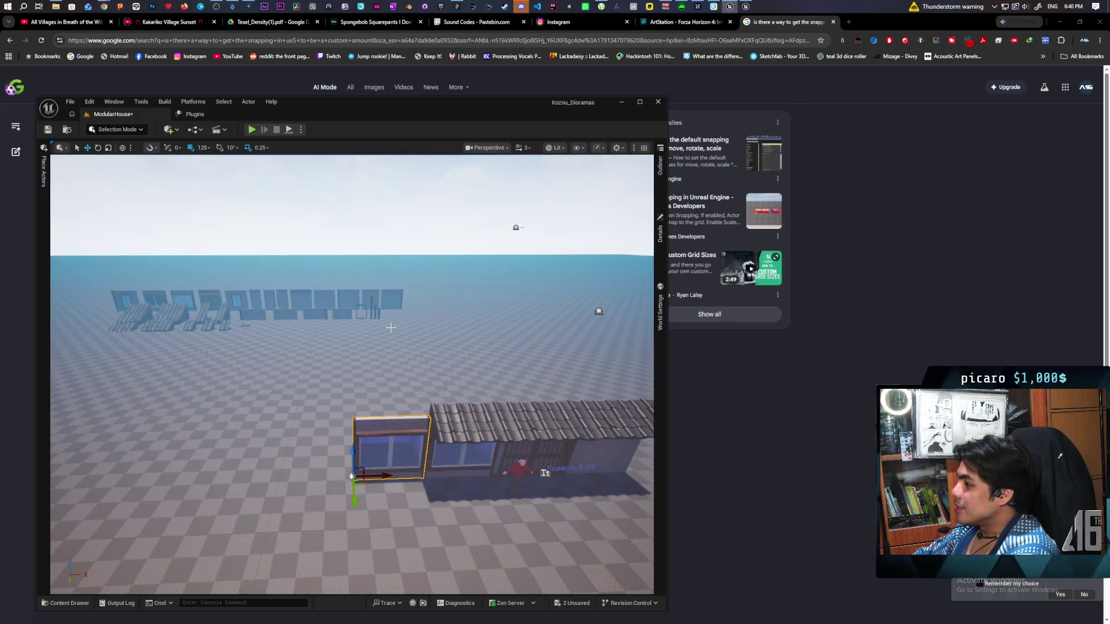
left_click(350, 301)
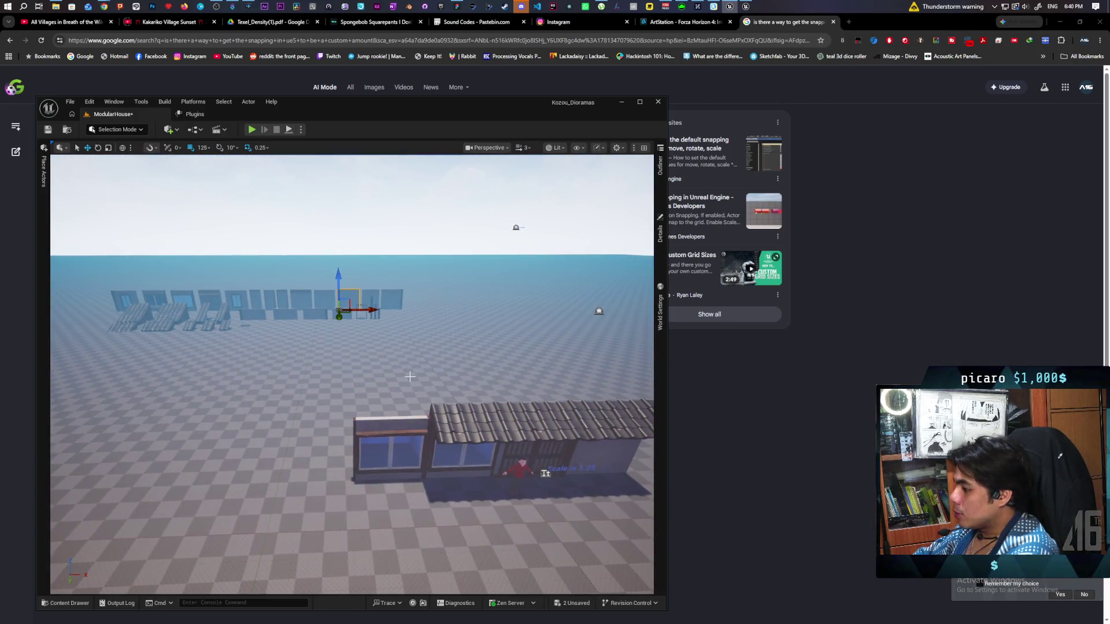
key("ctrl+space")
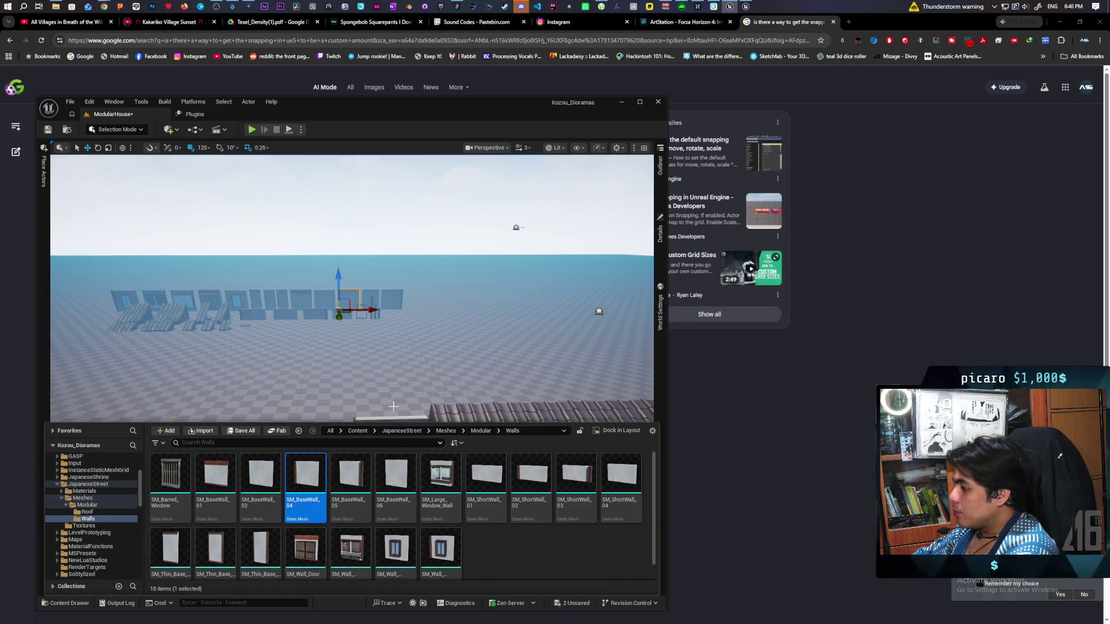
Replace the SM_BaseWall_7 window wall actor with the SM_BaseWall_04 mesh.
left_click(390, 445)
left_click(660, 165)
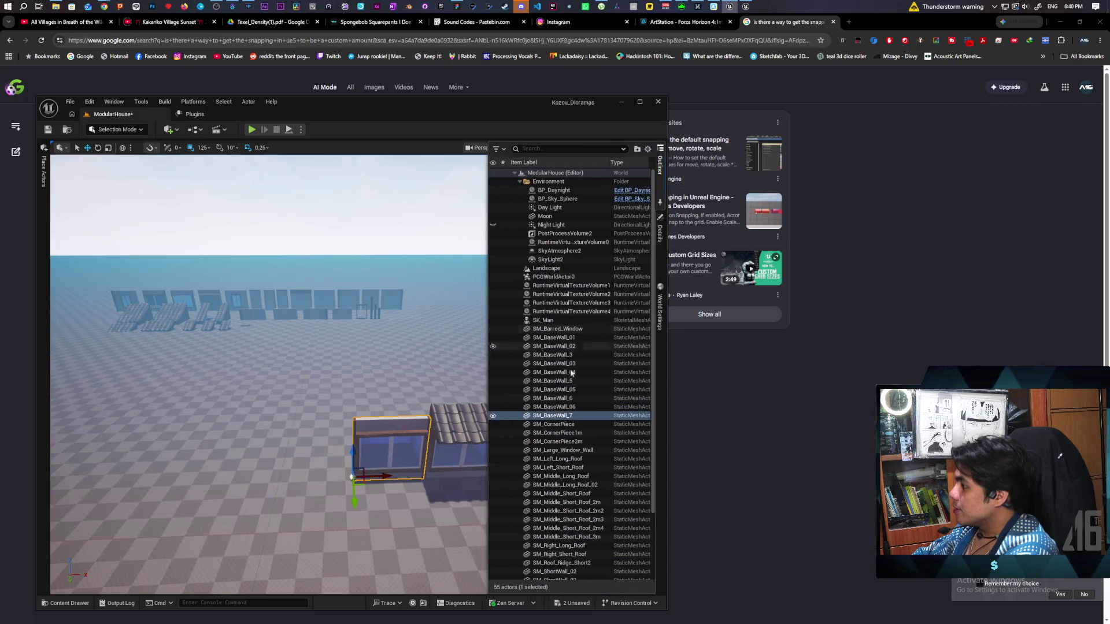
right_click(558, 415)
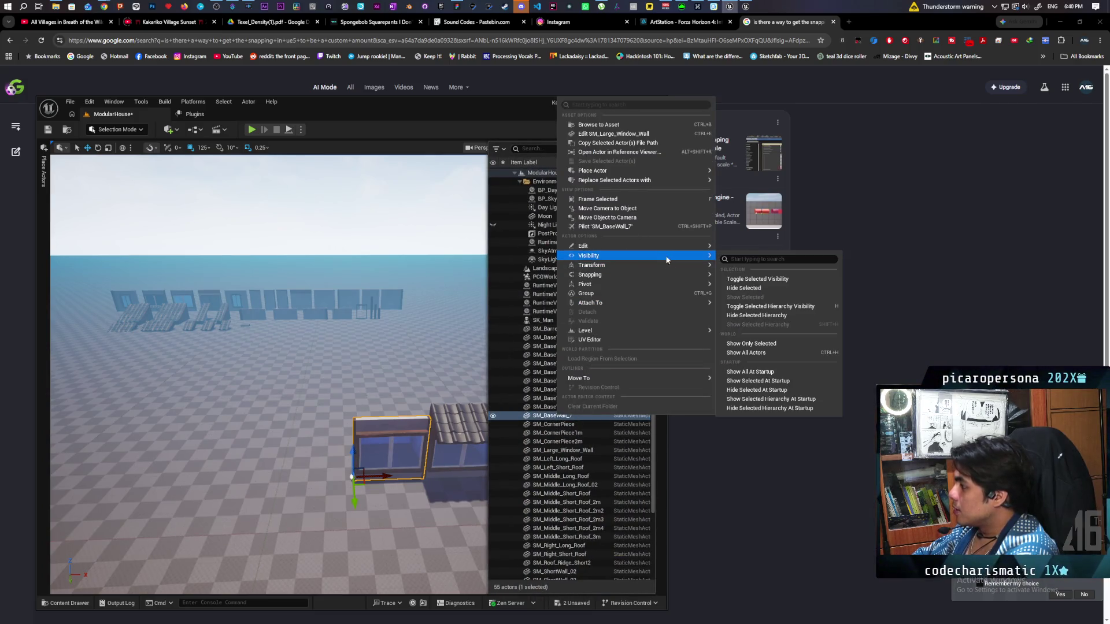
mouse_move(668, 180)
mouse_move(769, 224)
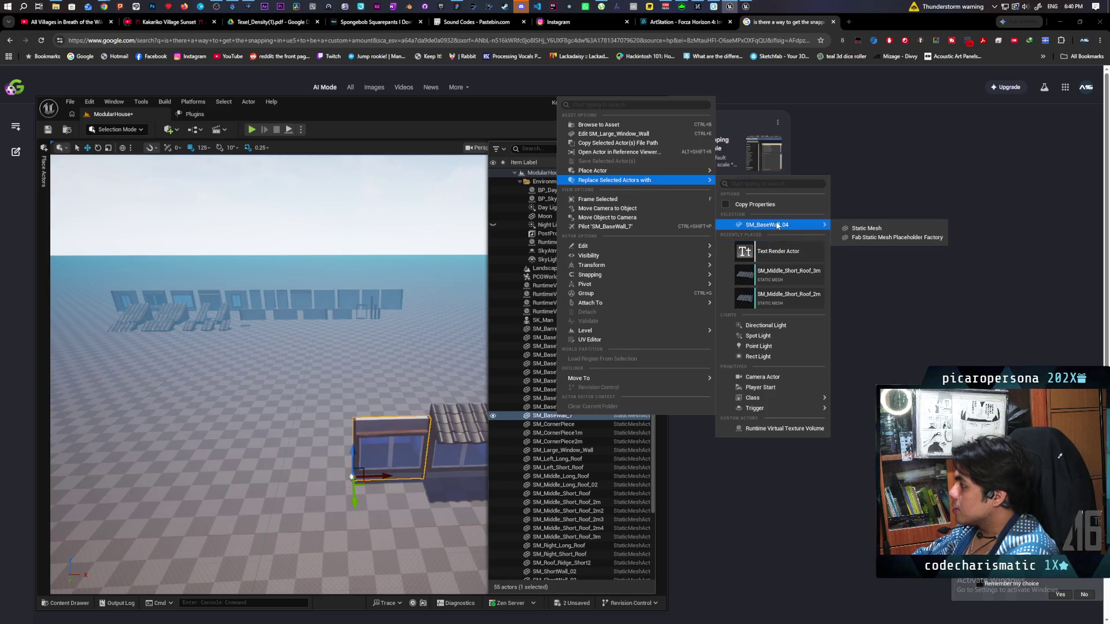
left_click(882, 229)
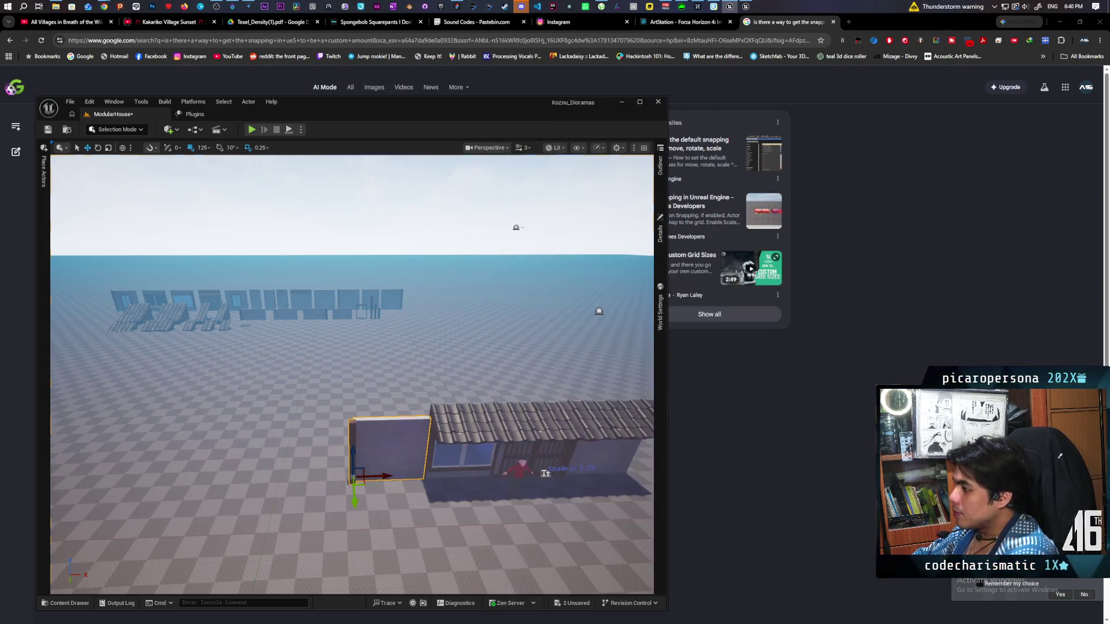
Frame a wall of the house and pull the view back to see it whole.
key("w")
scroll(509, 405, "down", 5)
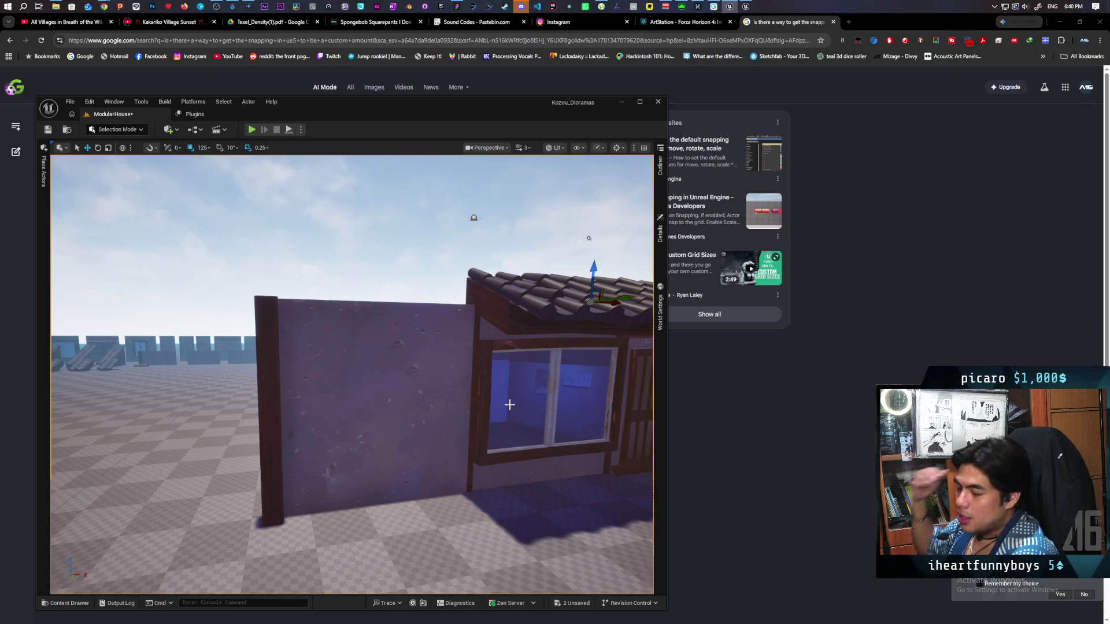
mouse_move(509, 405)
left_mouse_down()
mouse_move(440, 399)
mouse_move(405, 370)
left_mouse_up()
scroll(352, 374, "down", 5)
left_click(422, 372)
key("f")
scroll(352, 374, "down", 5)
mouse_move(352, 374)
left_mouse_down()
mouse_move(346, 365)
mouse_move(347, 382)
mouse_move(370, 379)
mouse_move(347, 376)
mouse_move(395, 398)
left_mouse_up()
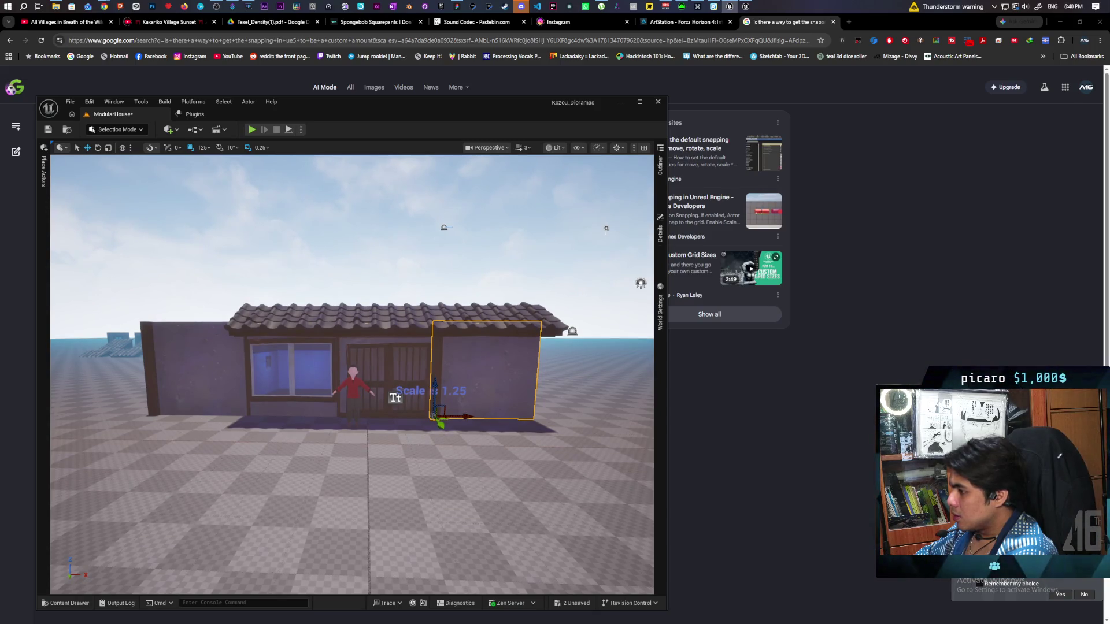
Orbit to face the house front, save the ModularHouse level, and return to the Launcher.
left_click_drag(395, 398, 395, 396)
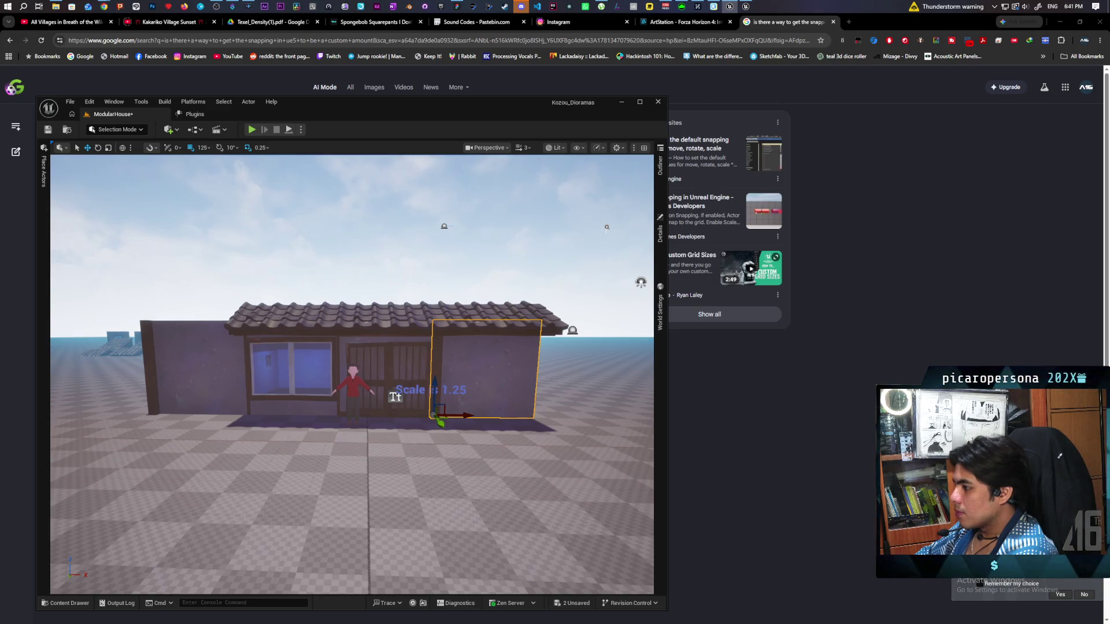
scroll(356, 354, "down", 5)
scroll(356, 353, "up", 4)
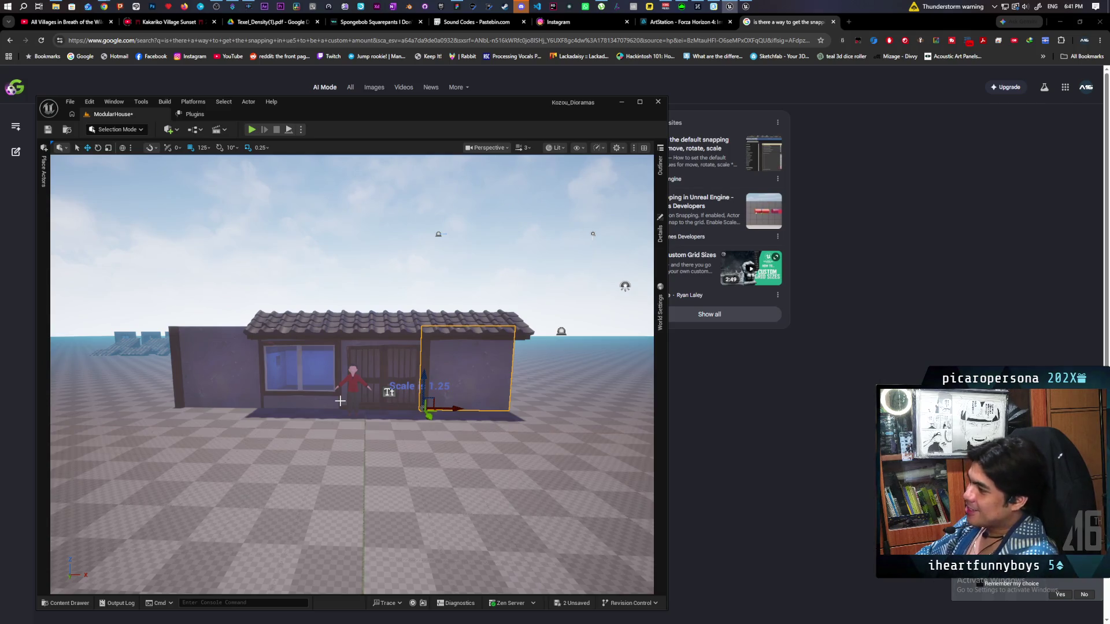
scroll(277, 290, "up", 5)
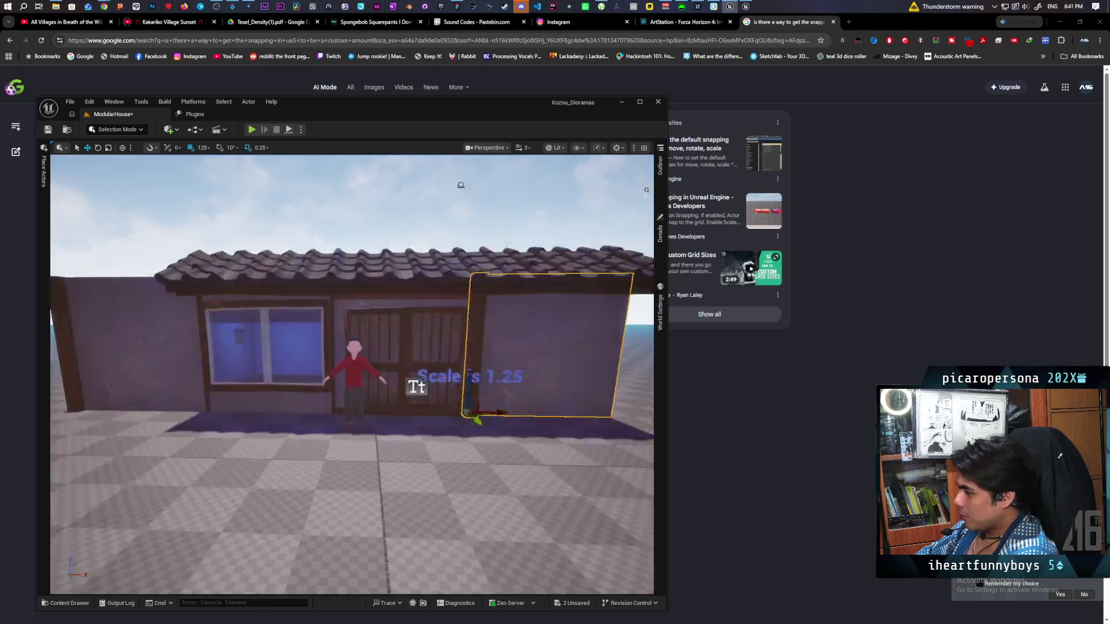
scroll(276, 289, "down", 3)
scroll(621, 198, "up", 5)
scroll(621, 198, "down", 5)
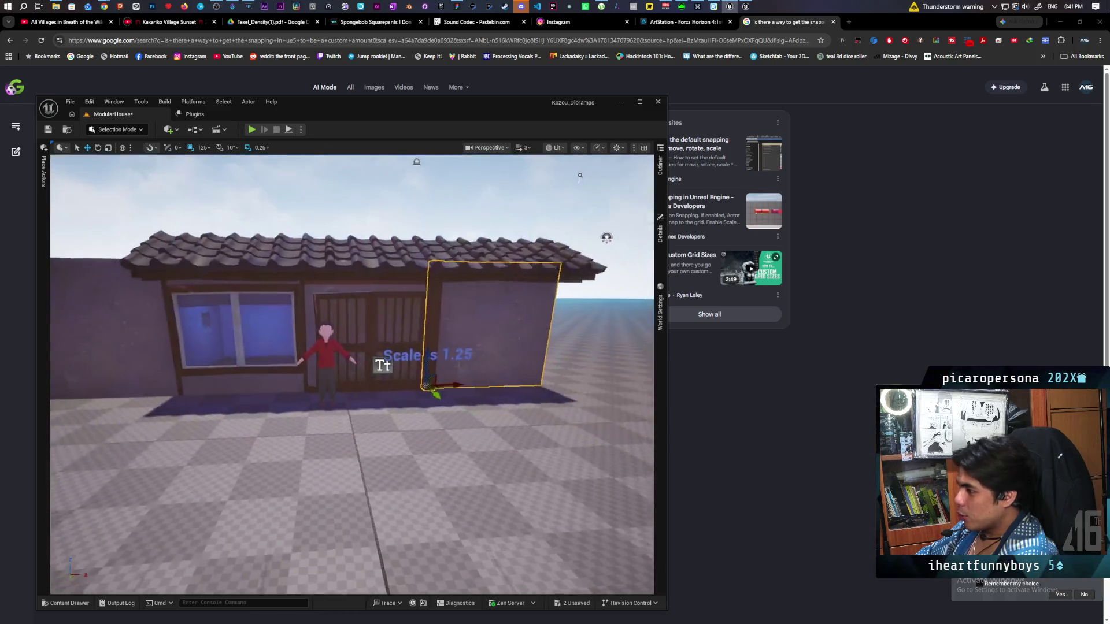
scroll(578, 185, "up", 5)
scroll(539, 168, "down", 2)
mouse_move(539, 168)
left_mouse_down()
mouse_move(626, 186)
mouse_move(625, 174)
mouse_move(607, 219)
mouse_move(613, 185)
mouse_move(561, 190)
mouse_move(578, 189)
mouse_move(578, 225)
mouse_move(572, 208)
mouse_move(557, 208)
left_mouse_up()
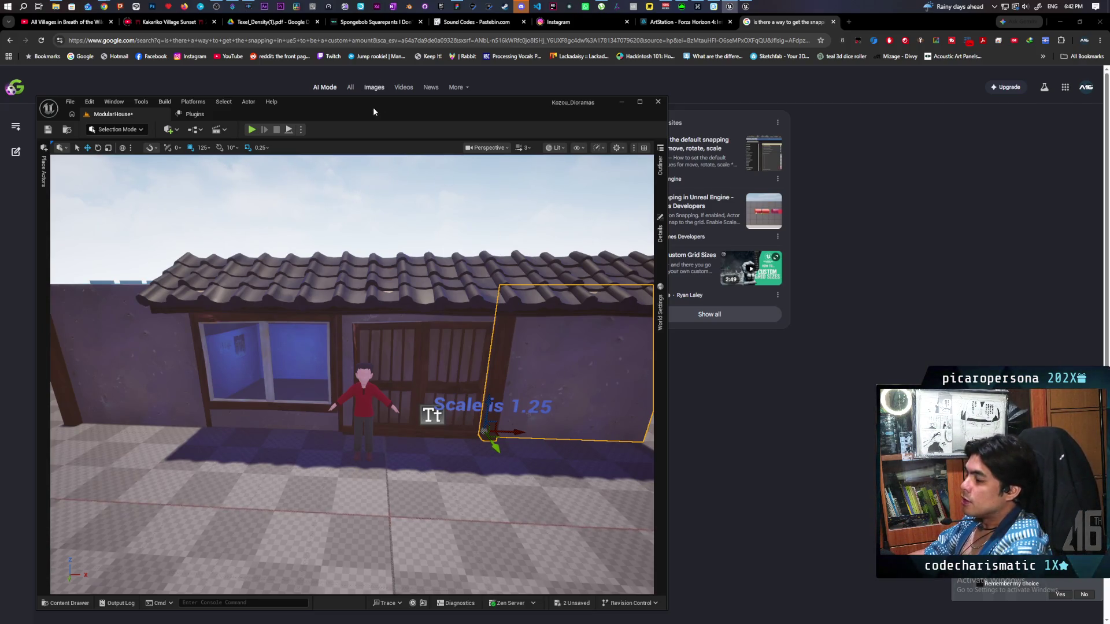
left_click(48, 129)
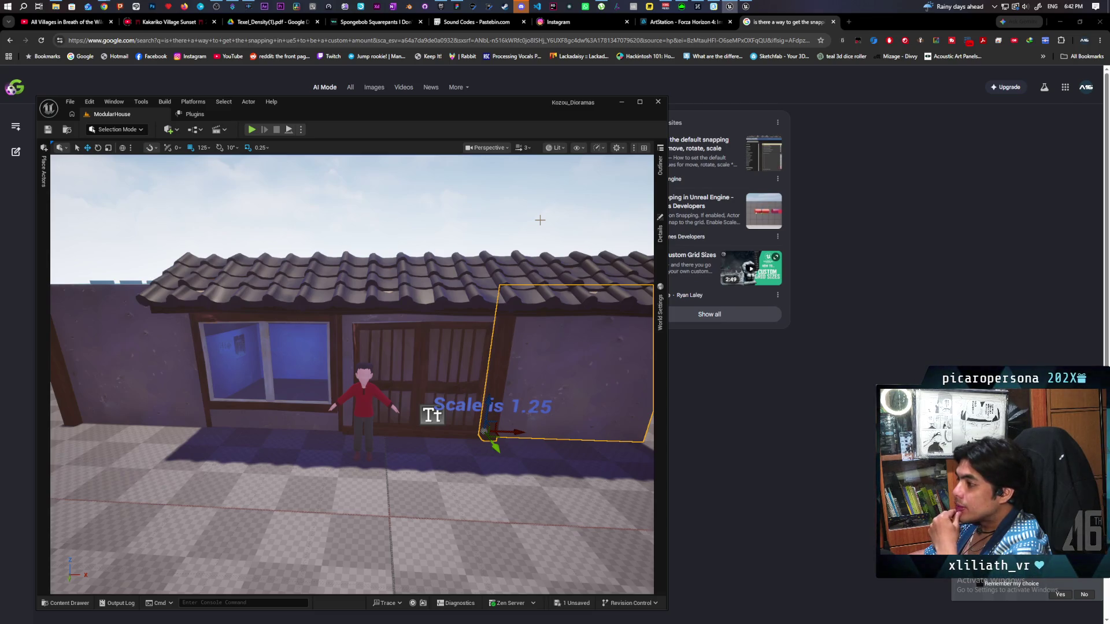
left_click(441, 7)
Scroll the Launcher's project library and launch the Onibi project tile.
scroll(602, 394, "down", 5)
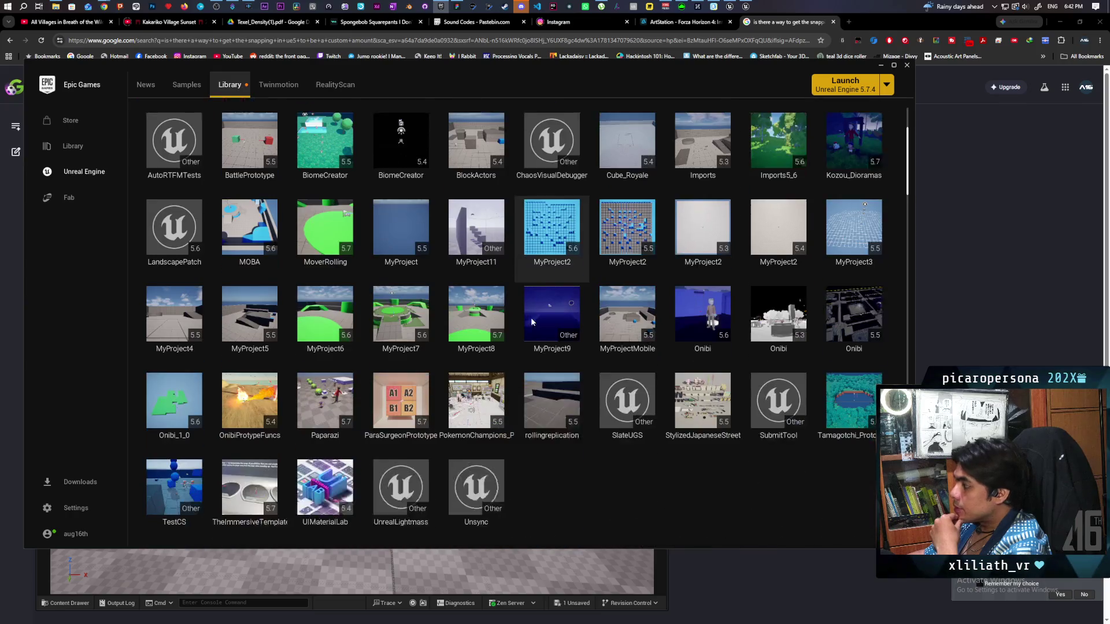
double_click(700, 283)
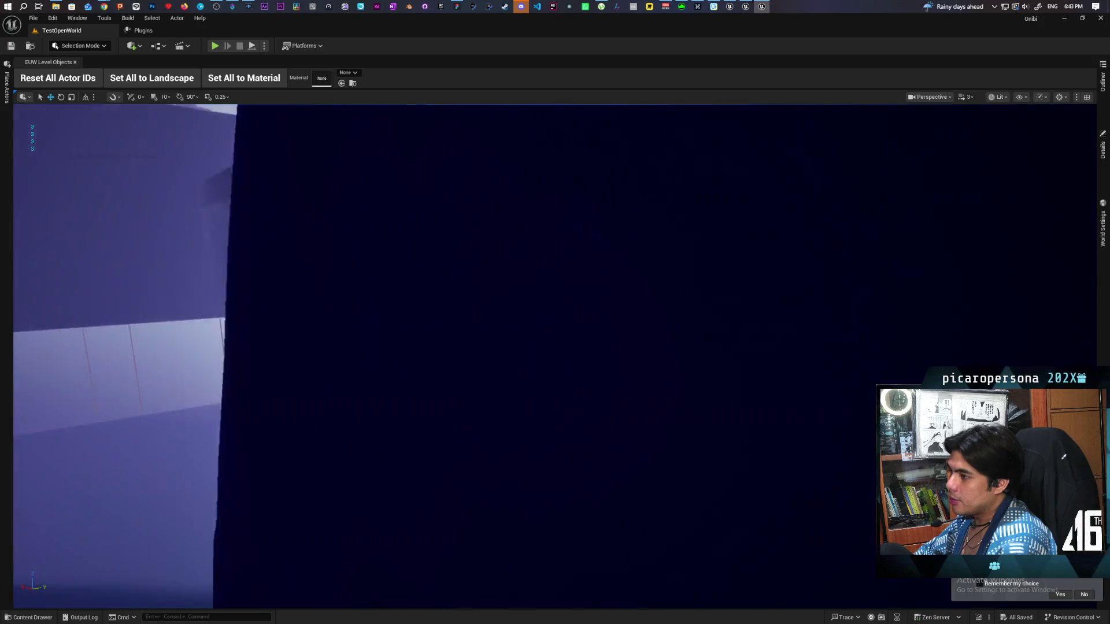
Adjust the viewport, then start Play in Editor on TestOpenWorld with Alt+P.
left_click_drag(266, 161, 266, 161)
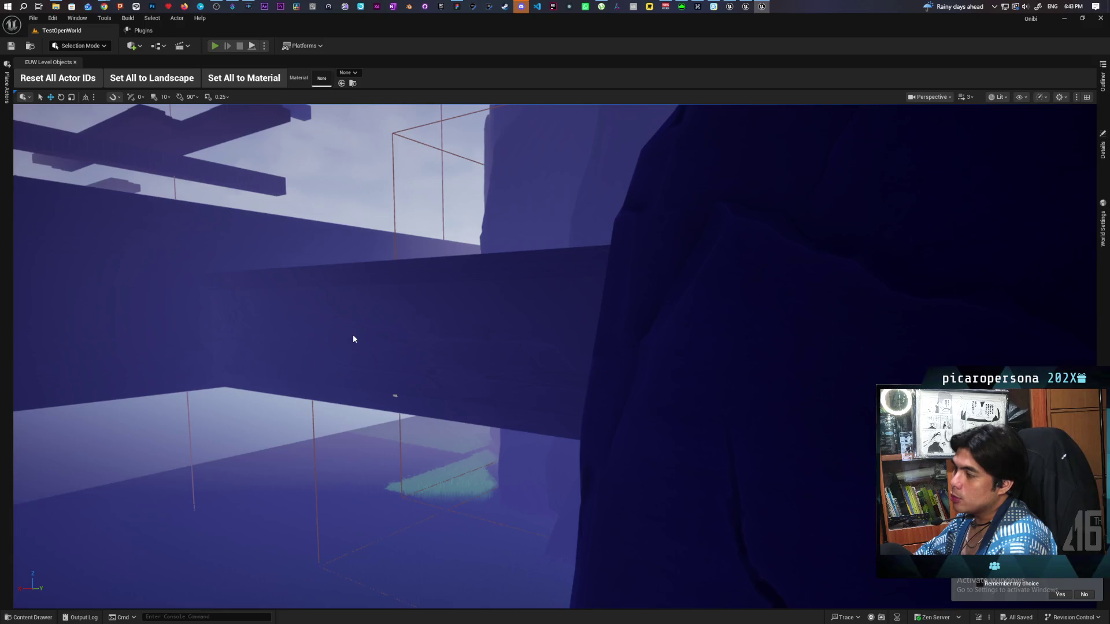
key("alt+p")
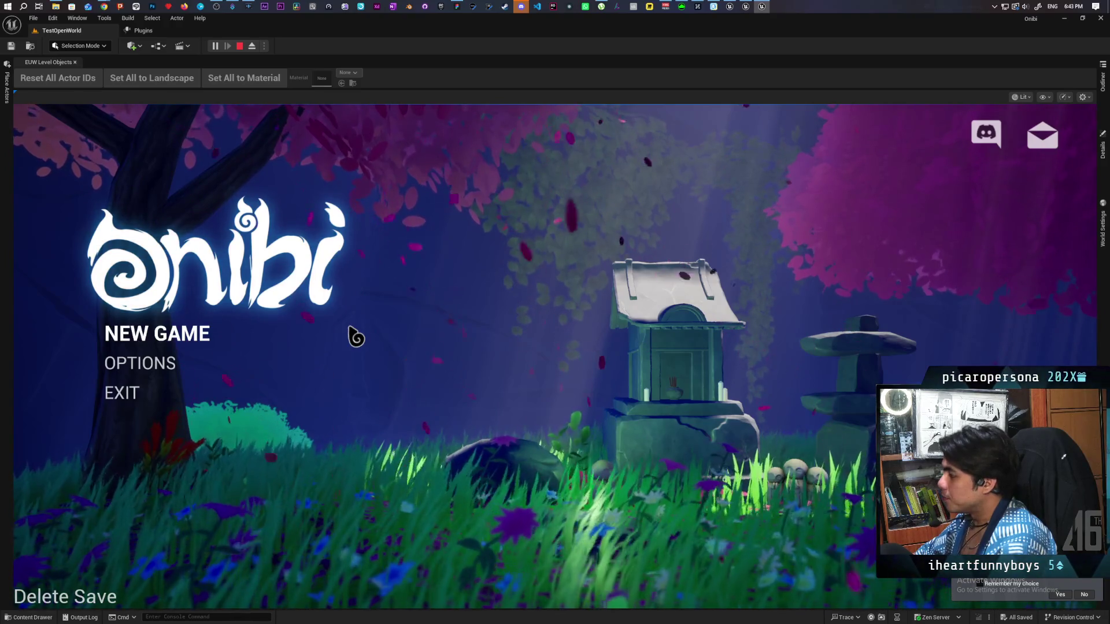
Start a New Game from the Onibi title menu, play, then stop with Esc.
left_click(186, 340)
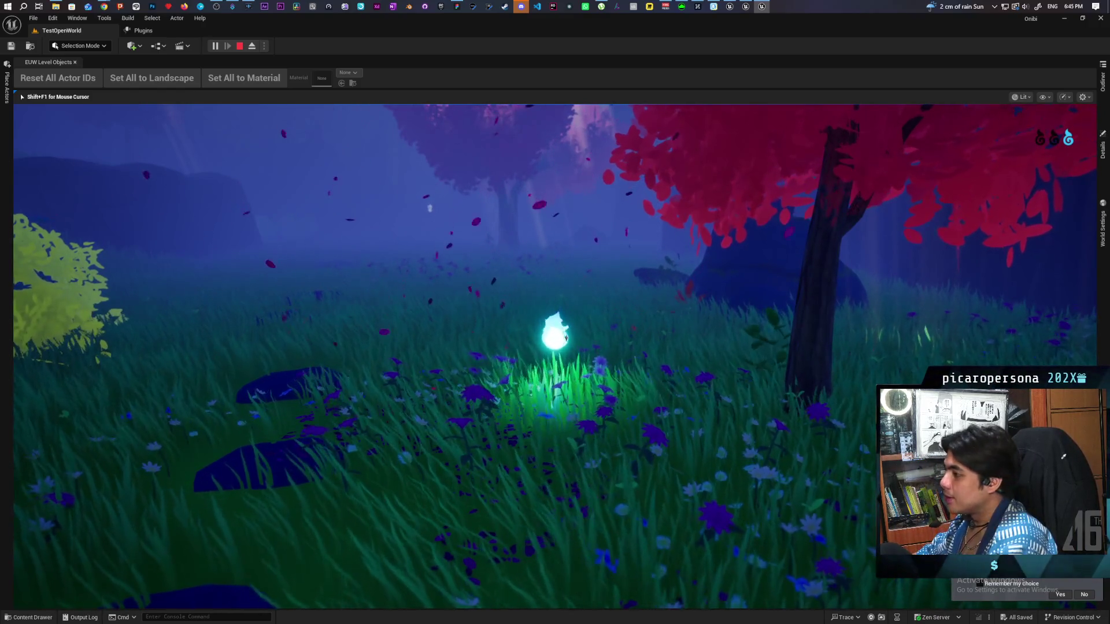
key("Escape")
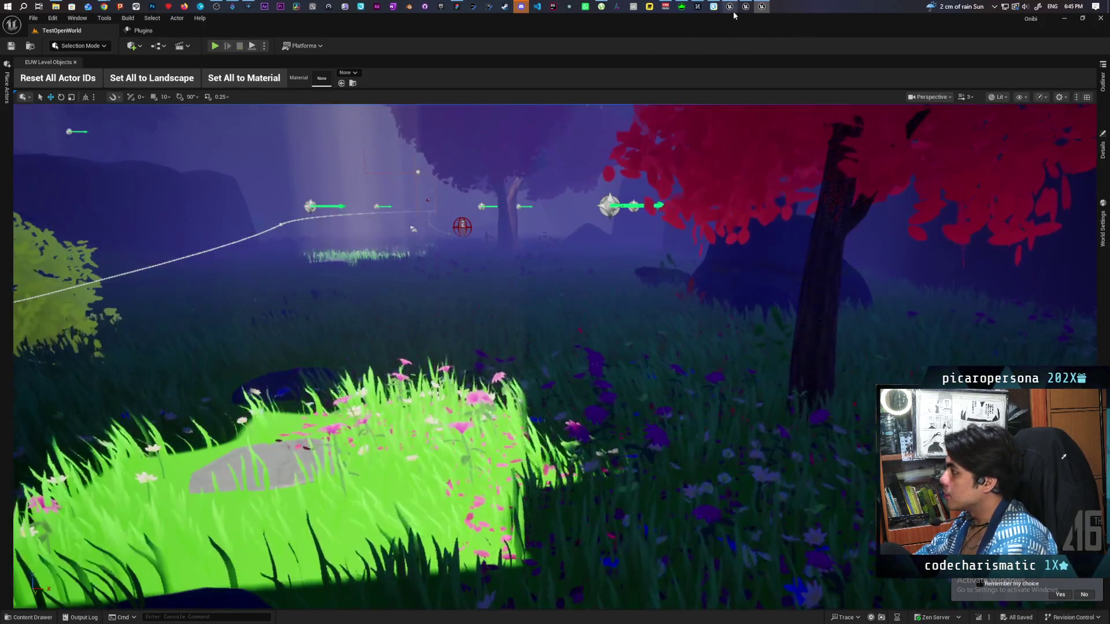
Bring the Kozou_Dioramas editor forward, then switch back to the Onibi editor.
mouse_move(733, 8)
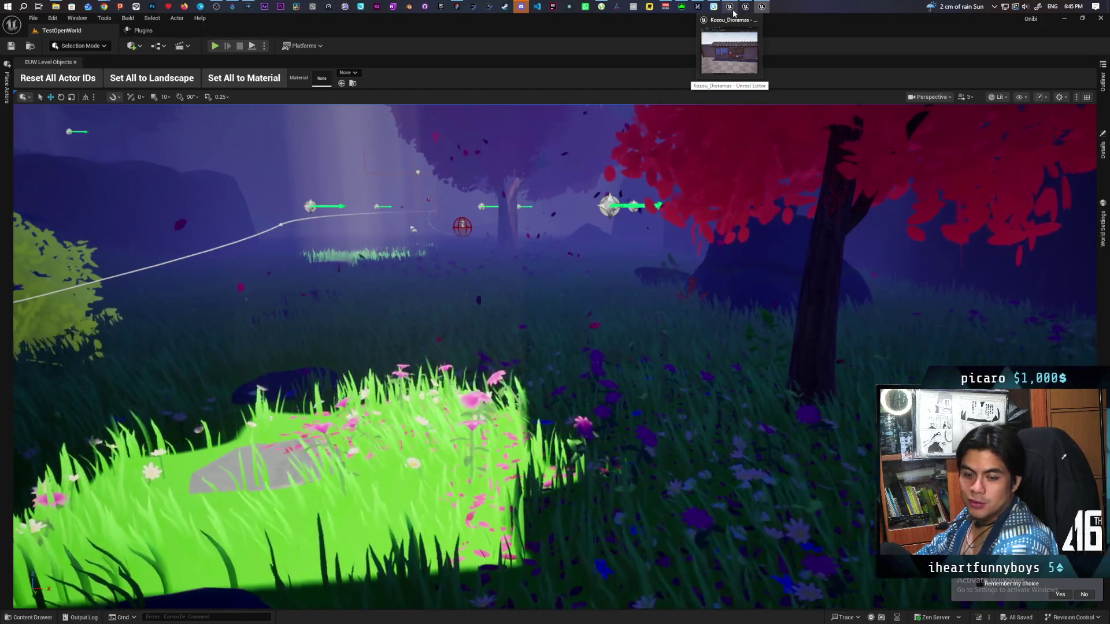
left_click(723, 21)
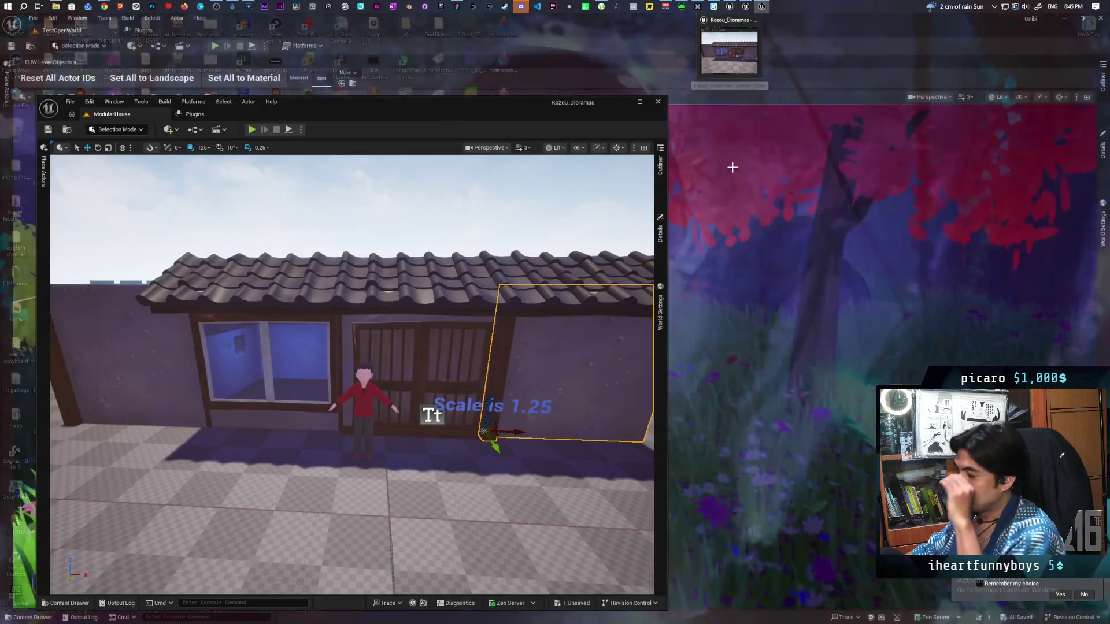
left_click(726, 49)
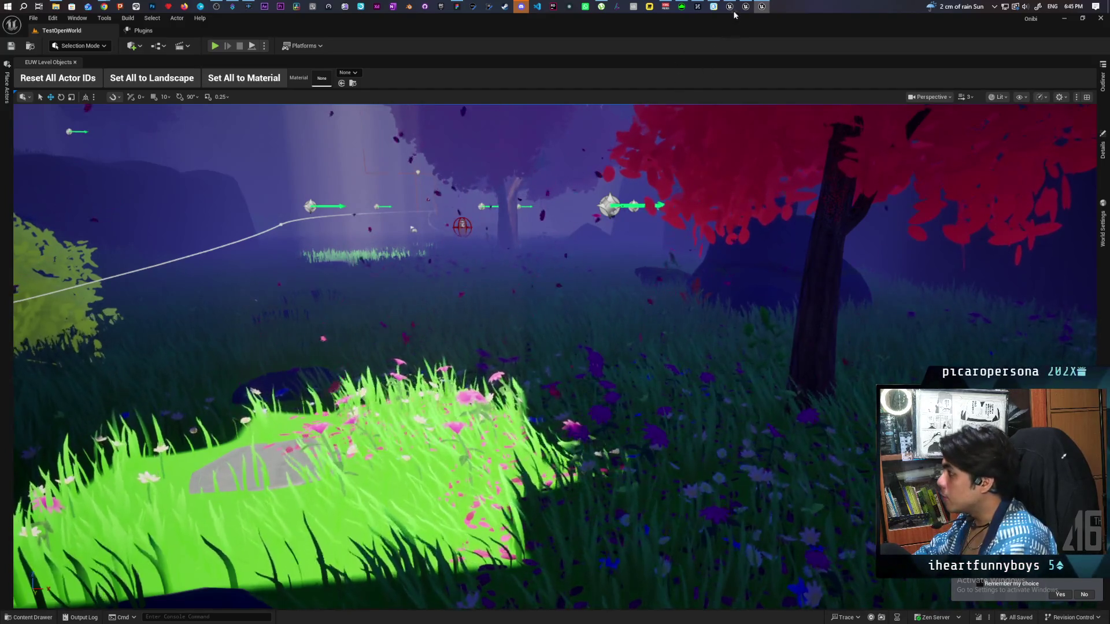
Restart the TestOpenWorld play test with Alt+P and begin a New Game.
mouse_move(731, 8)
mouse_move(733, 58)
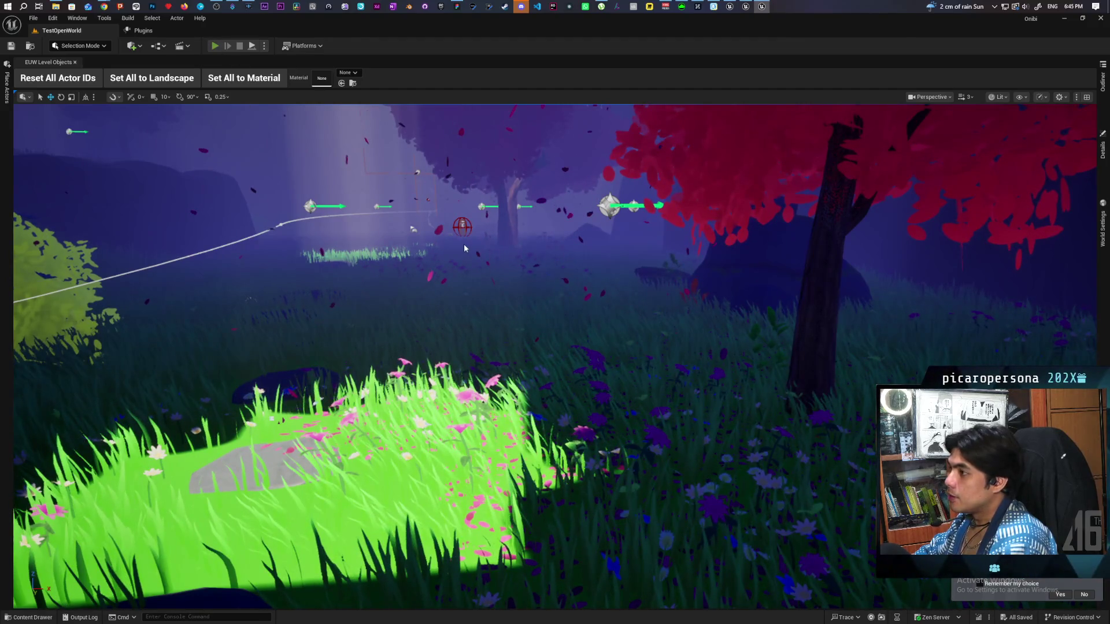
key("alt+p")
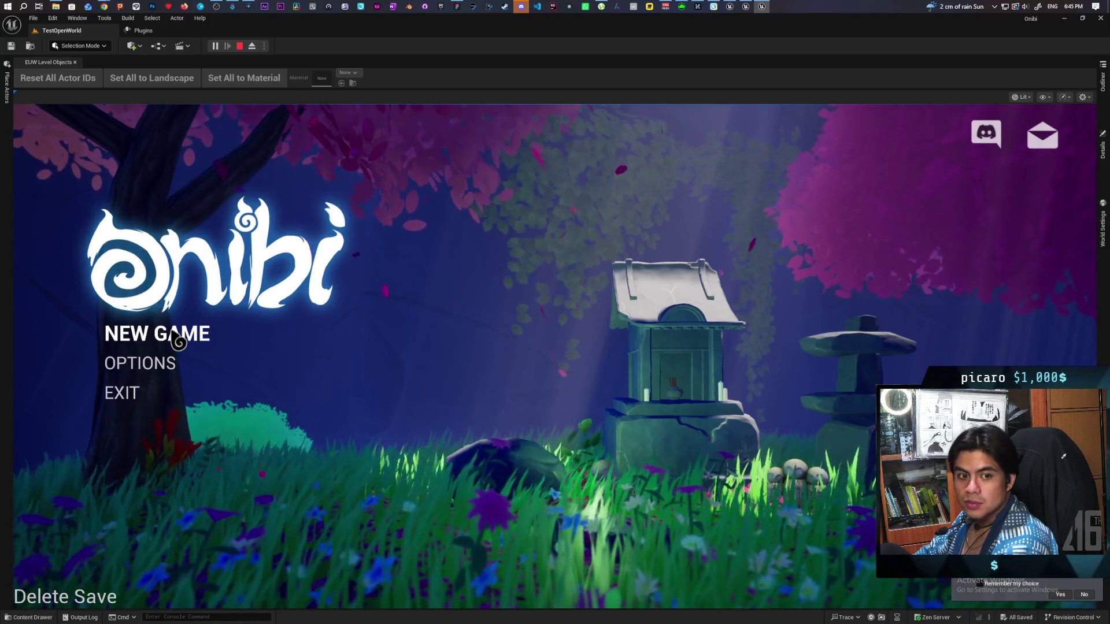
left_click(173, 335)
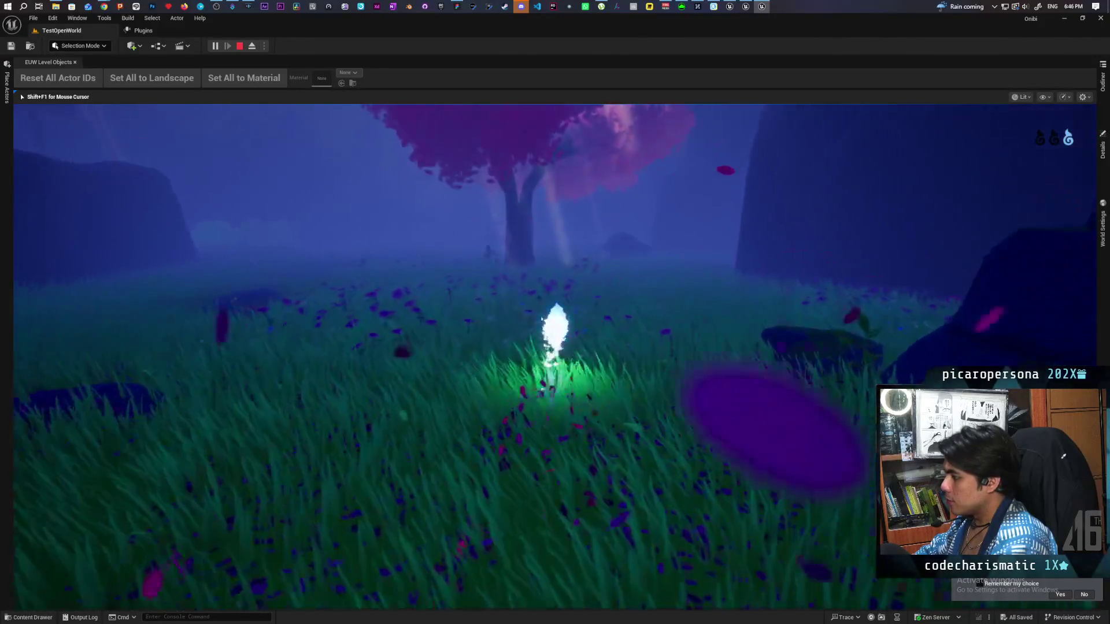
Dash the spirit through the grass and past the bush toward the red pot.
key("shift")
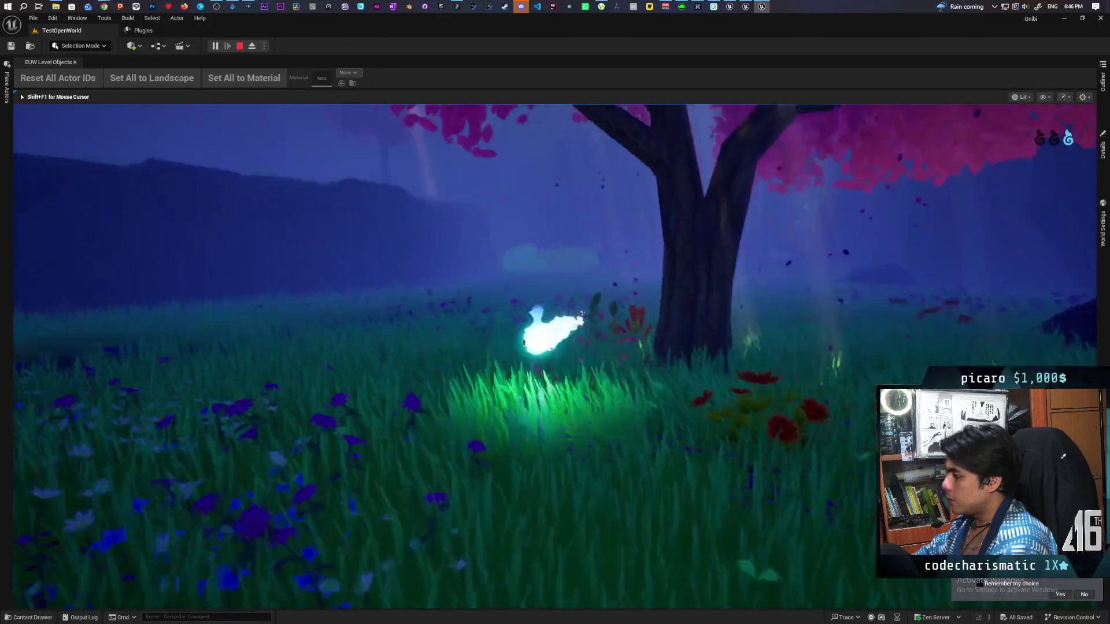
key("shift")
key("w")
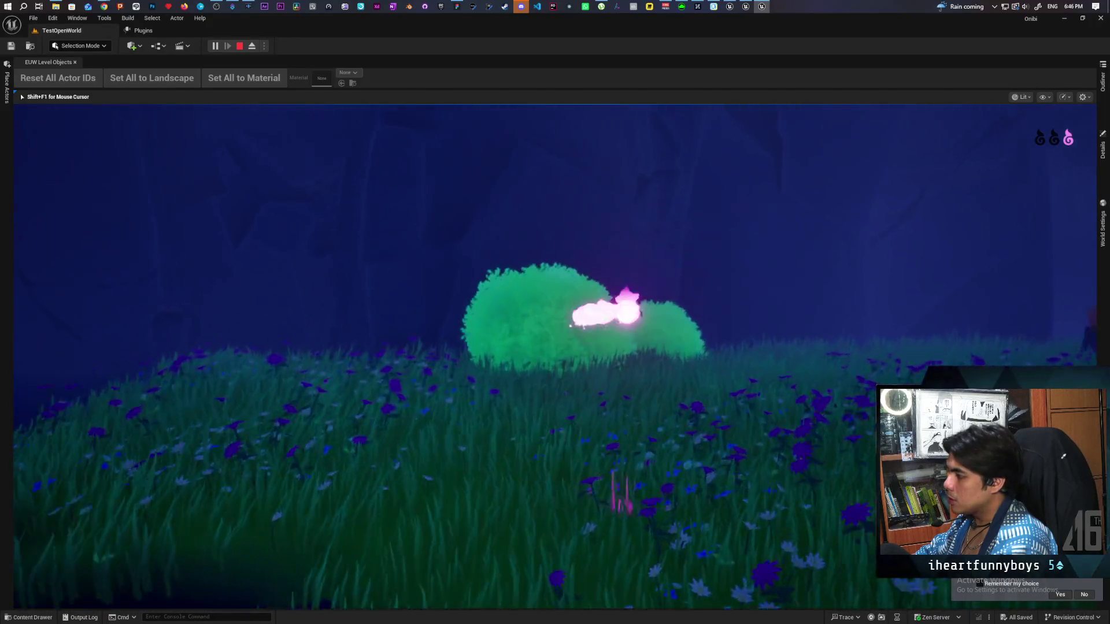
key("w")
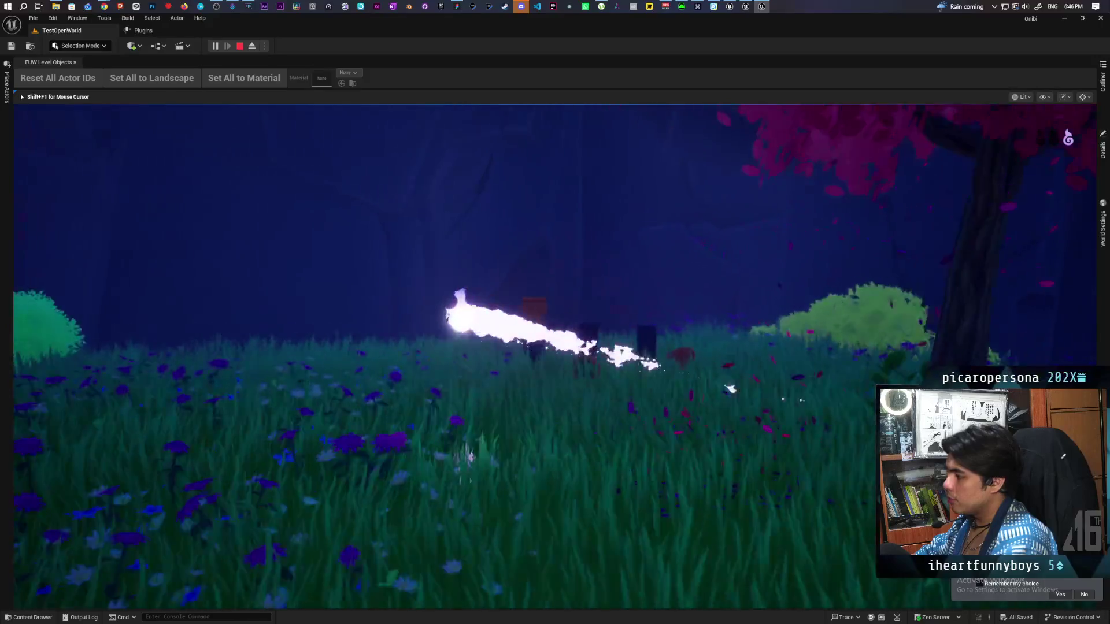
key("w")
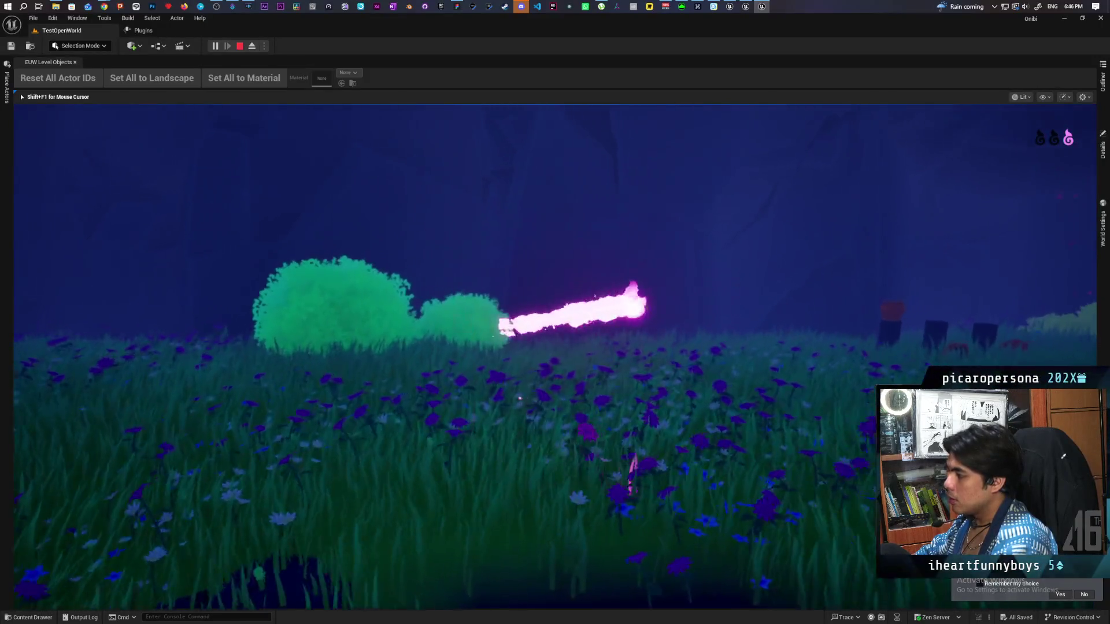
key("w")
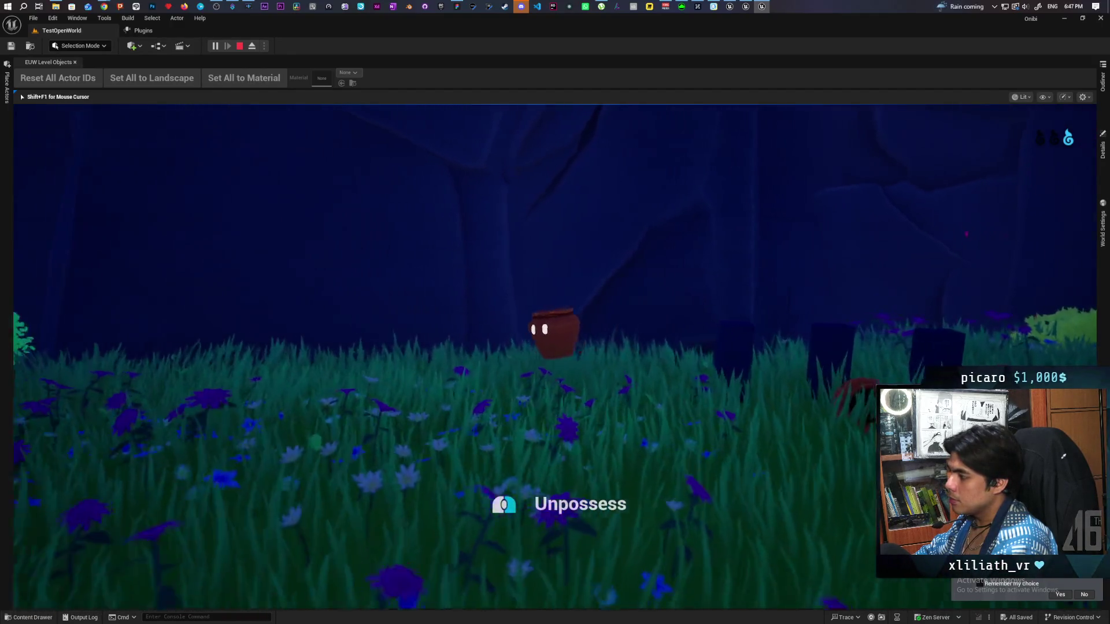
Ride the possessed pot into the pond toward the waterfall, then dash out to the far shore.
key("w")
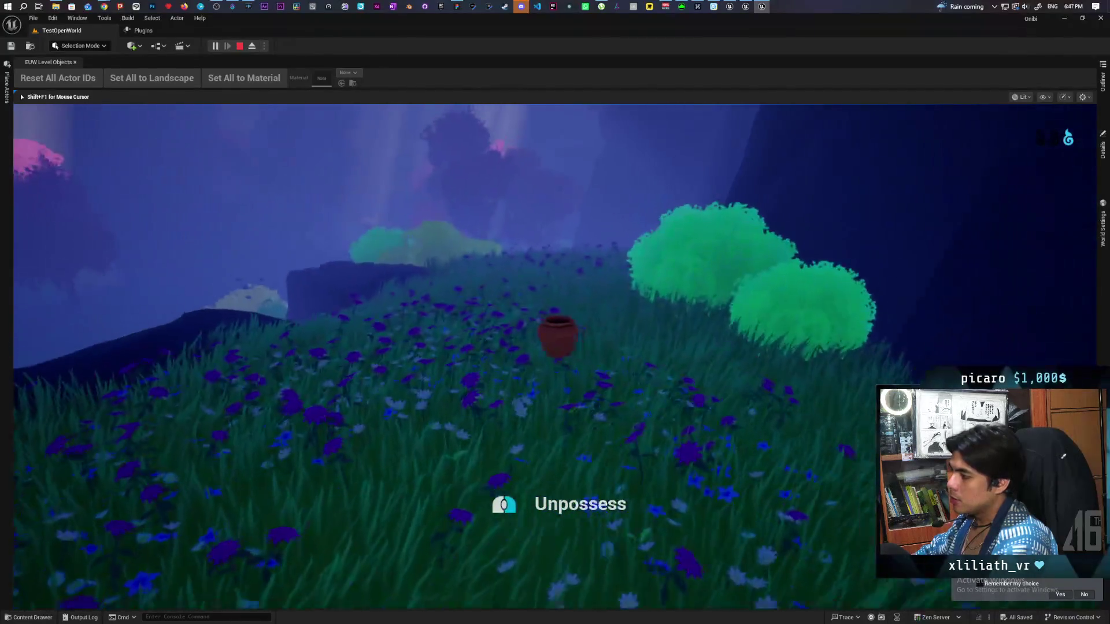
key("w")
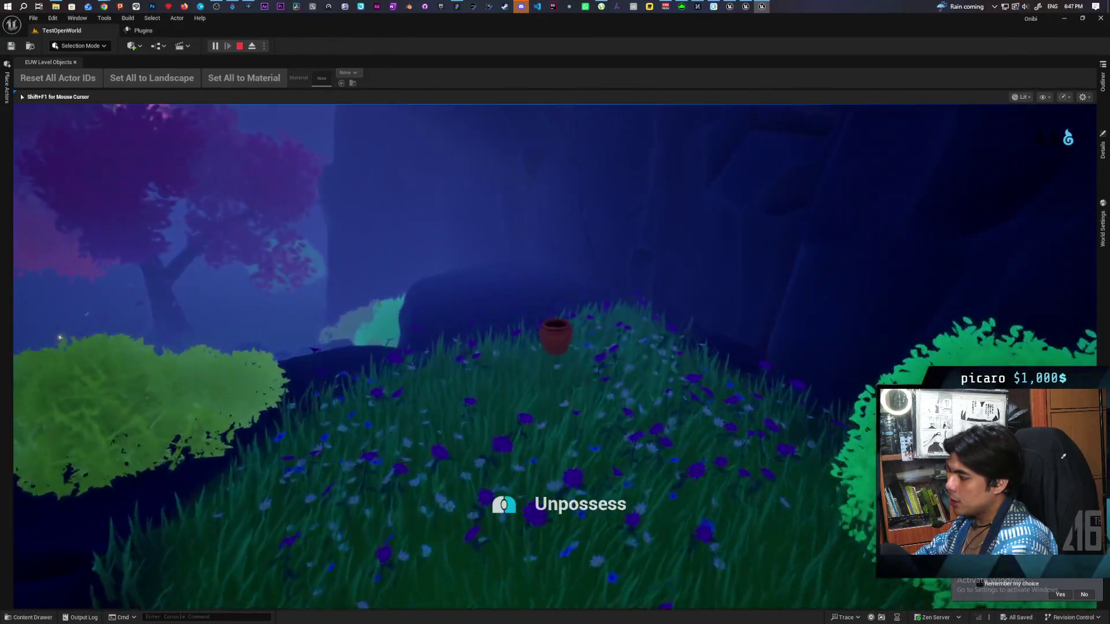
key("w")
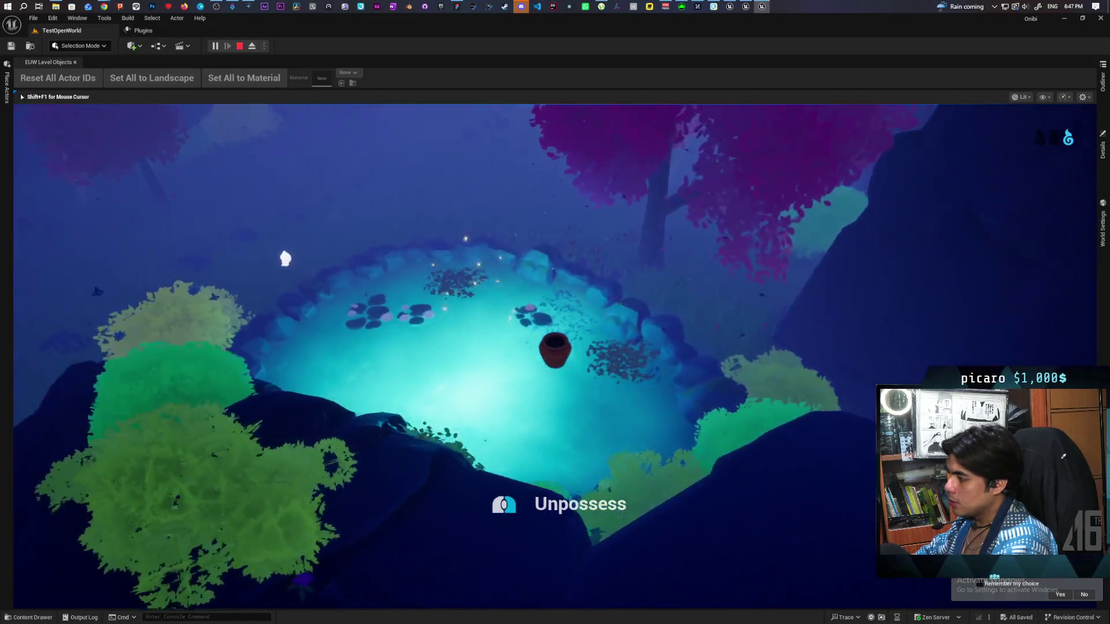
key("w")
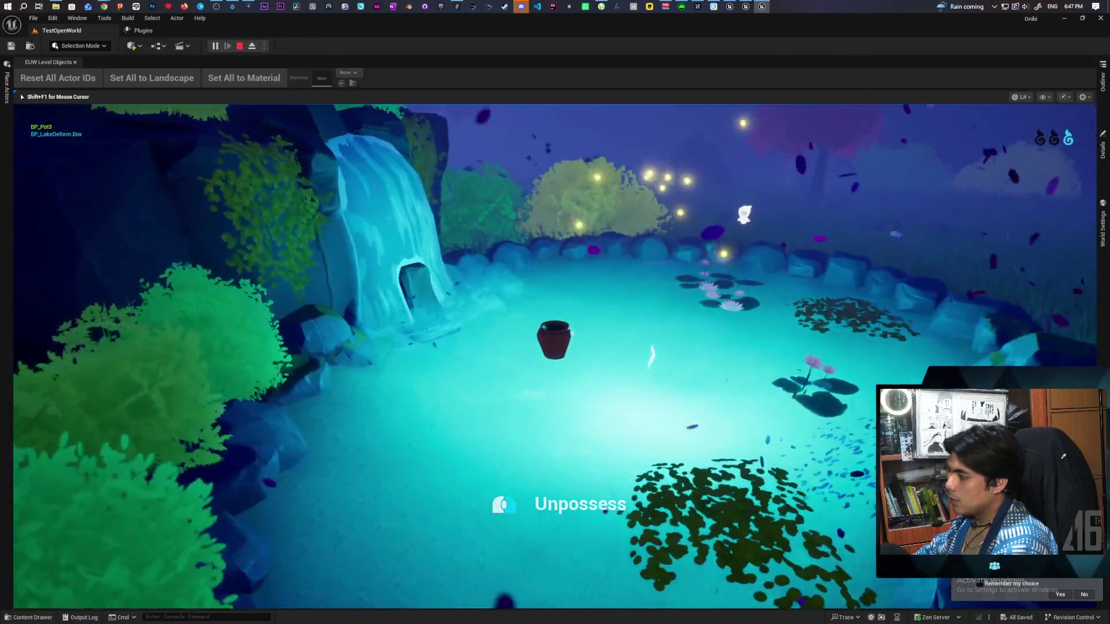
key("w")
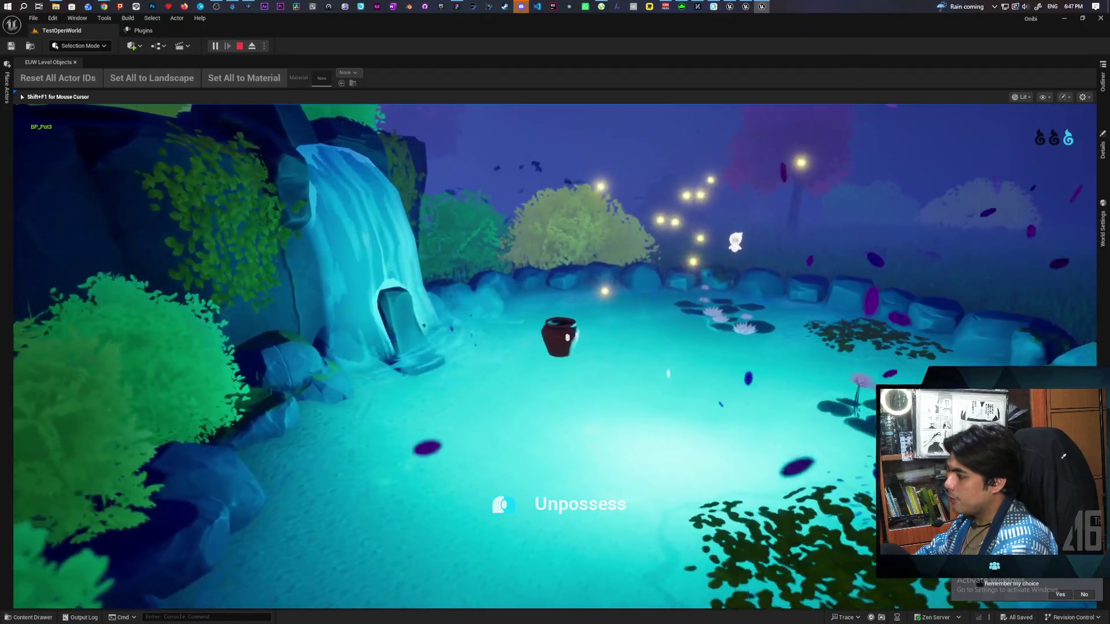
key("e")
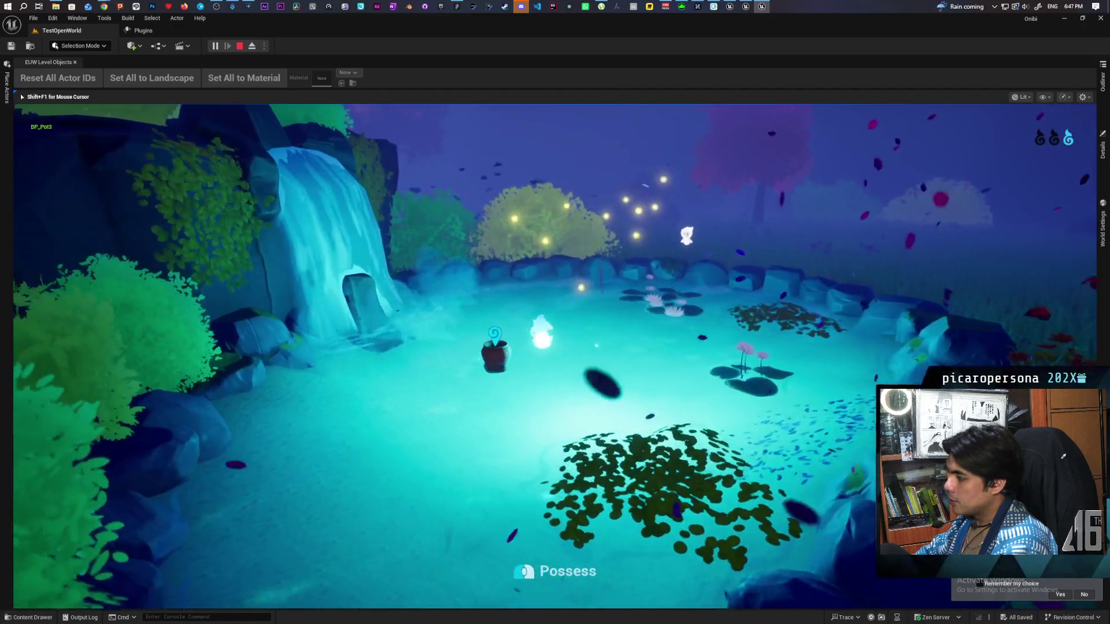
key("e")
key("w")
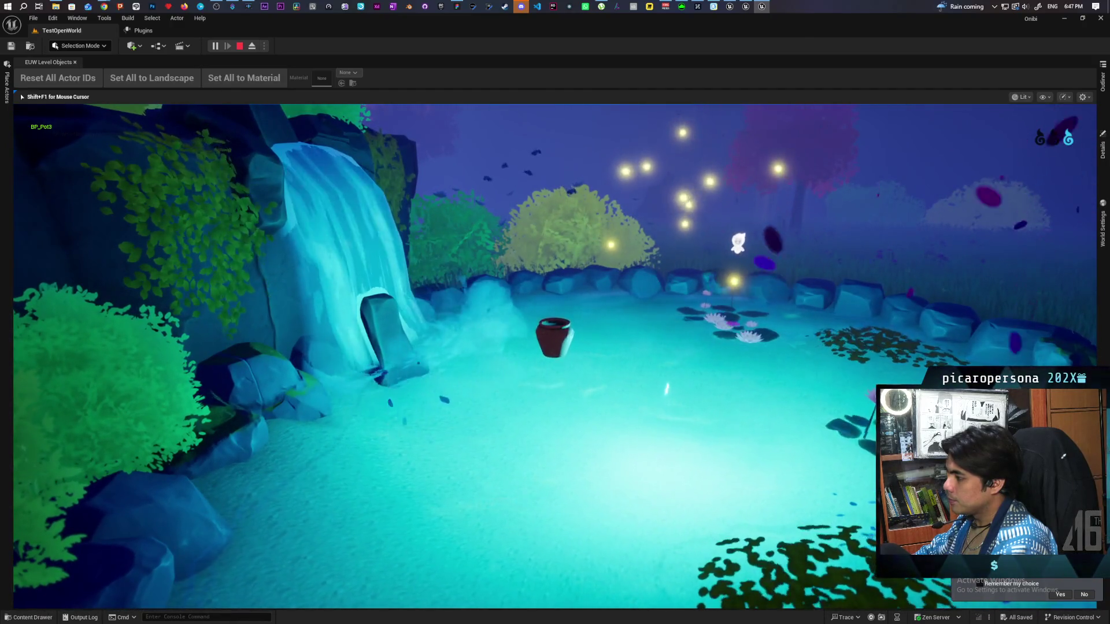
key("e")
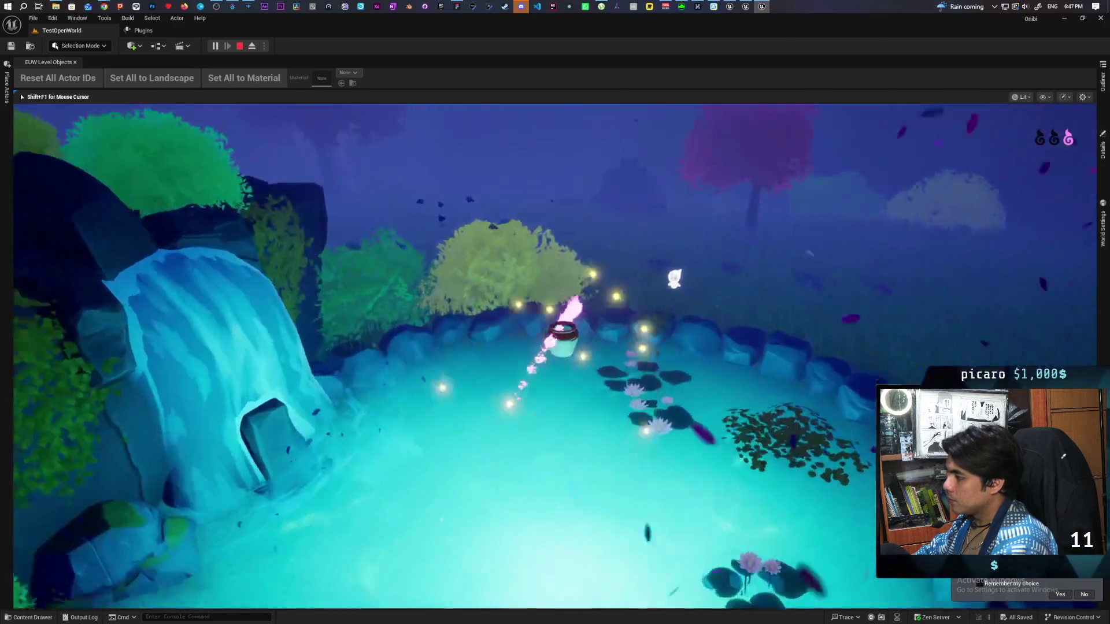
Dash through the meadow, talk to the NPC by the pond, then head into the field.
key("d")
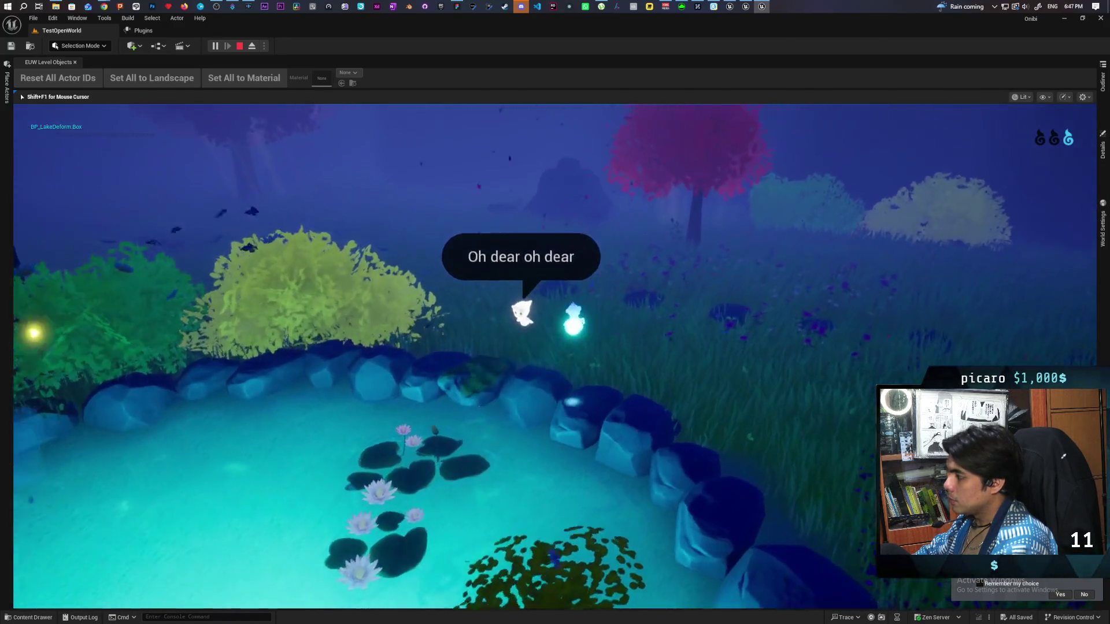
key("w")
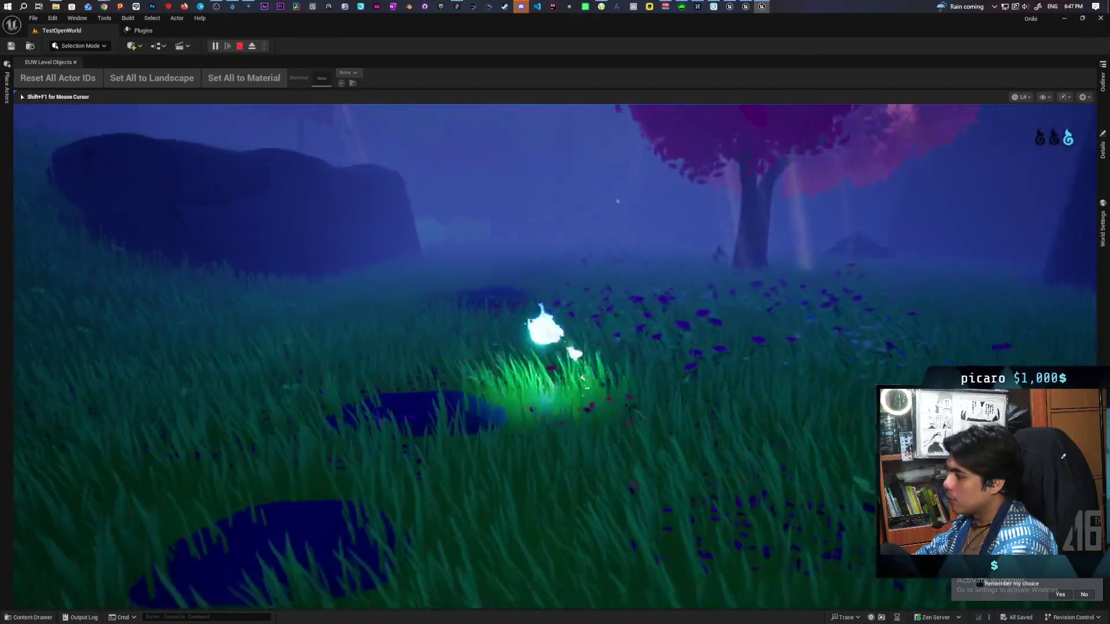
key("a")
key("w")
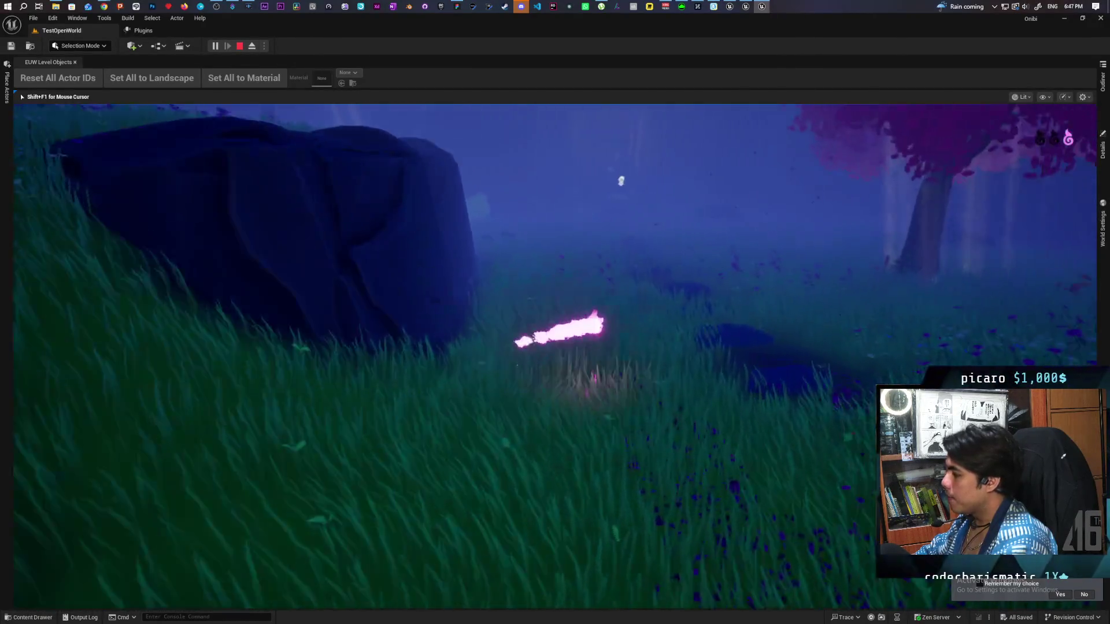
key("a")
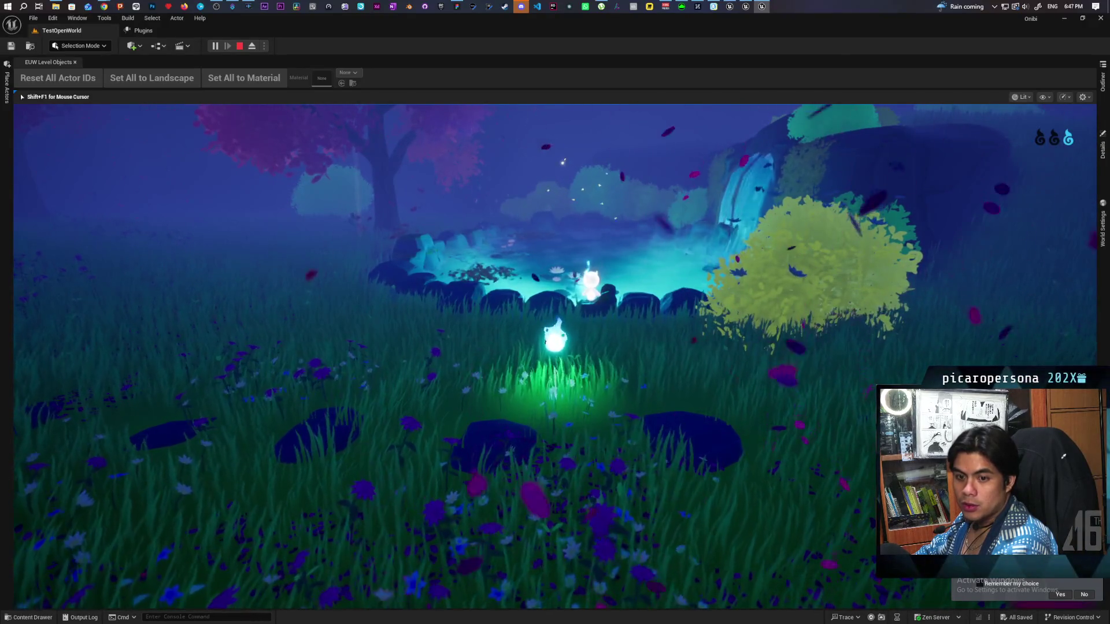
key("d")
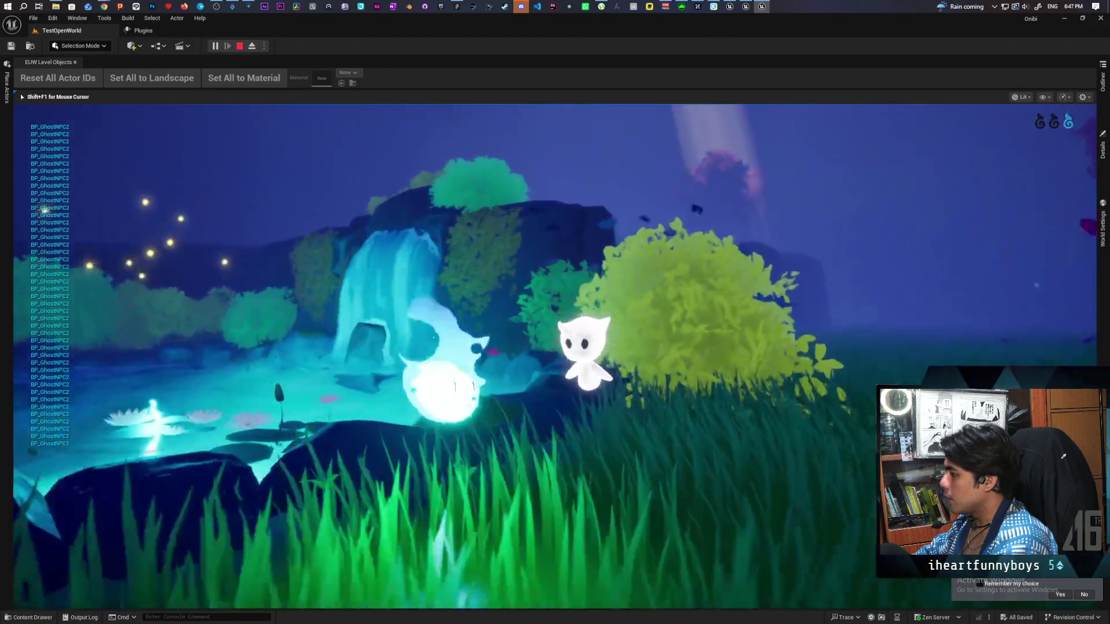
key("e")
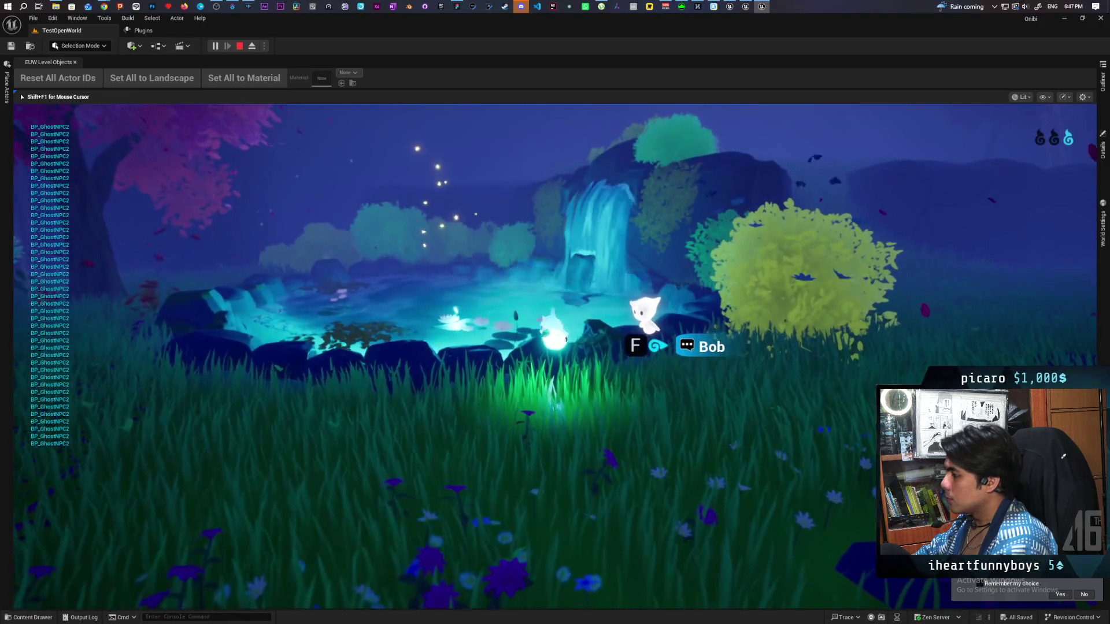
key("d")
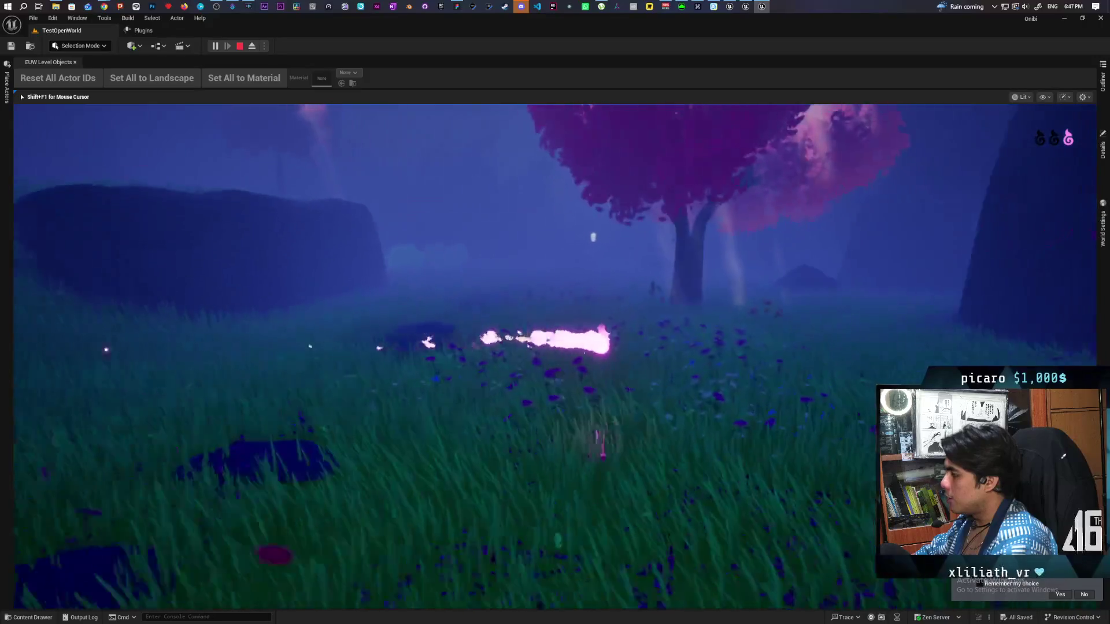
Cross the field into the wooden doorway and consume the white cat spirit's essence.
key("a")
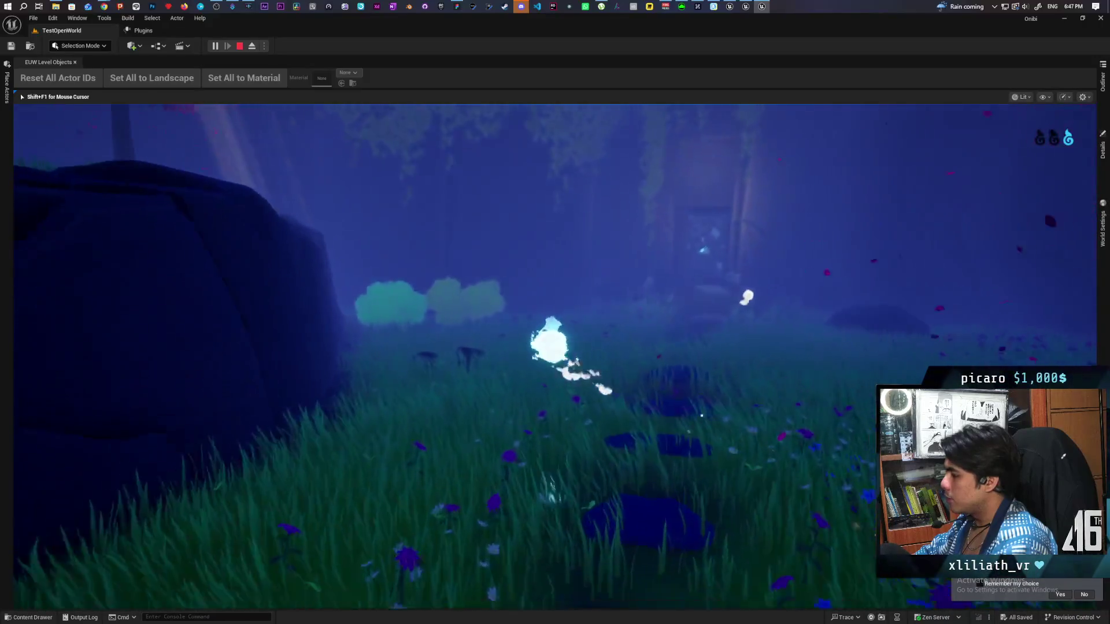
key("w")
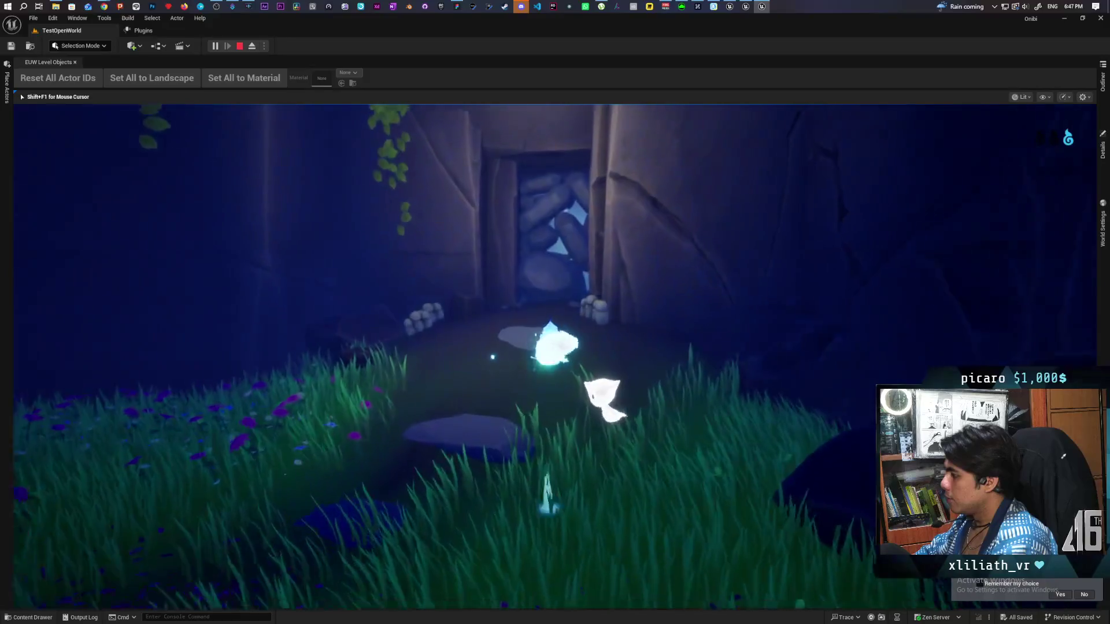
key("w")
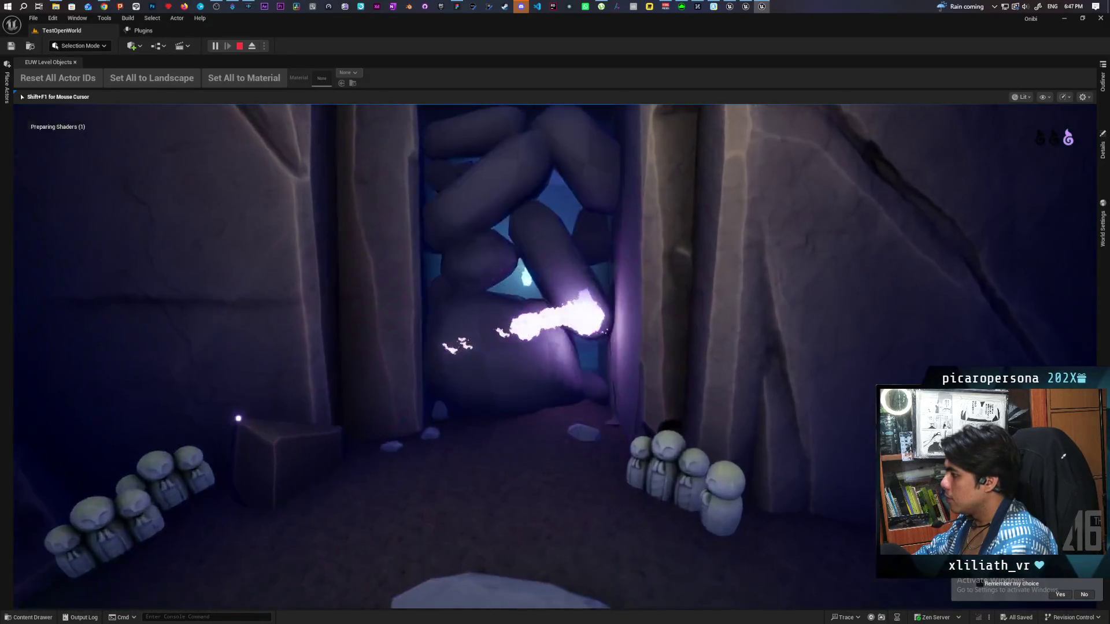
key("a")
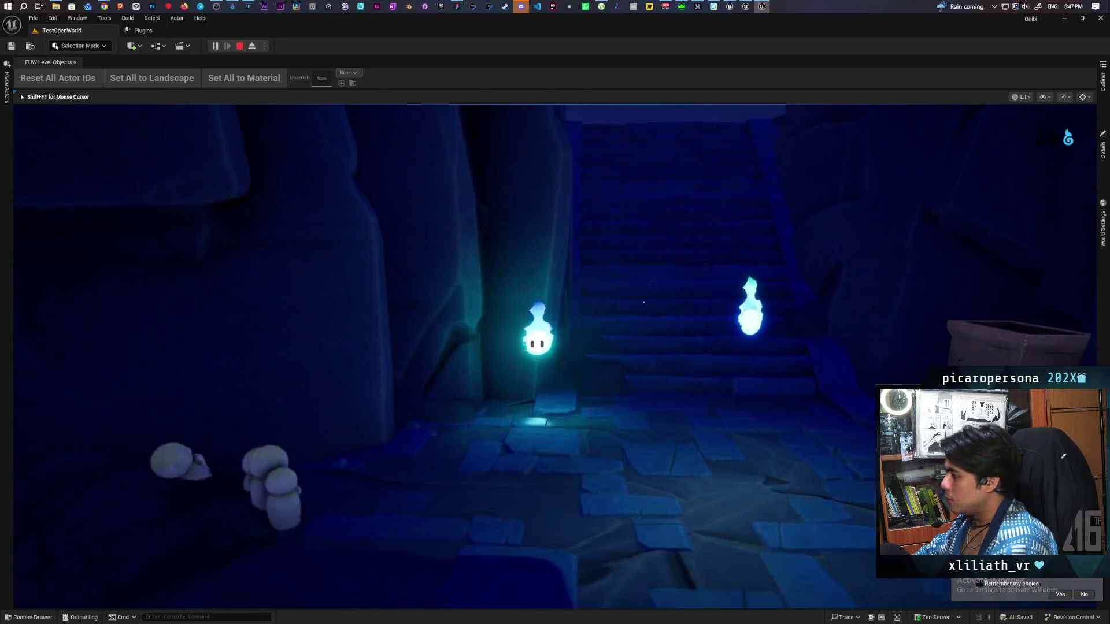
key("d")
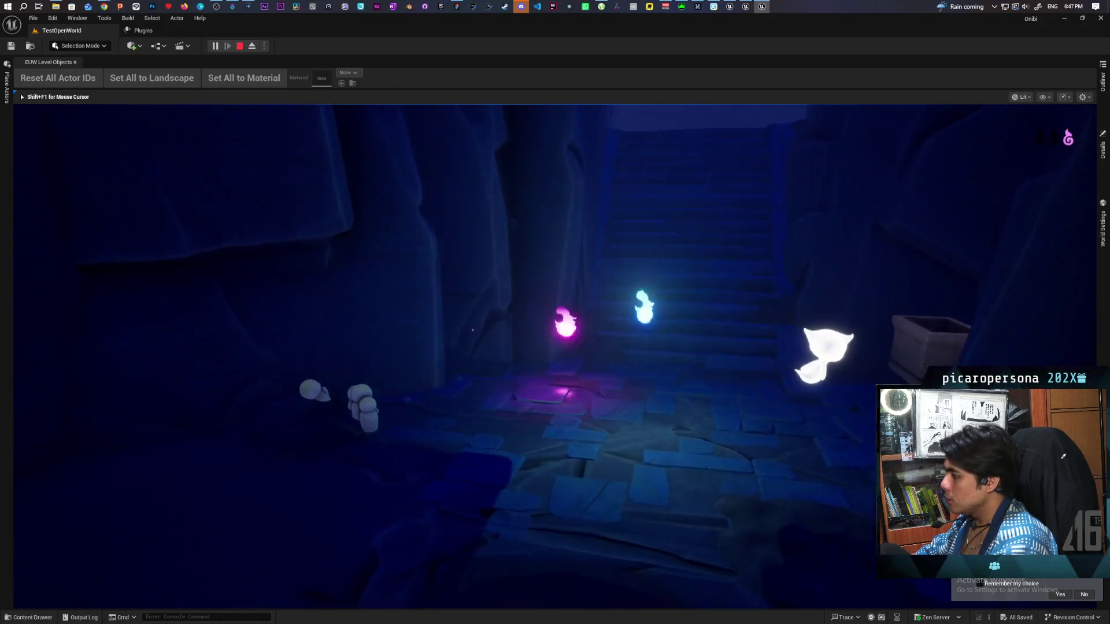
key("w")
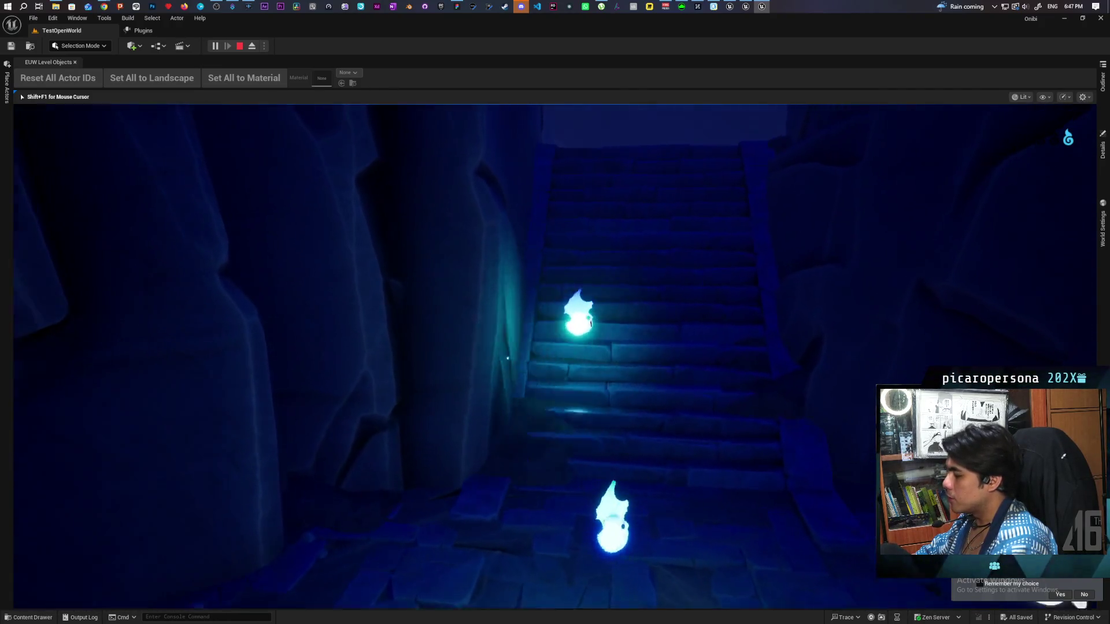
key("f")
Climb the stairs, pass through the dark cave to the lit opening, then stop the play test.
key("w")
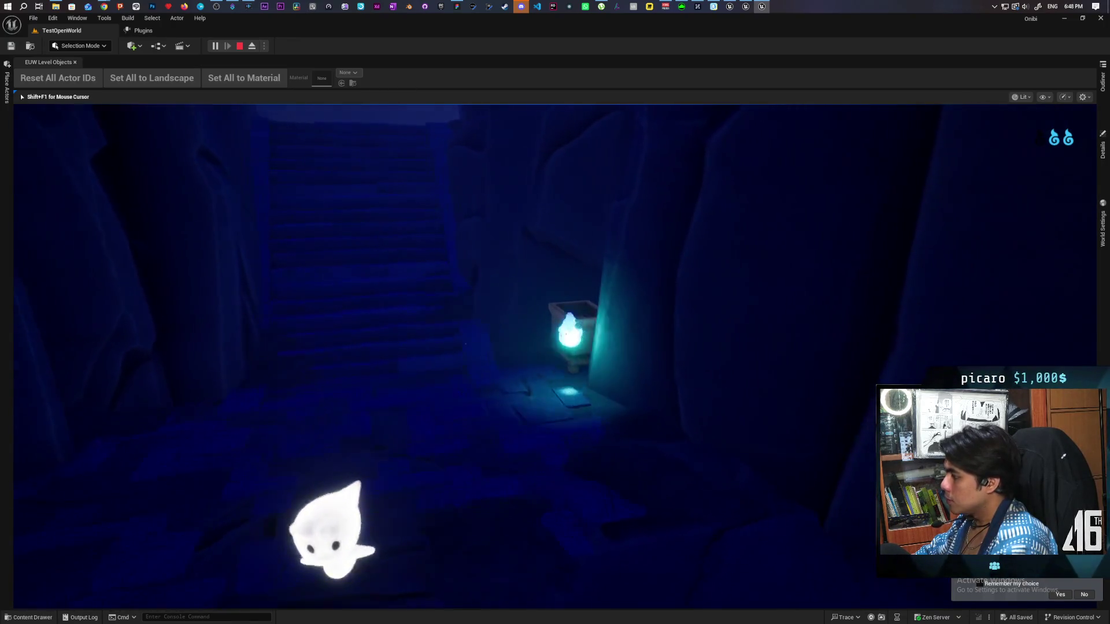
key("w")
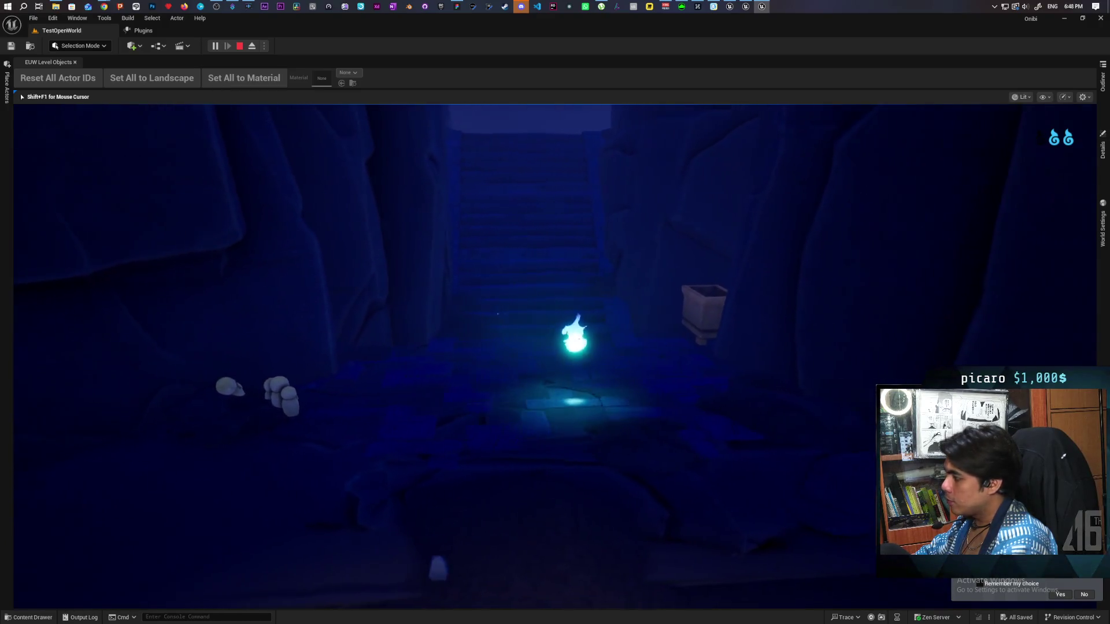
key("w")
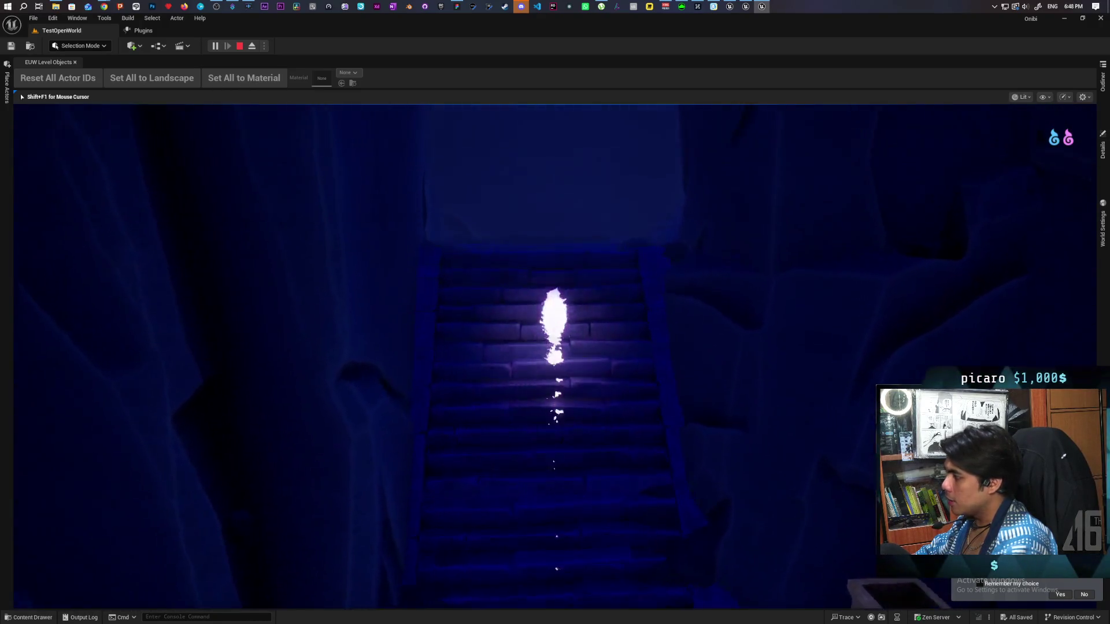
key("w")
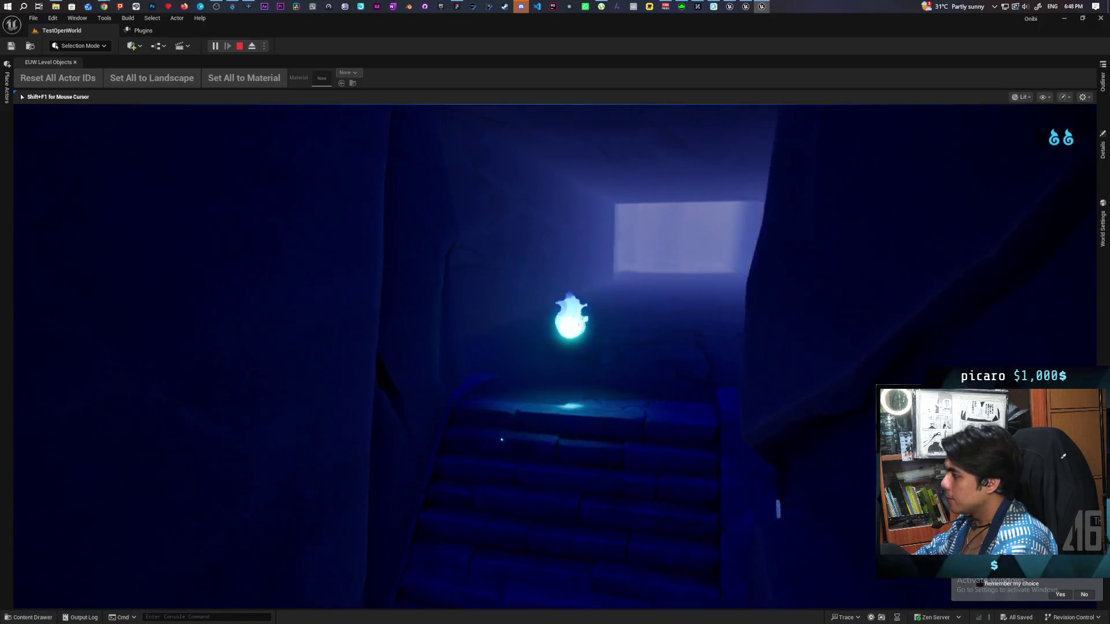
key("w")
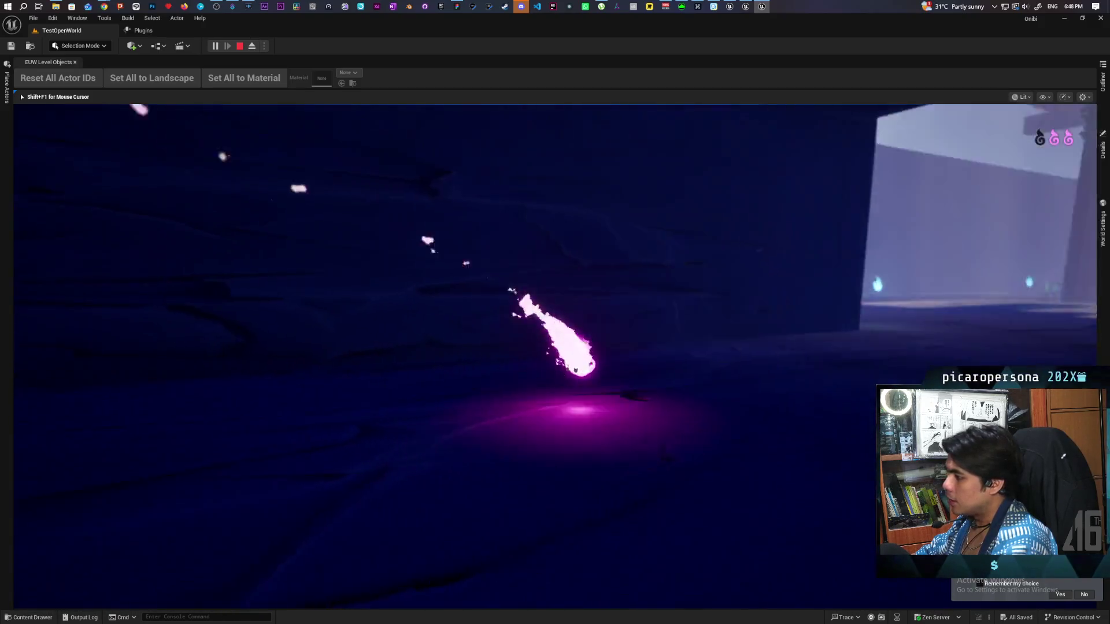
key("w")
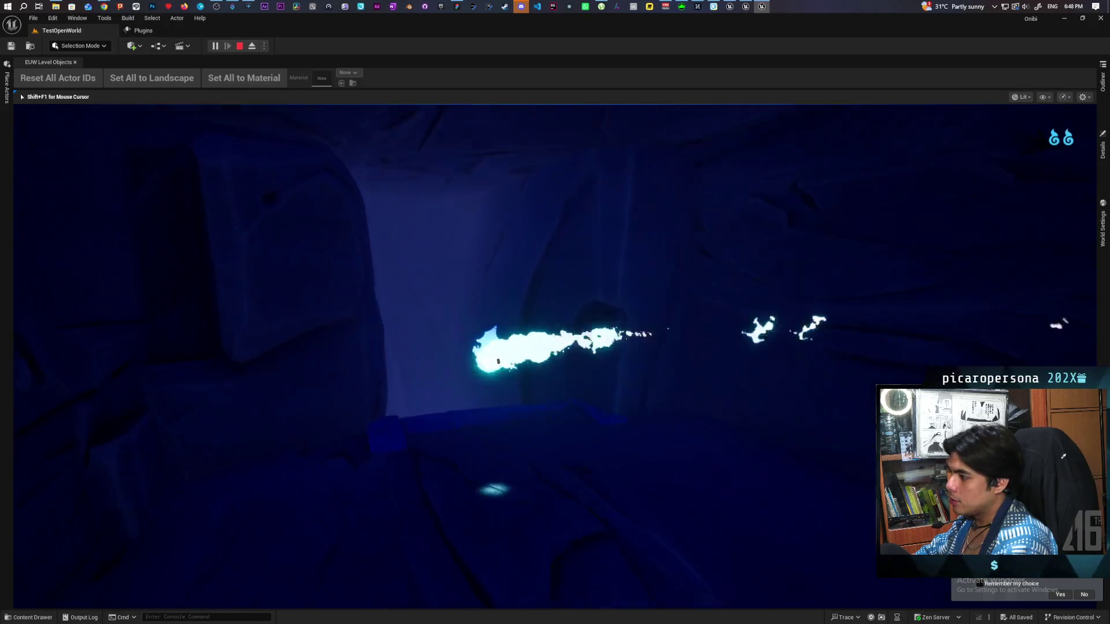
key("w")
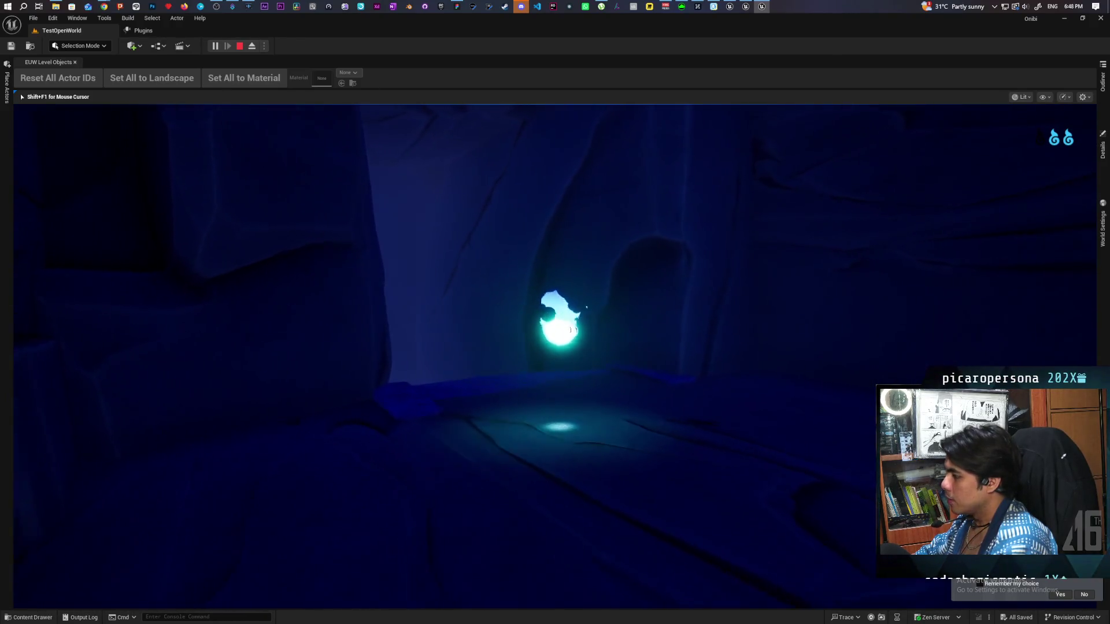
key("w")
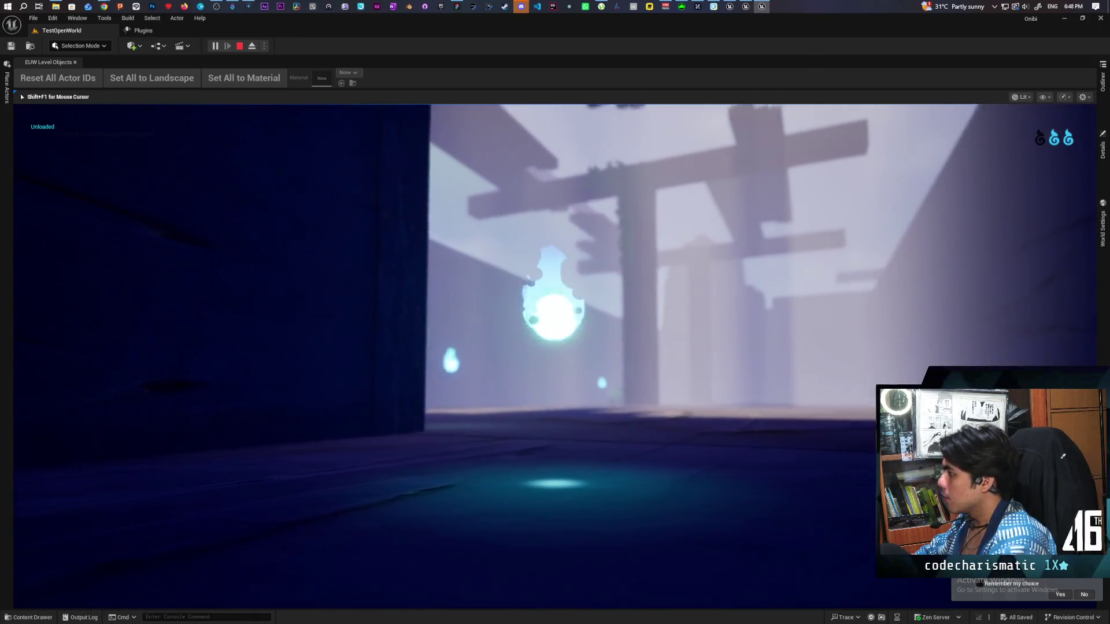
key("Escape")
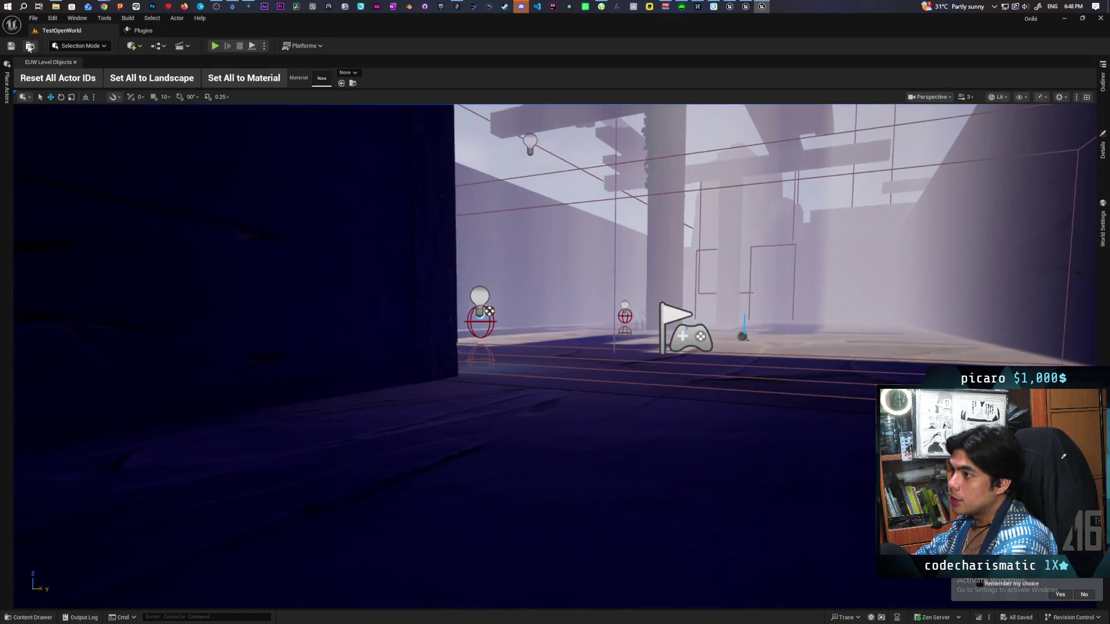
Open TestLevel from the Content Drawer's Levels folder and hit Play in the toolbar.
key("ctrl+space")
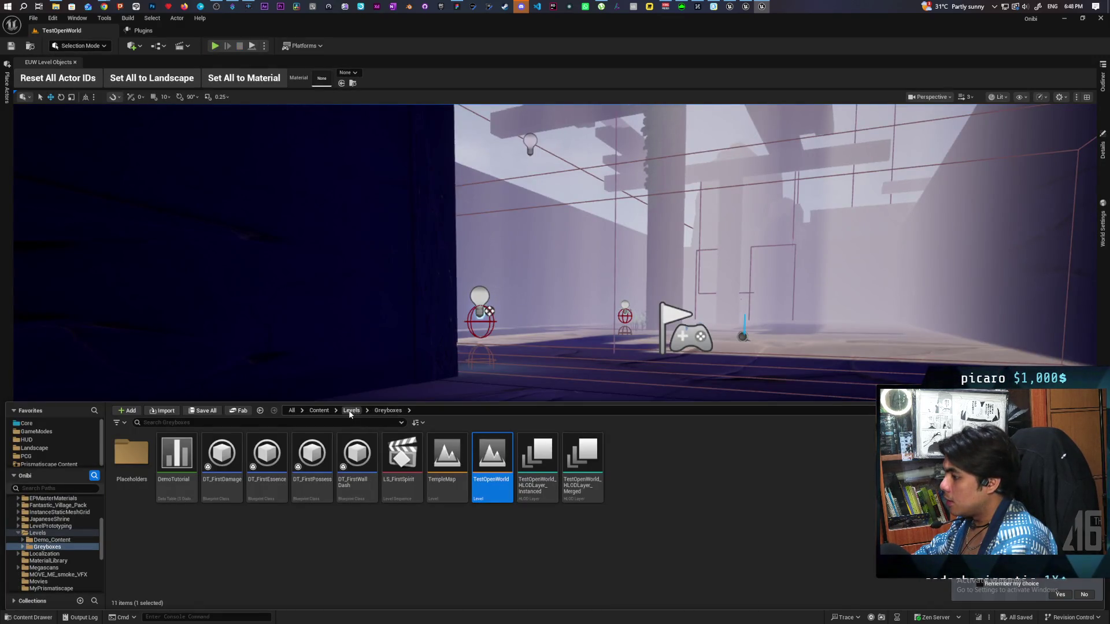
left_click(349, 411)
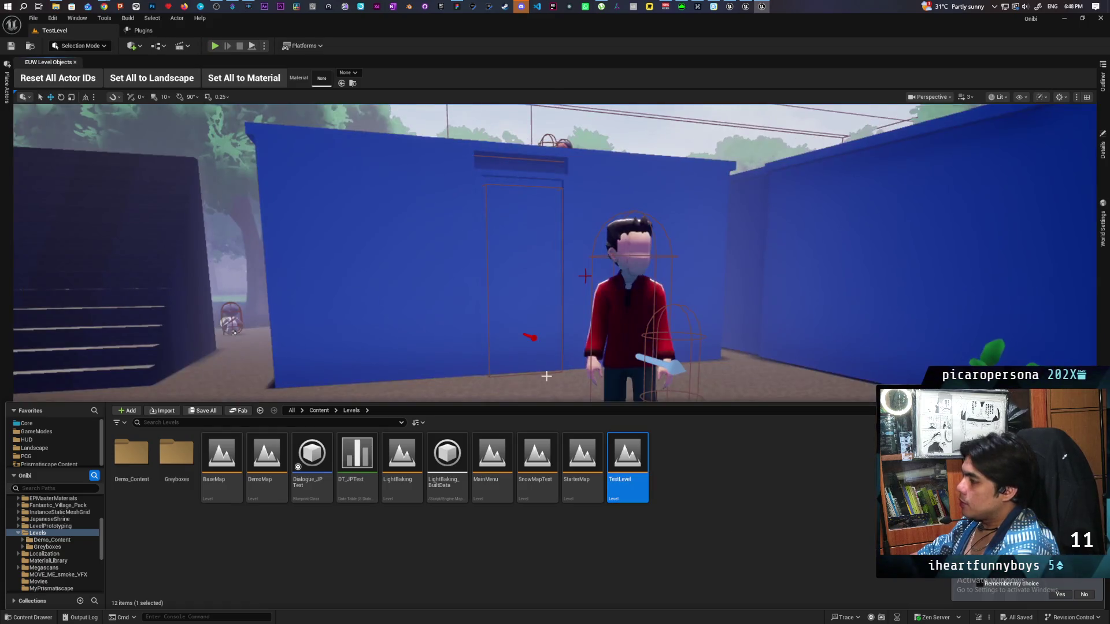
left_click(215, 45)
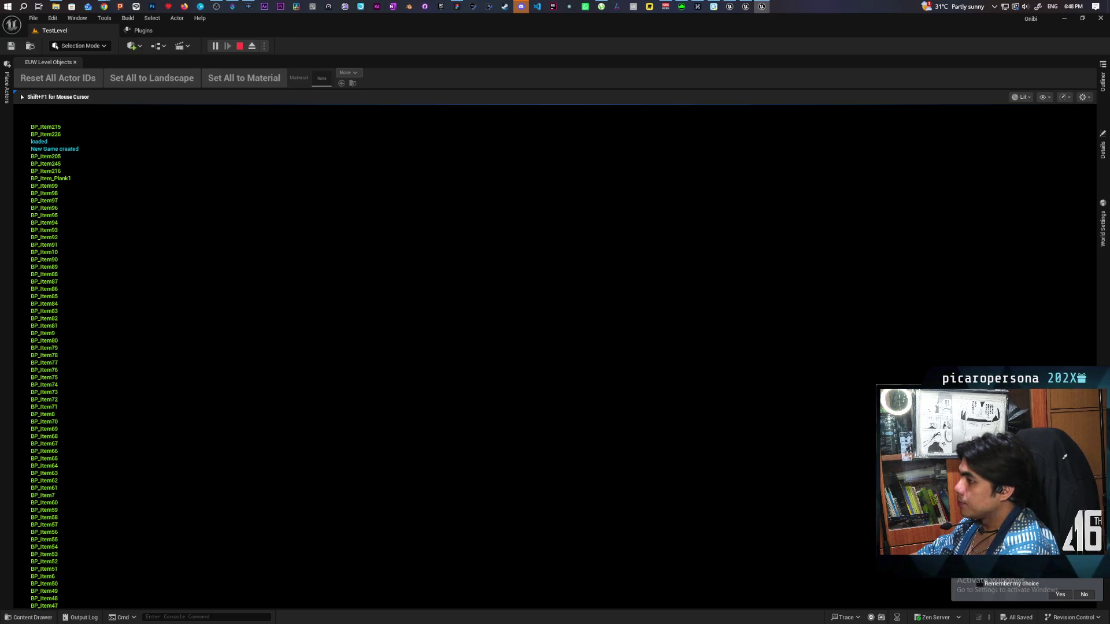
Walk the character through the grass, past the pond and clay pots, then turn back around.
key("w")
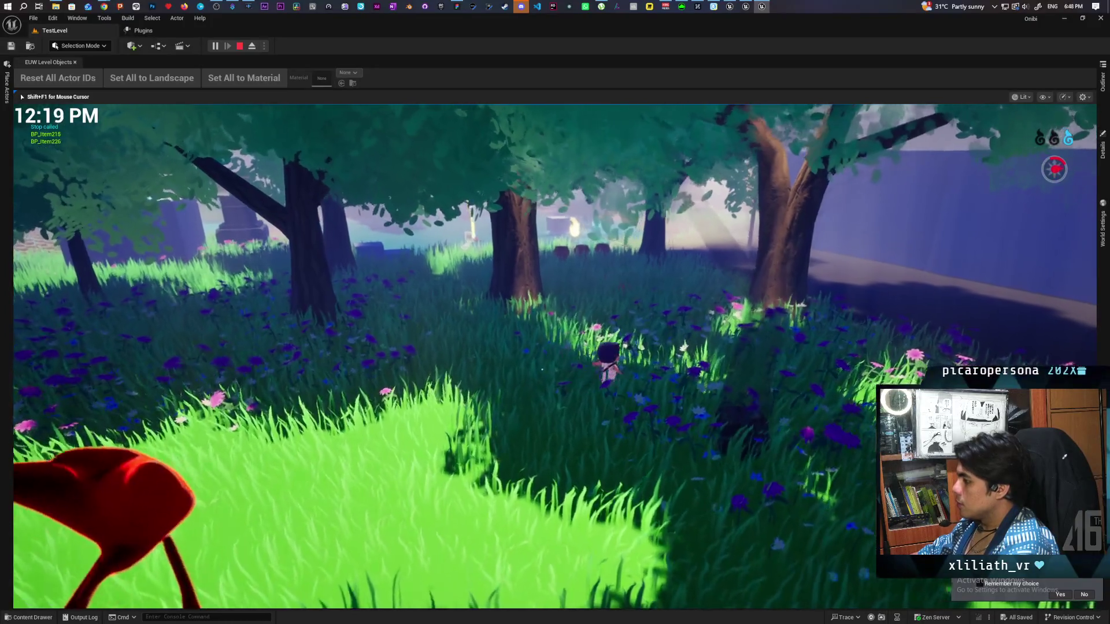
key("w")
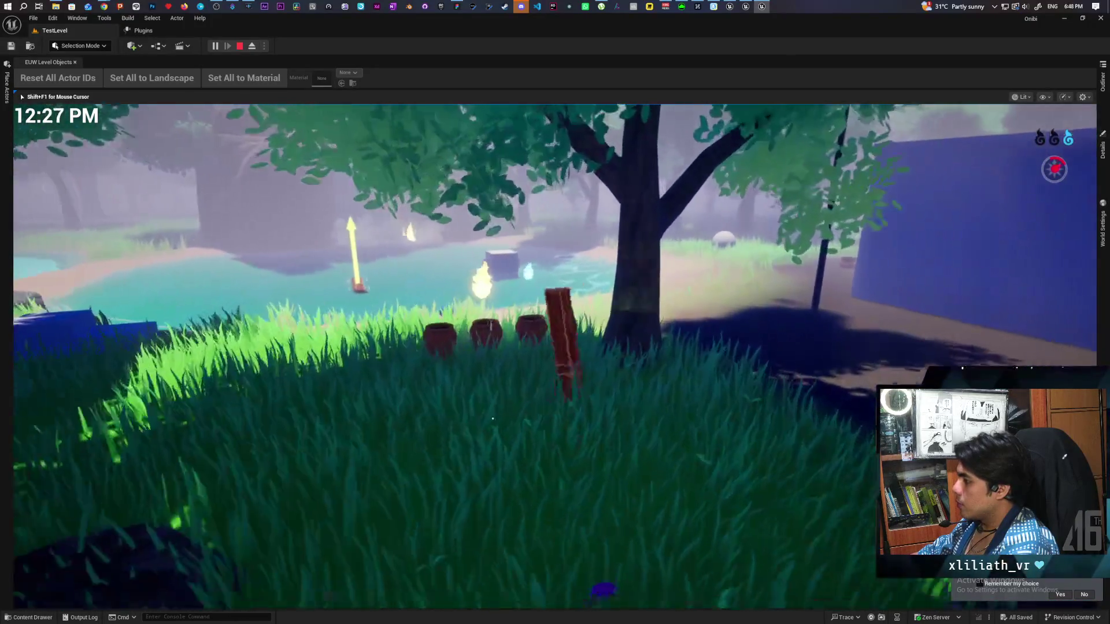
key("w")
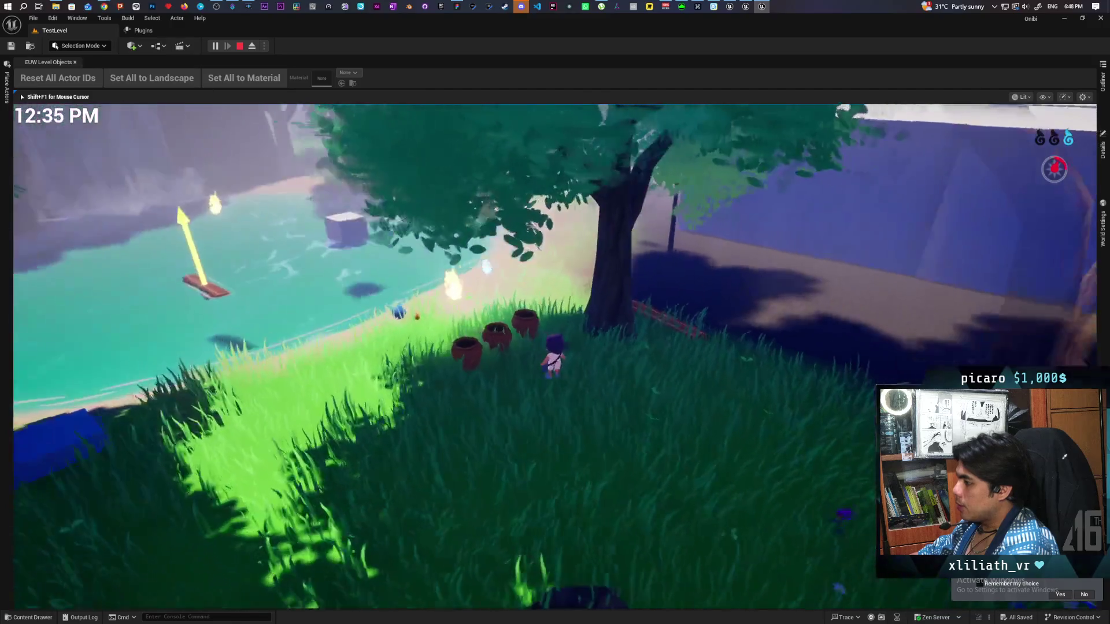
key("w")
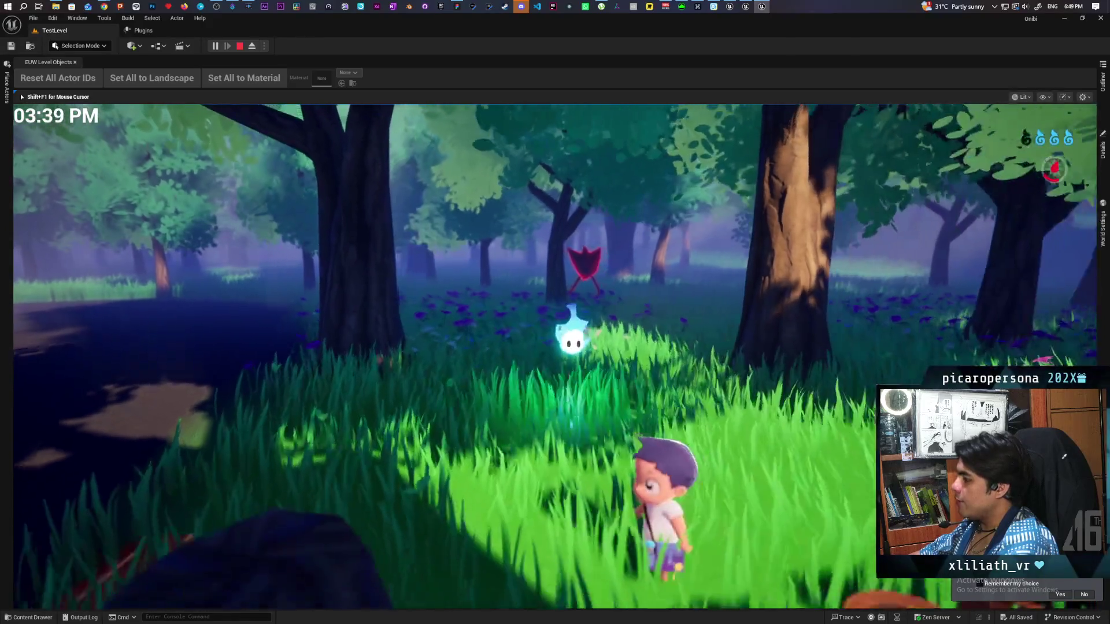
key("w")
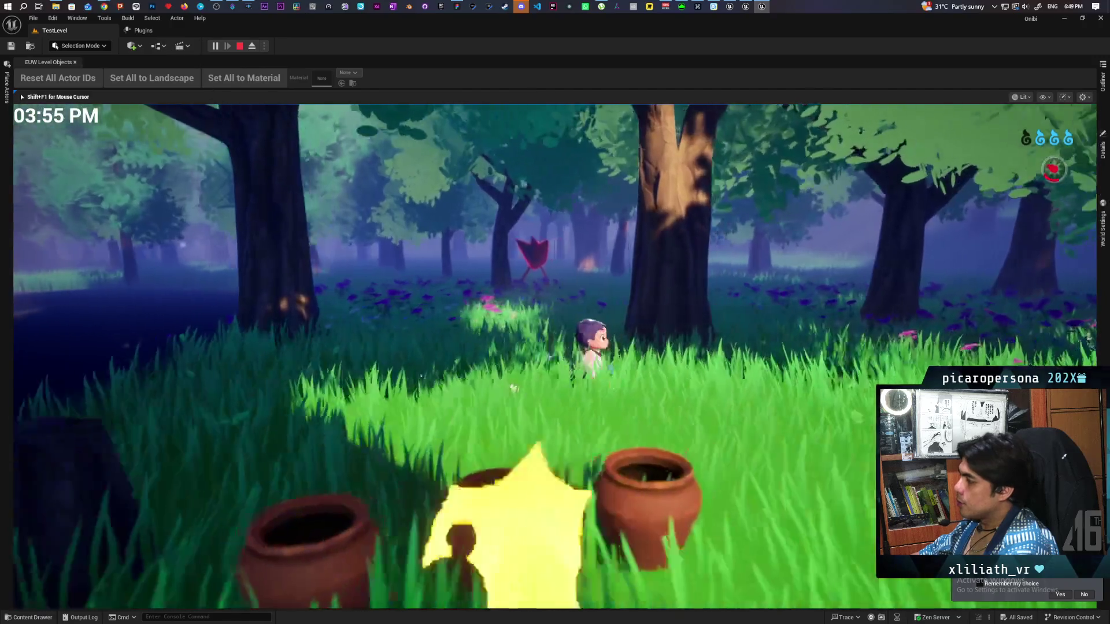
key("s")
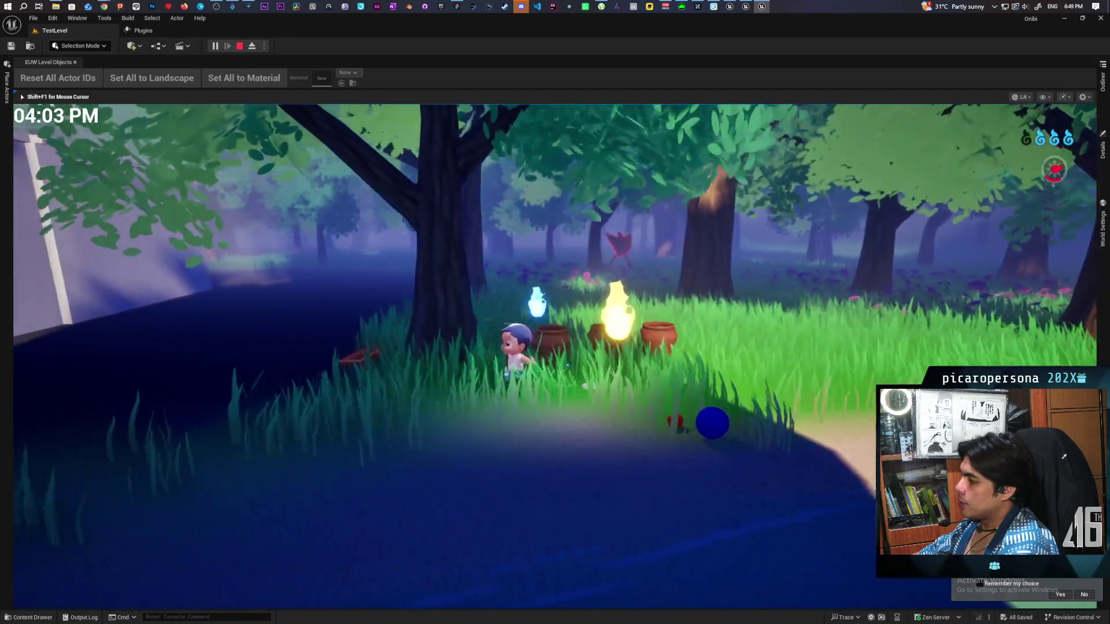
Run the yellow-raincoat child left, jump, and weave past the pots by the water.
key("a")
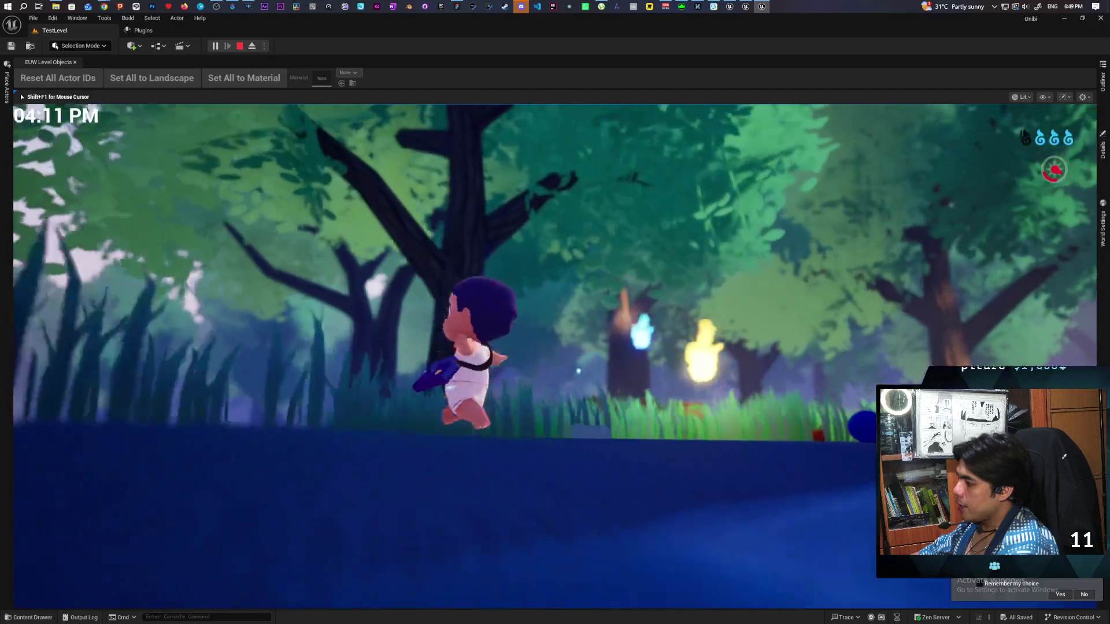
key("space")
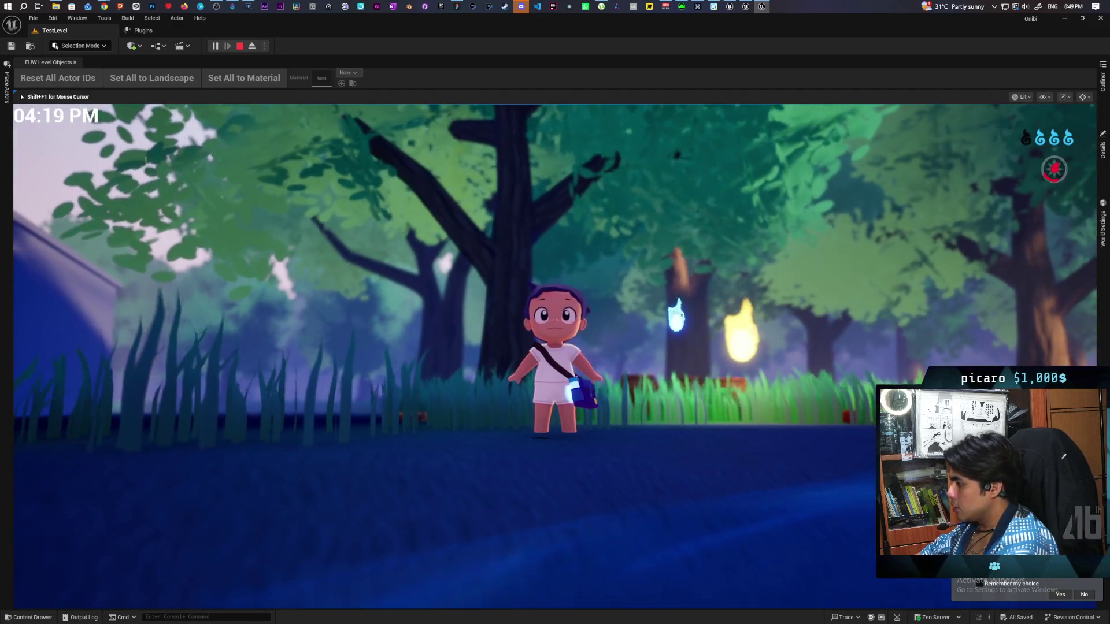
key("w")
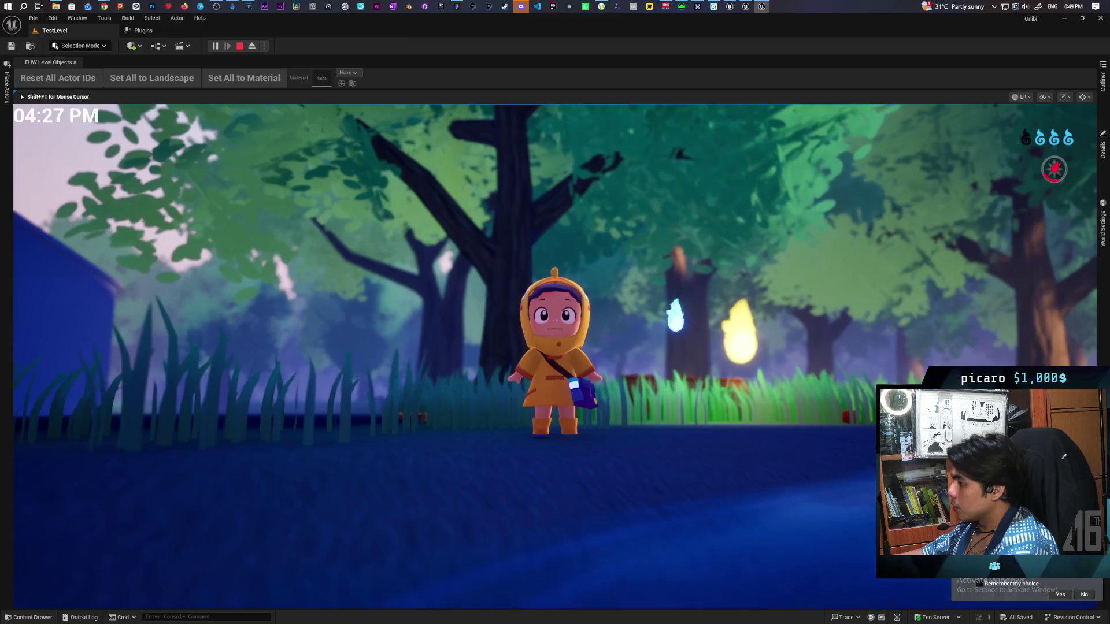
key("a")
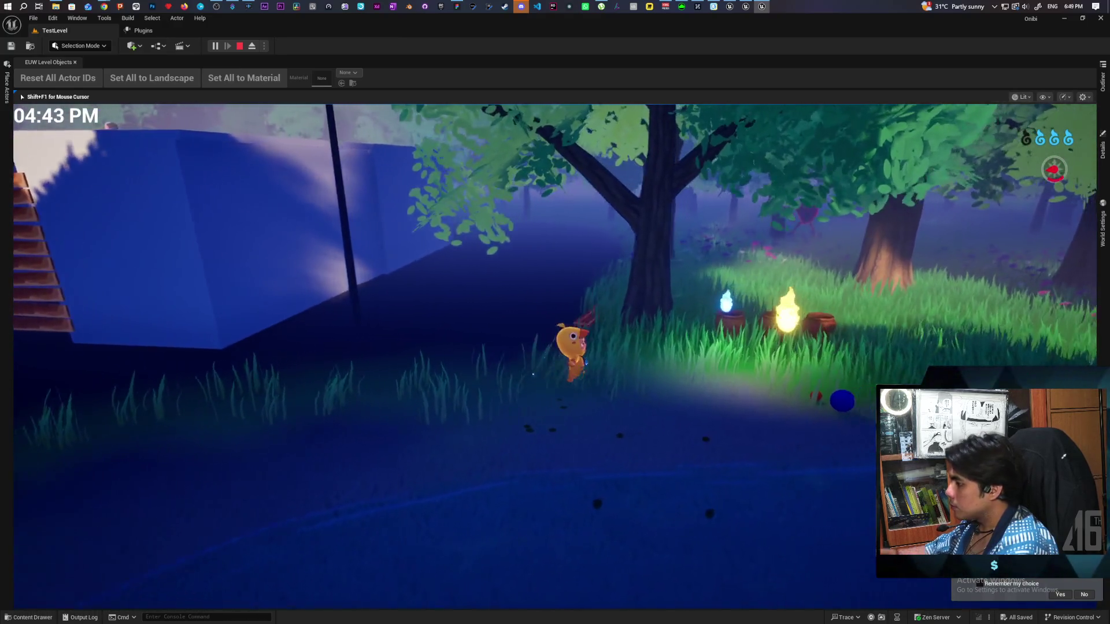
key("d")
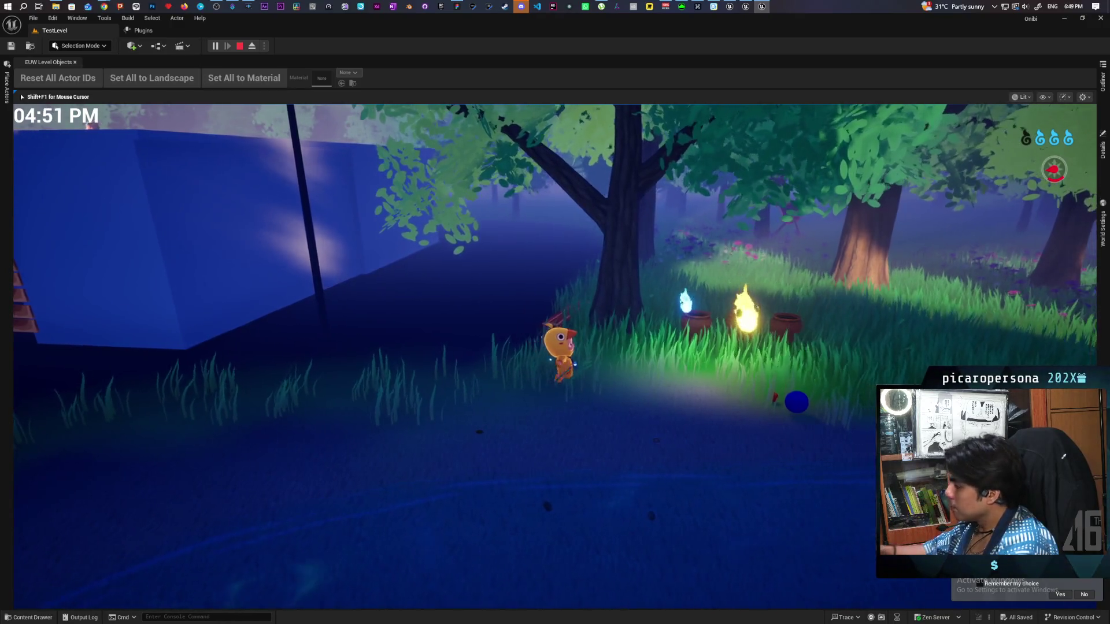
key("a")
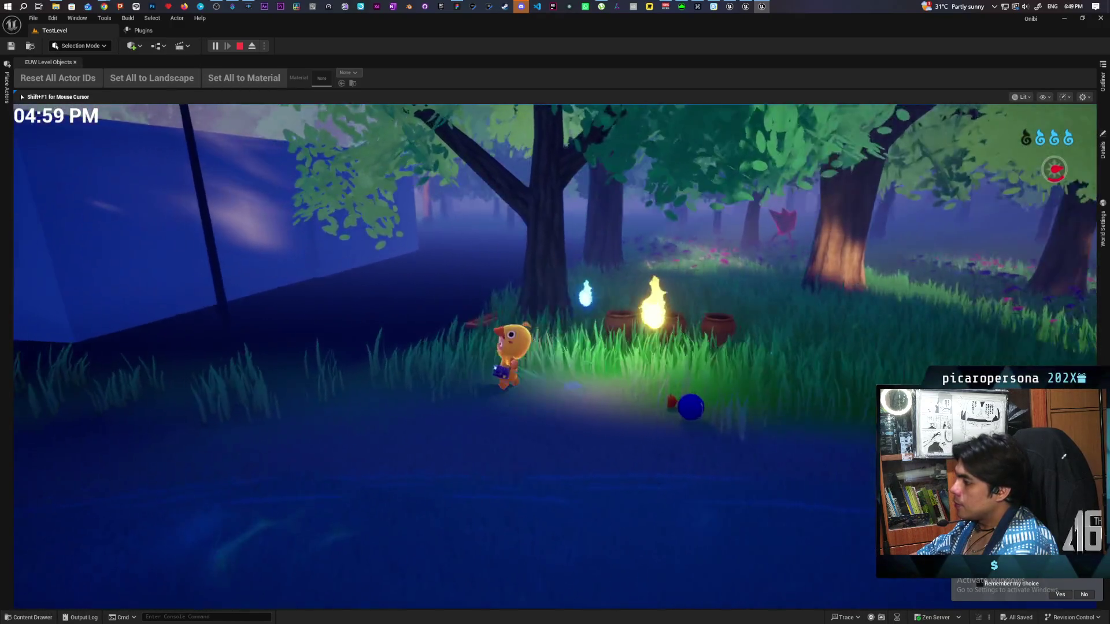
key("d")
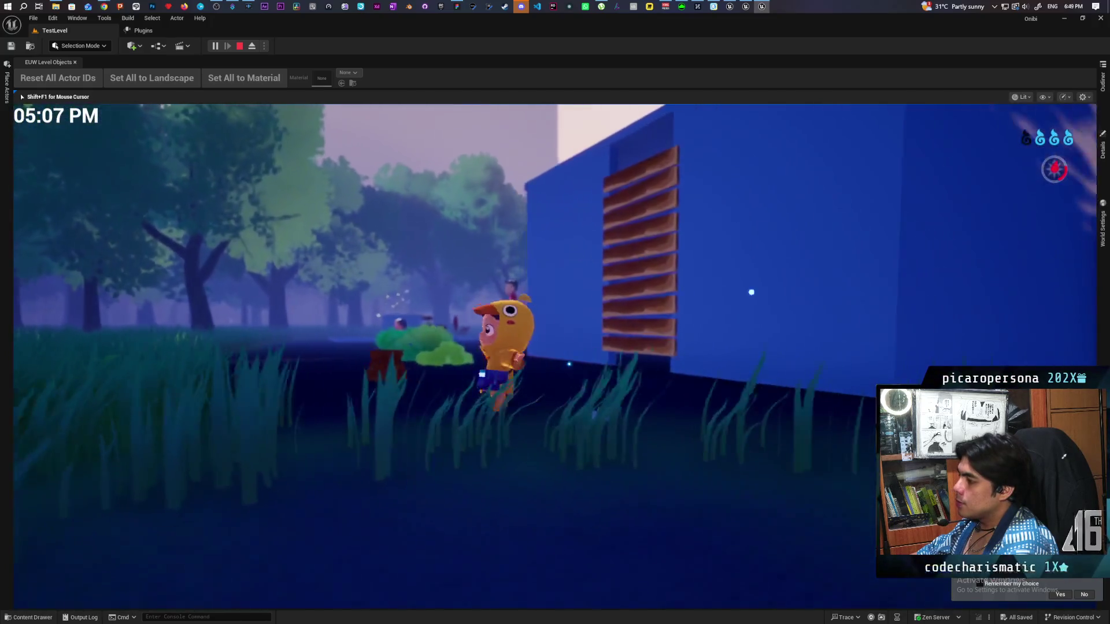
key("s")
Walk the child to the blue building's wall, jump, and head along the greybox platform.
key("w")
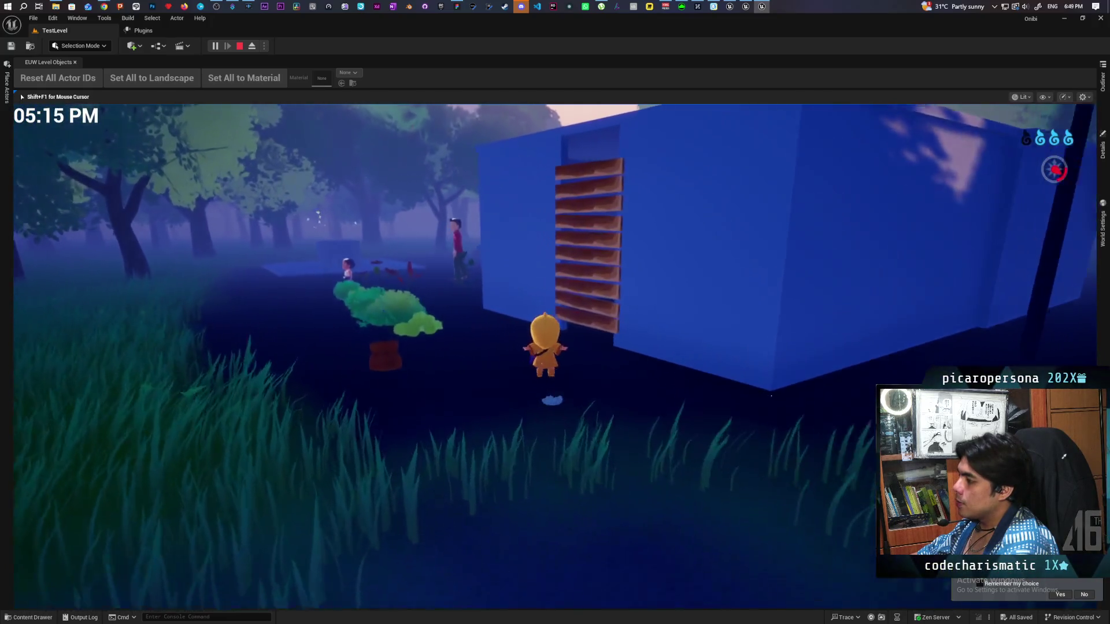
key("s")
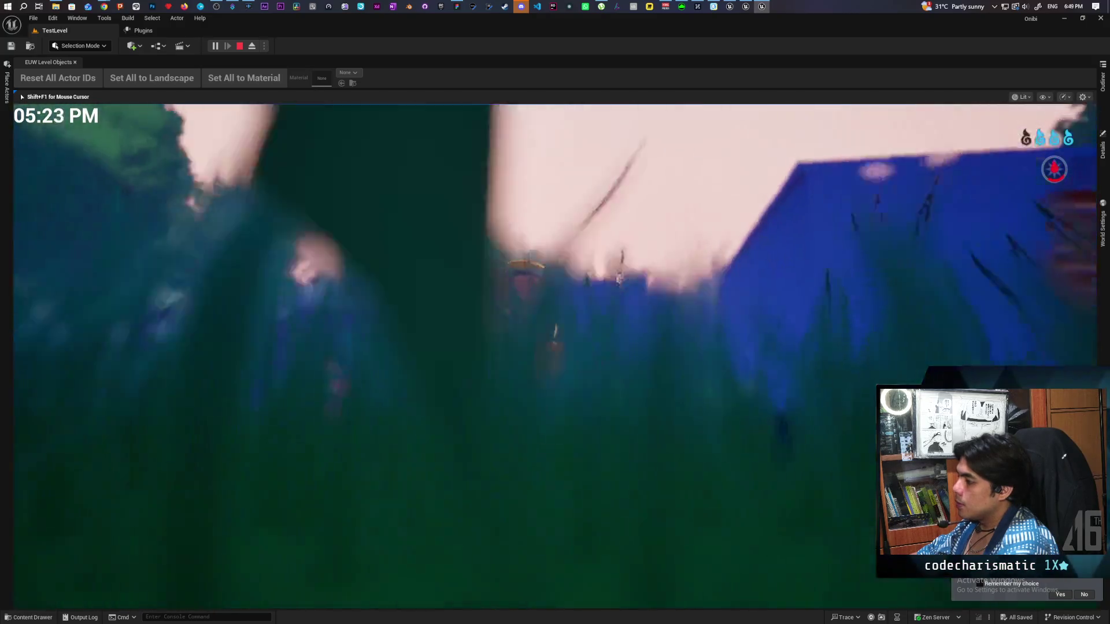
key("w")
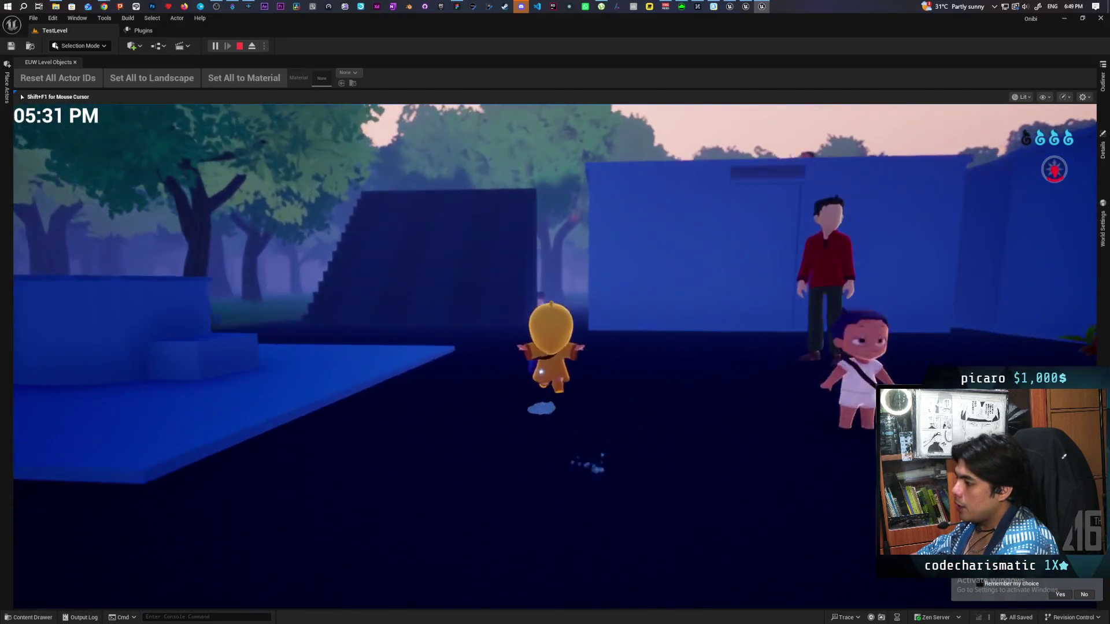
key("d")
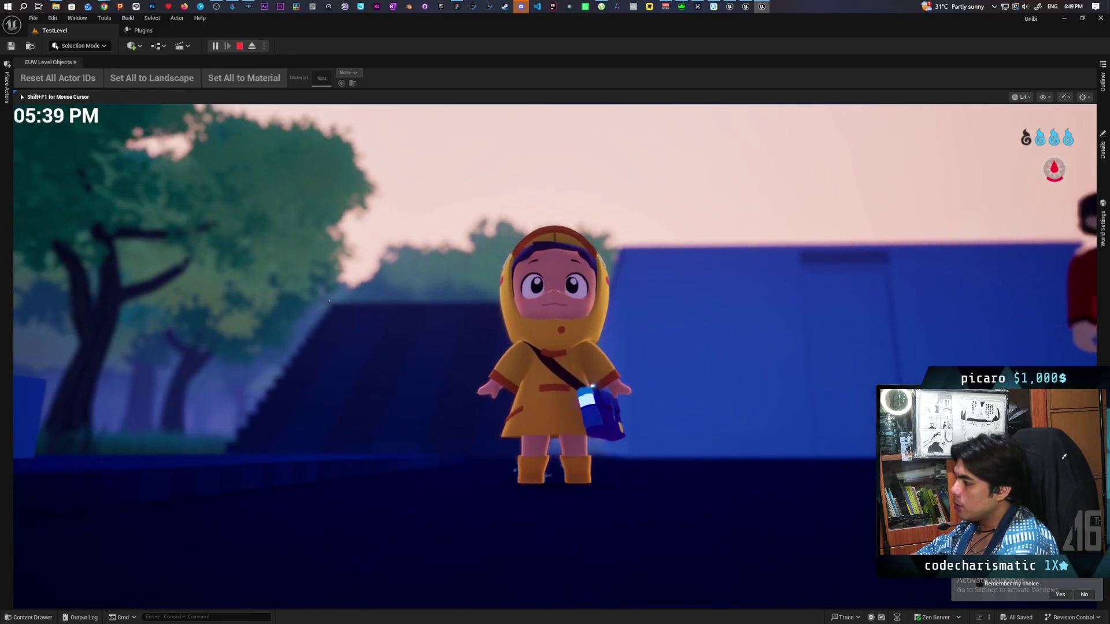
key("w")
key("space")
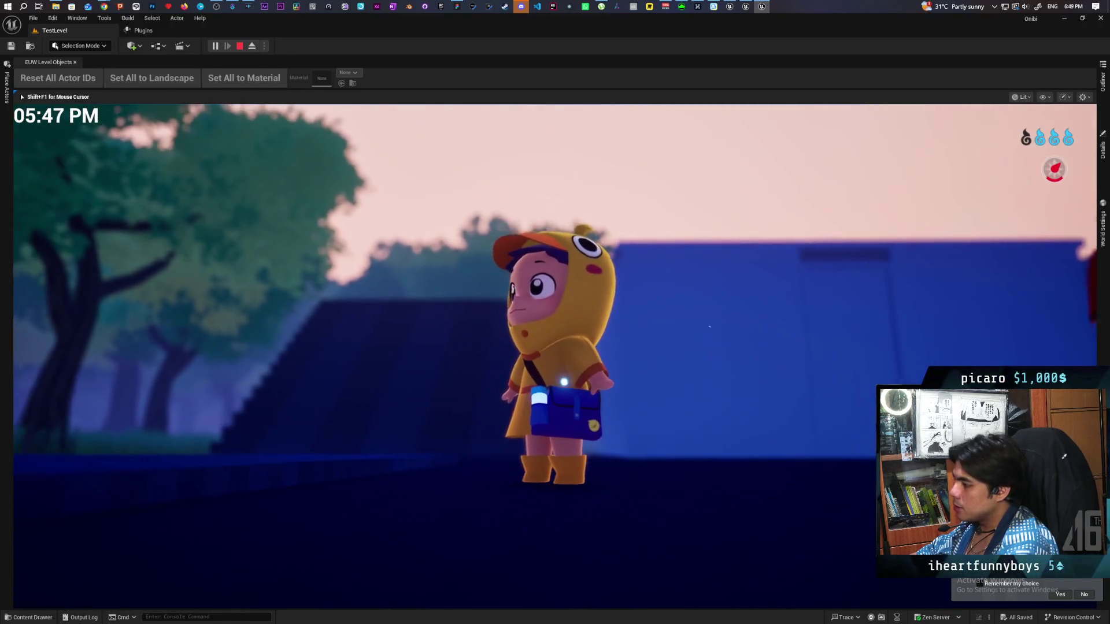
key("a")
key("w")
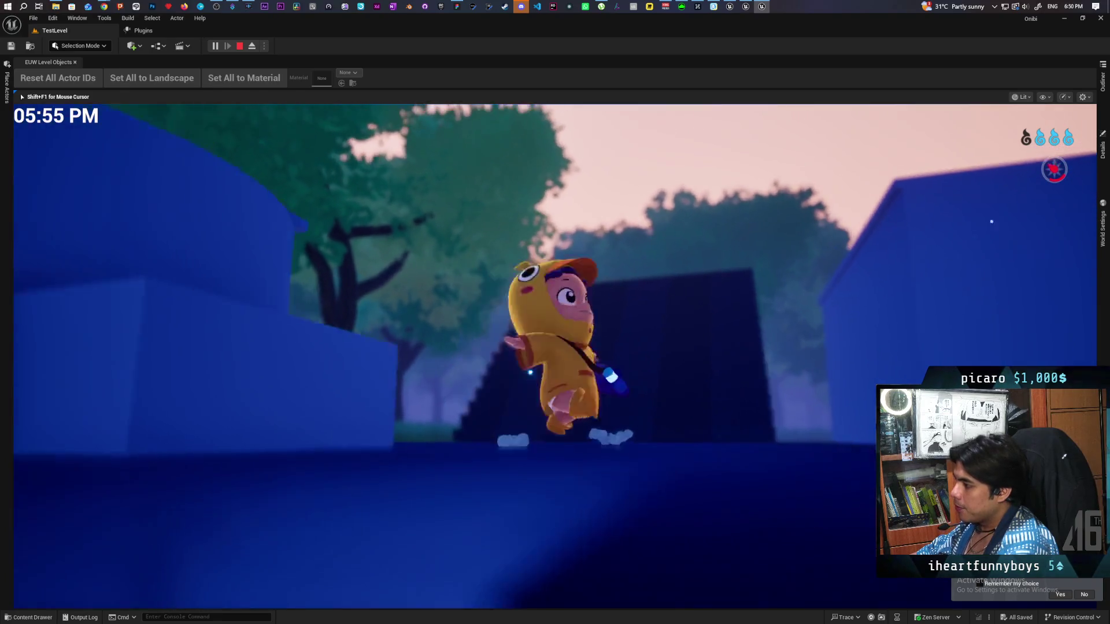
key("s")
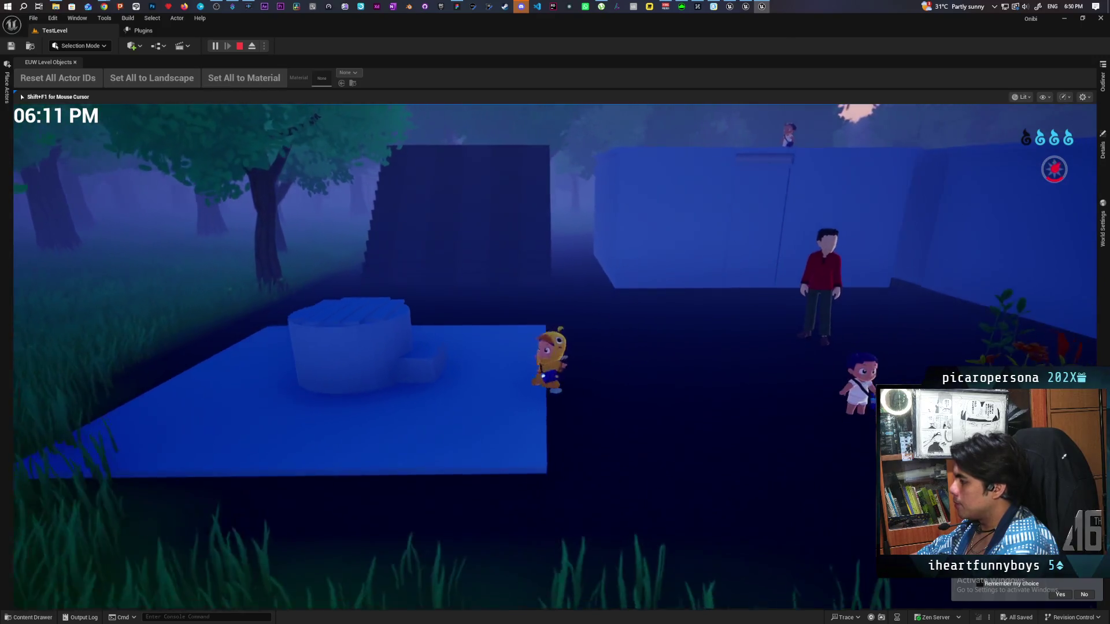
Walk the child up the greybox stairs, then back down toward the well.
key("d")
key("w")
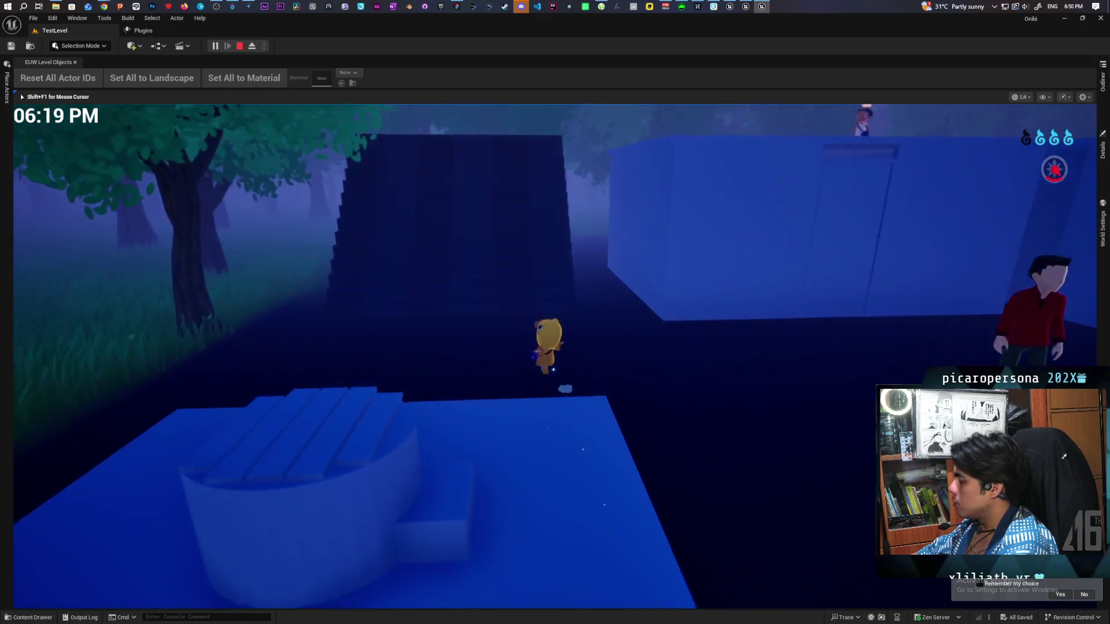
key("w")
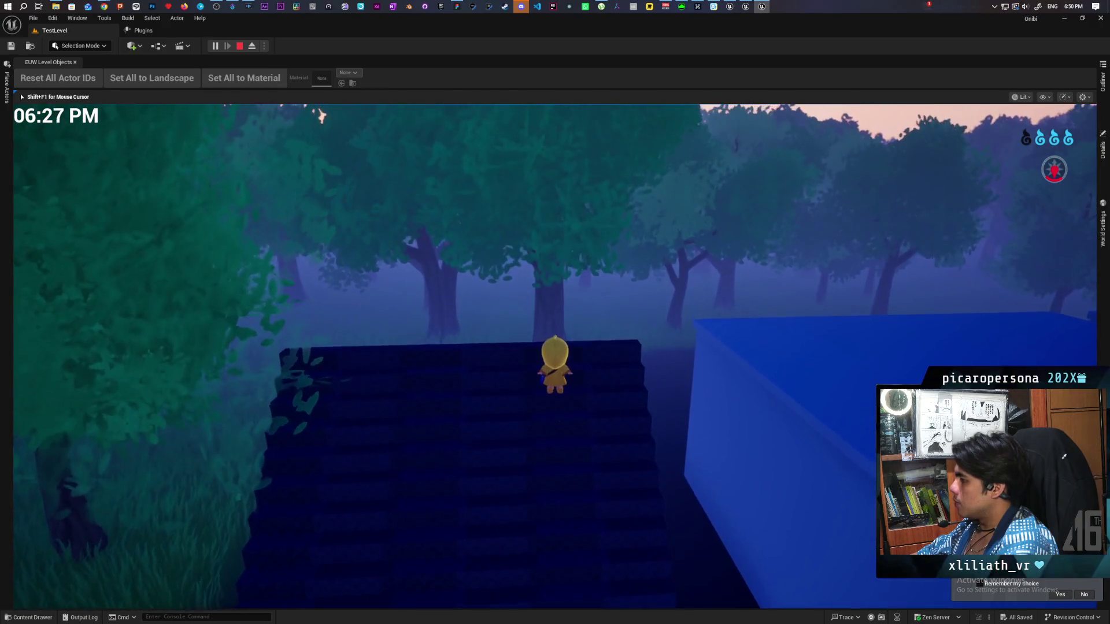
key("s")
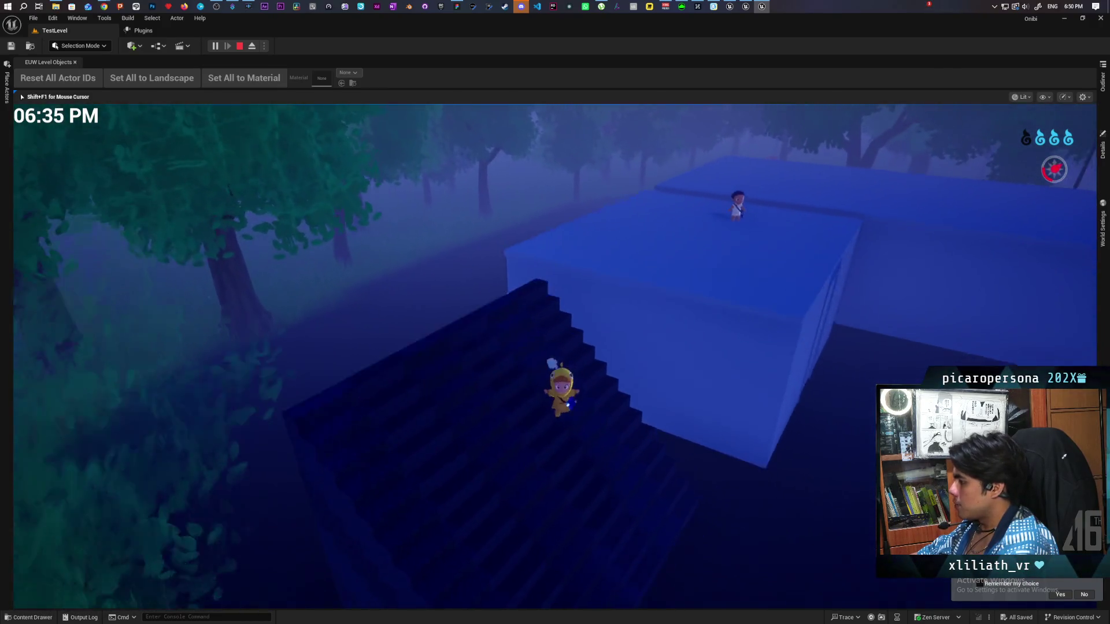
key("s")
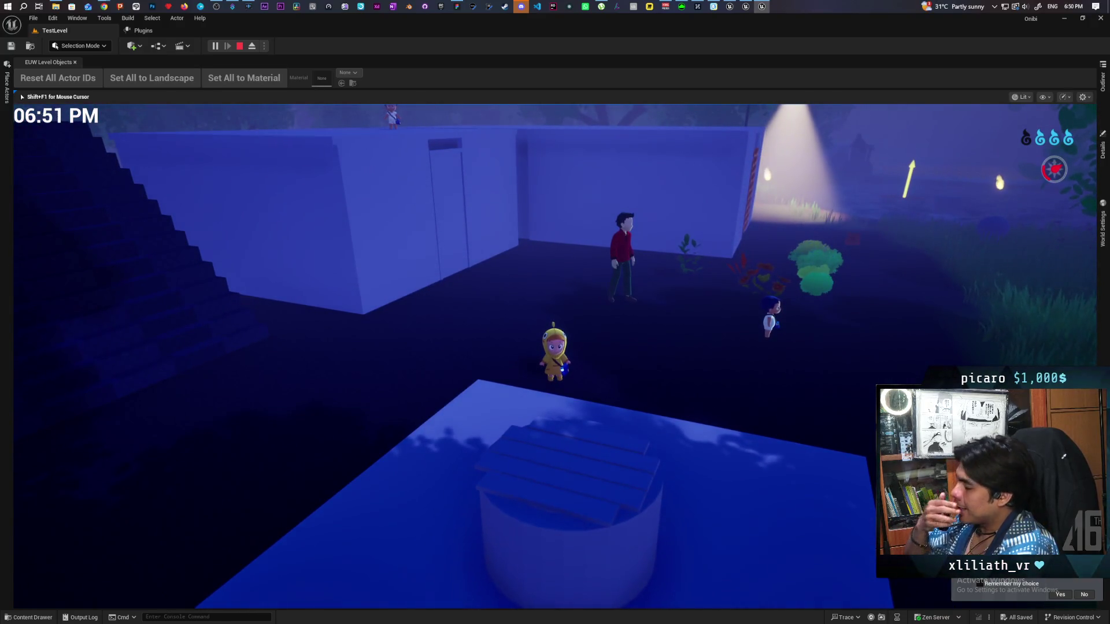
Climb the greybox stairs again to the top, overlooking the night forest.
key("w")
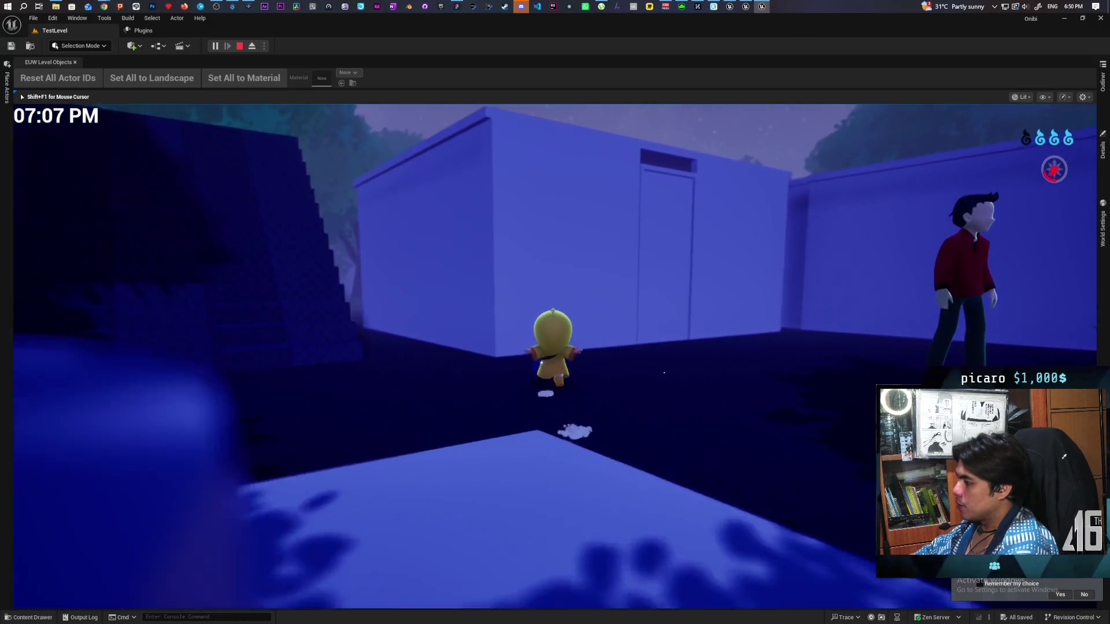
key("s")
key("w")
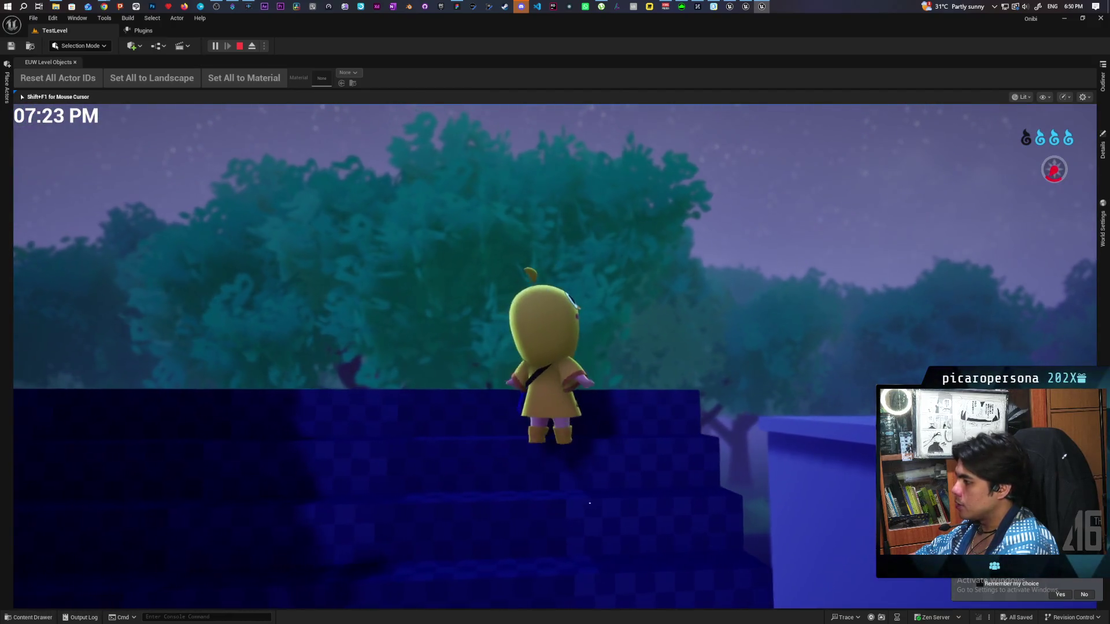
key("a")
key("w")
key("s")
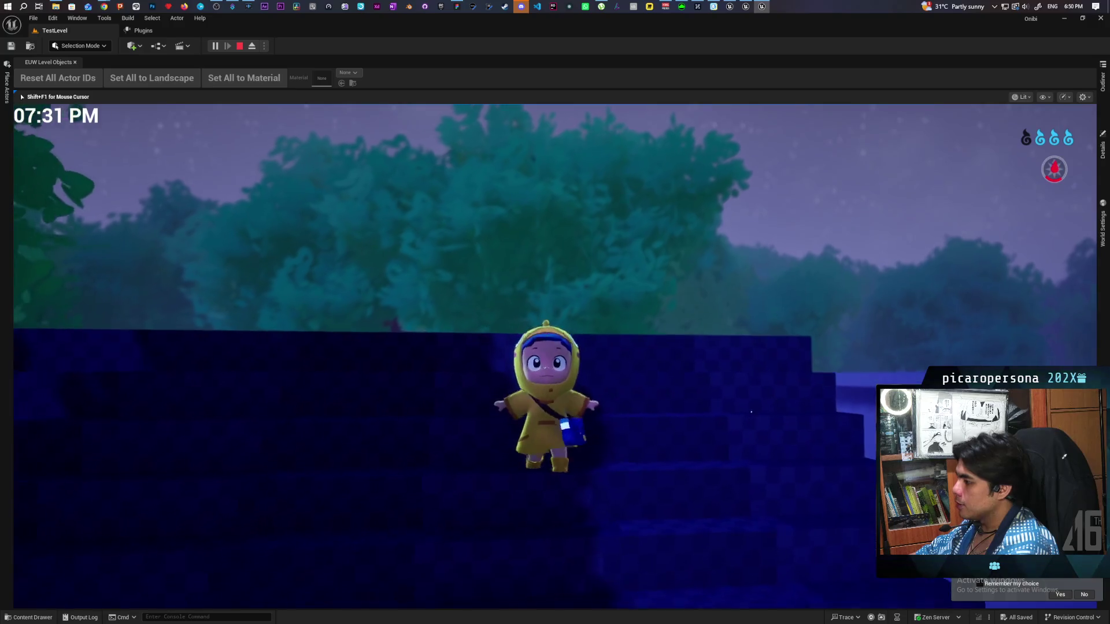
key("w")
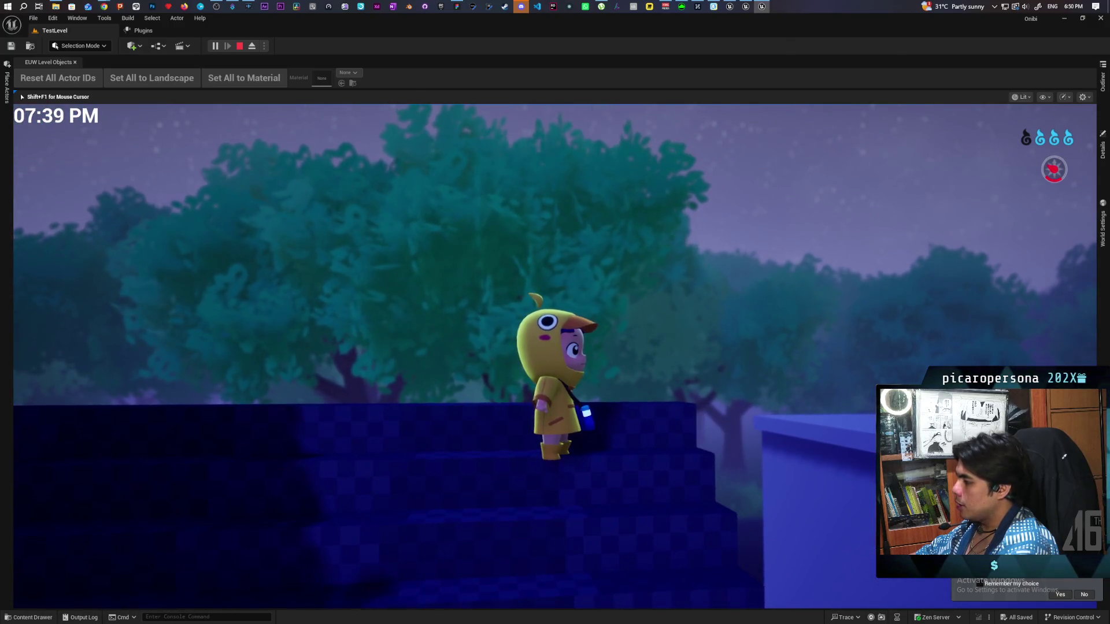
key("s")
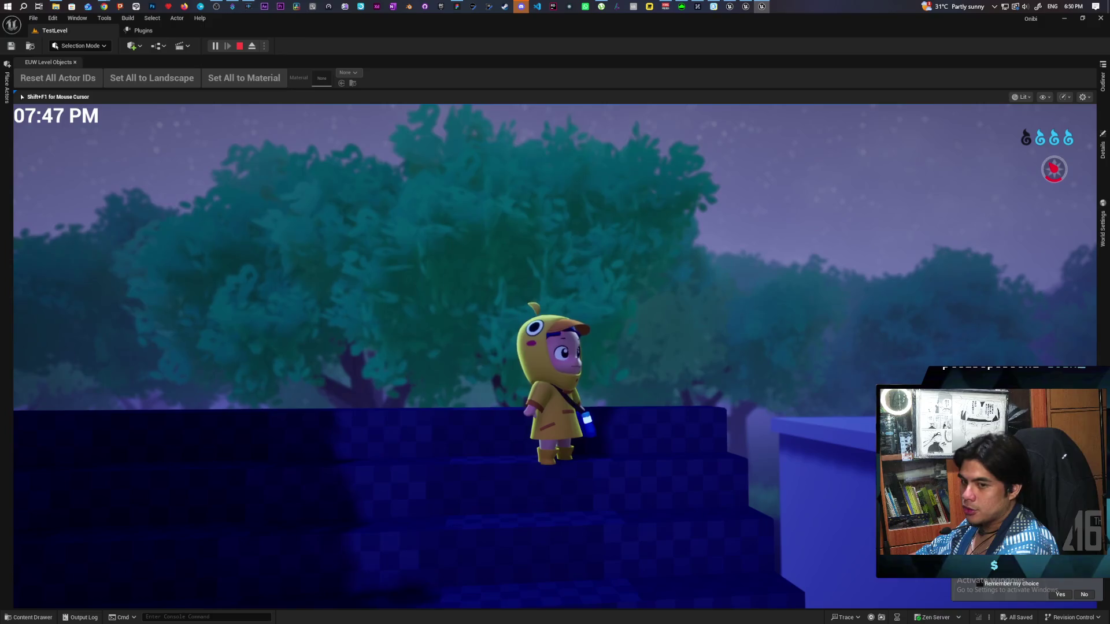
key("s")
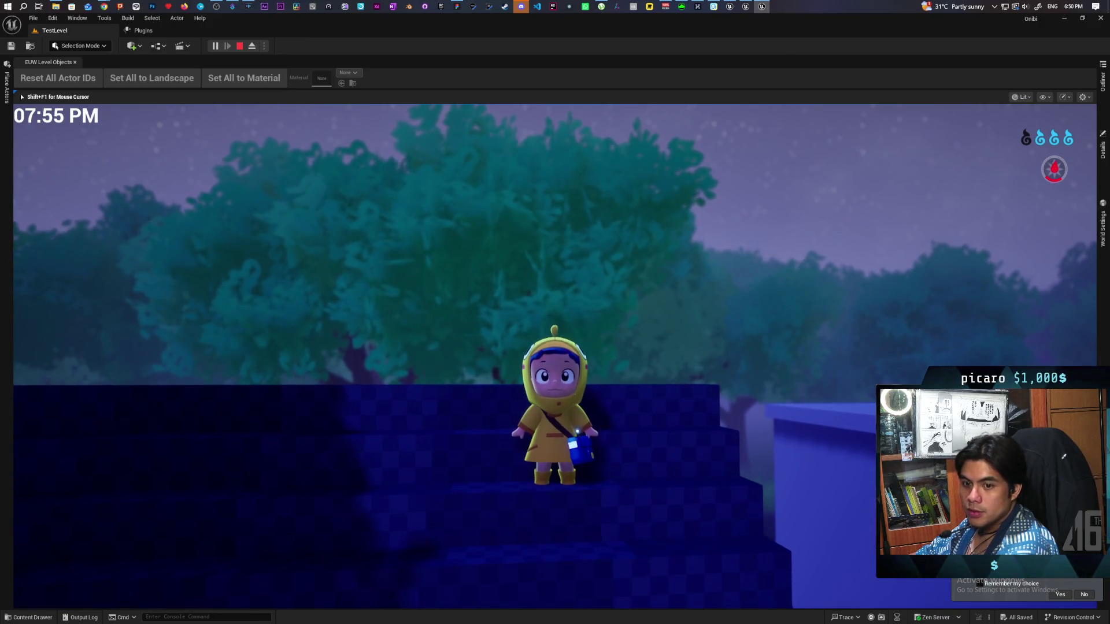